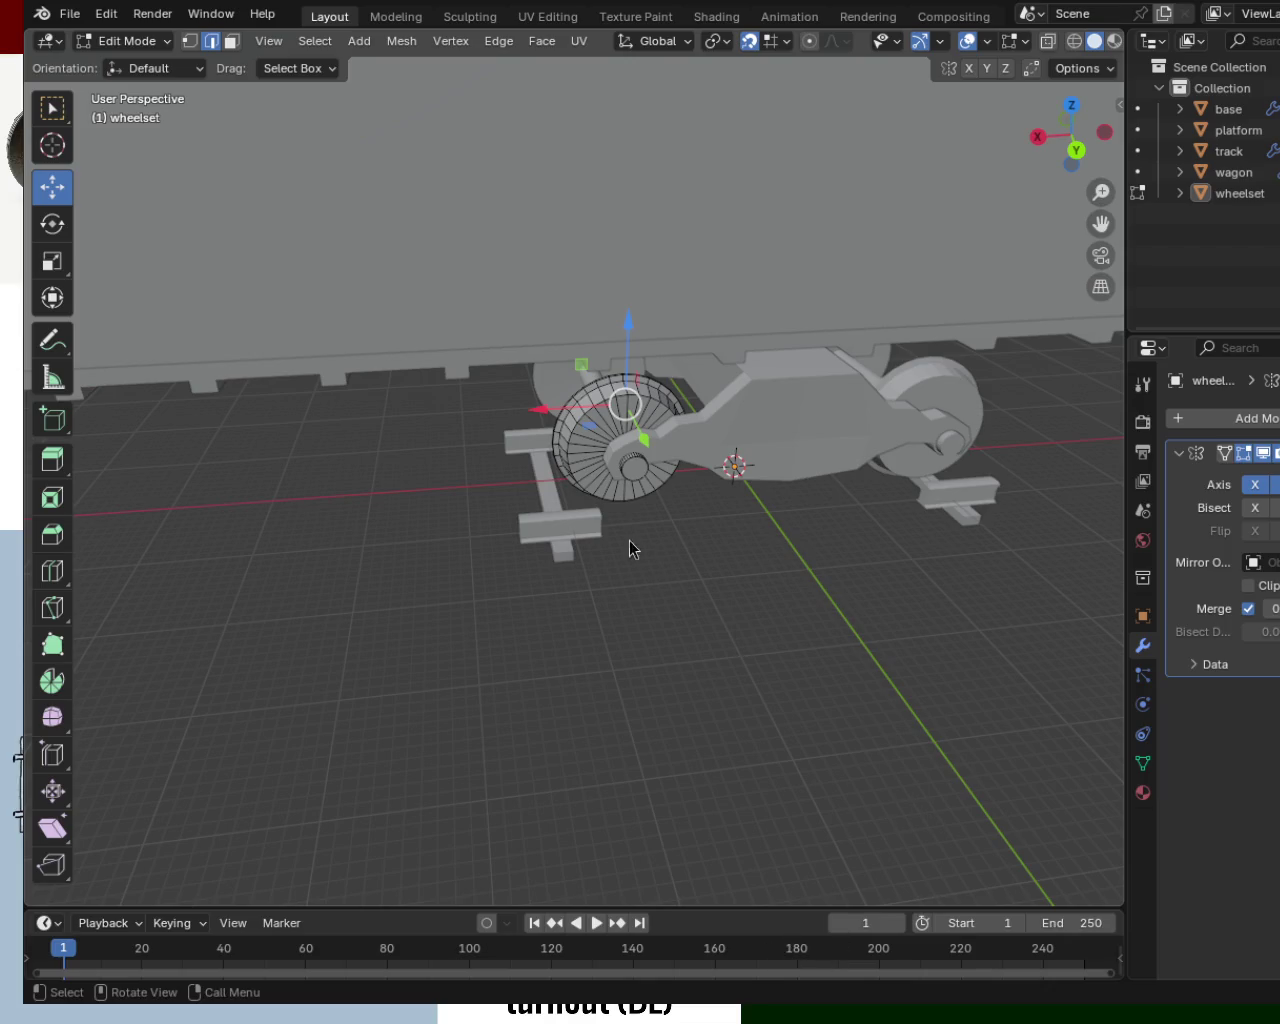
Frame a close, low view of the wheelset's inner wheel face.
mouse_move(637, 357)
ctrl+middle_down()
mouse_move(674, 357)
mouse_move(677, 400)
mouse_move(733, 338)
mouse_move(829, 397)
mouse_move(831, 435)
ctrl+middle_up()
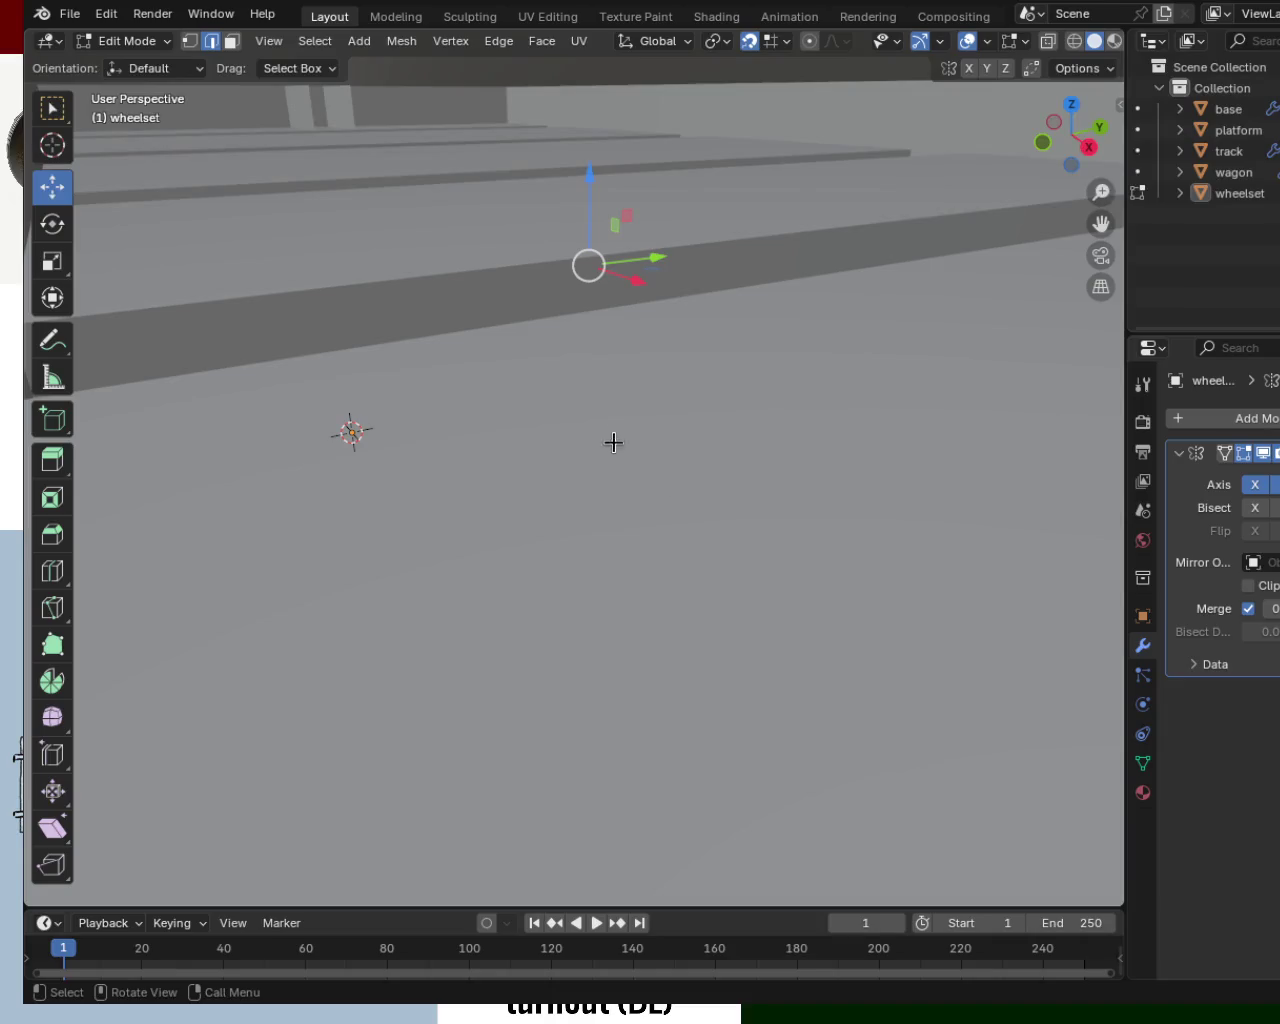
scroll(622, 451, down, 5)
mouse_move(571, 349)
middle_down()
mouse_move(615, 422)
mouse_move(829, 463)
mouse_move(737, 506)
middle_up()
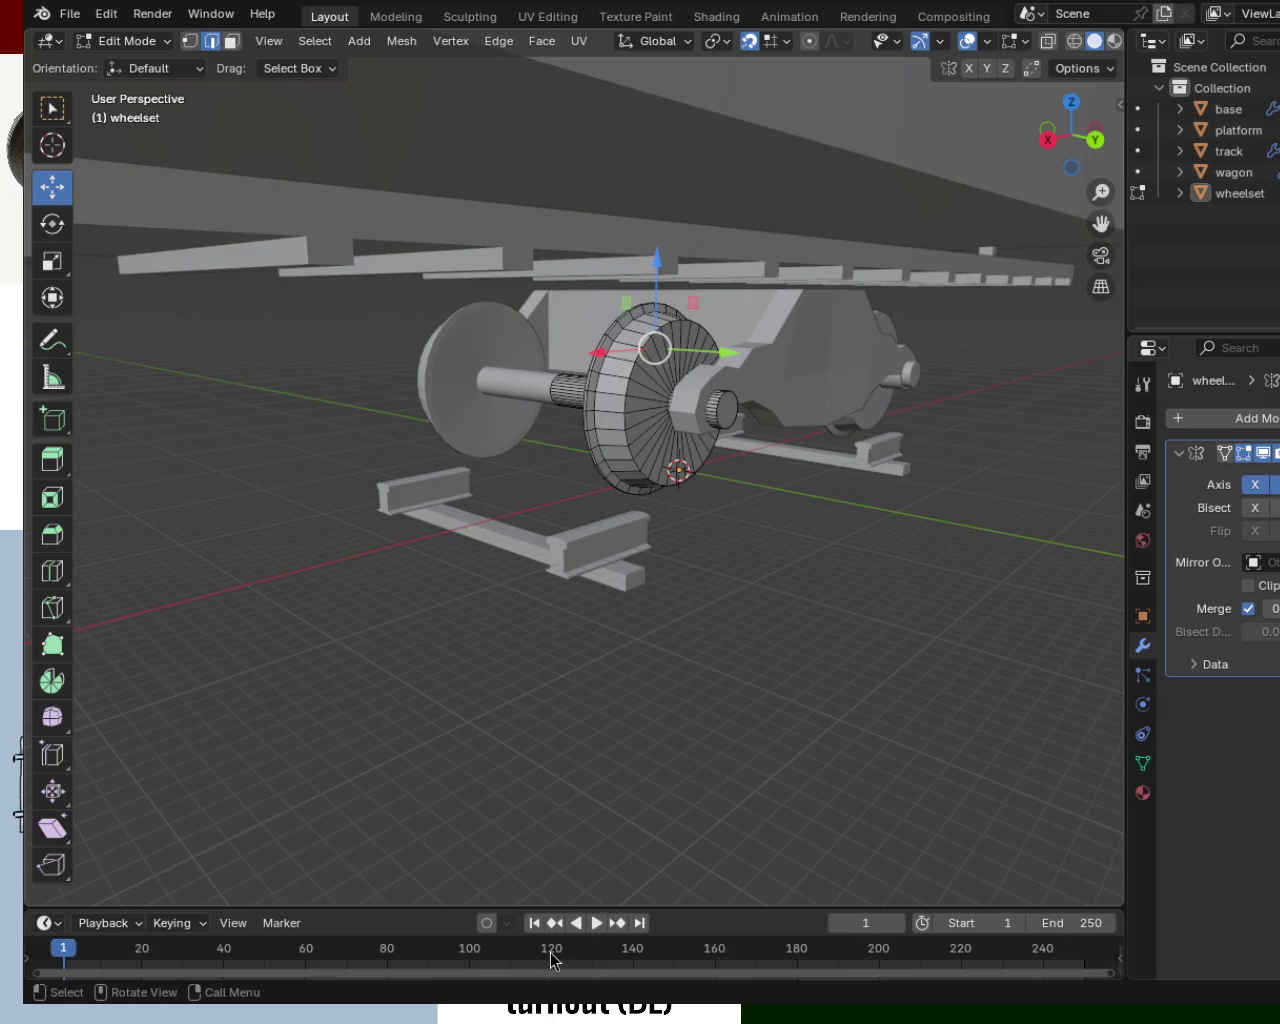
mouse_move(911, 249)
ctrl+middle_down()
mouse_move(582, 424)
mouse_move(710, 432)
mouse_move(690, 361)
ctrl+middle_up()
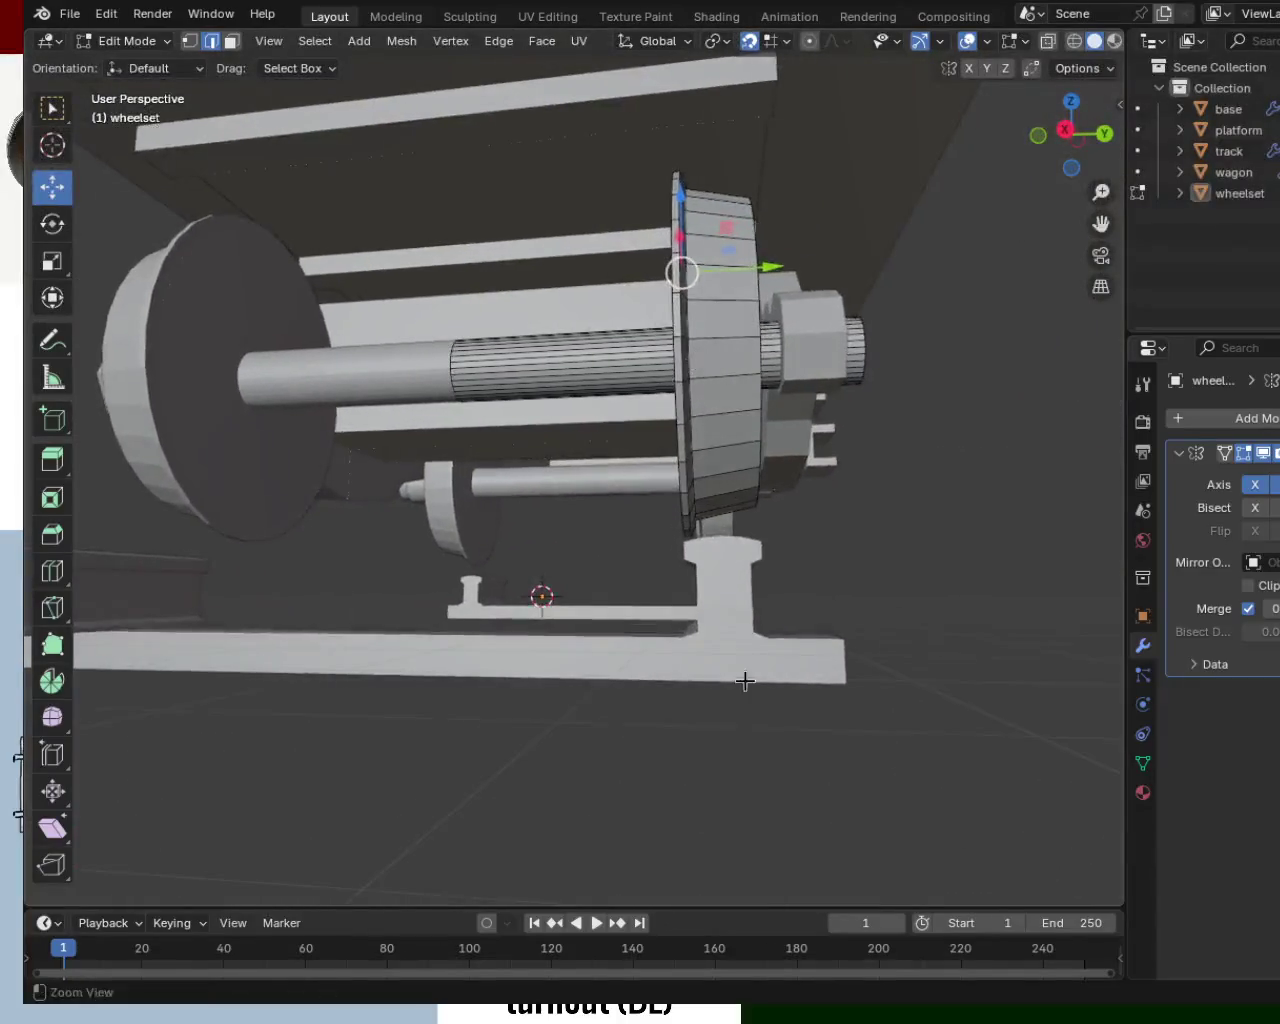
middle_drag(690, 361, 763, 513)
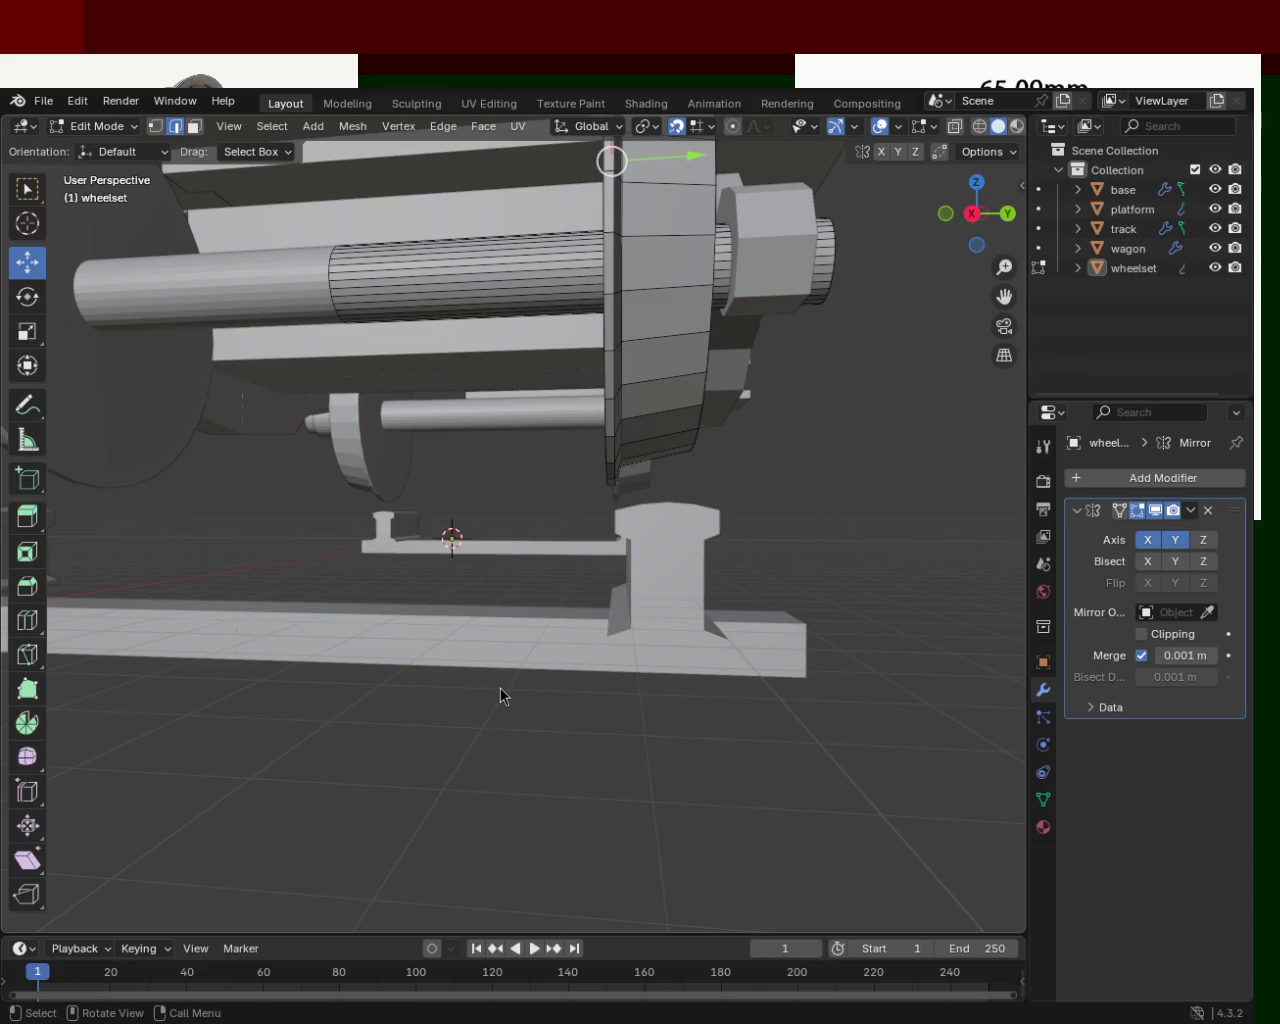
mouse_move(587, 704)
middle_down()
mouse_move(639, 580)
mouse_move(360, 515)
mouse_move(500, 588)
mouse_move(506, 531)
mouse_move(608, 507)
middle_up()
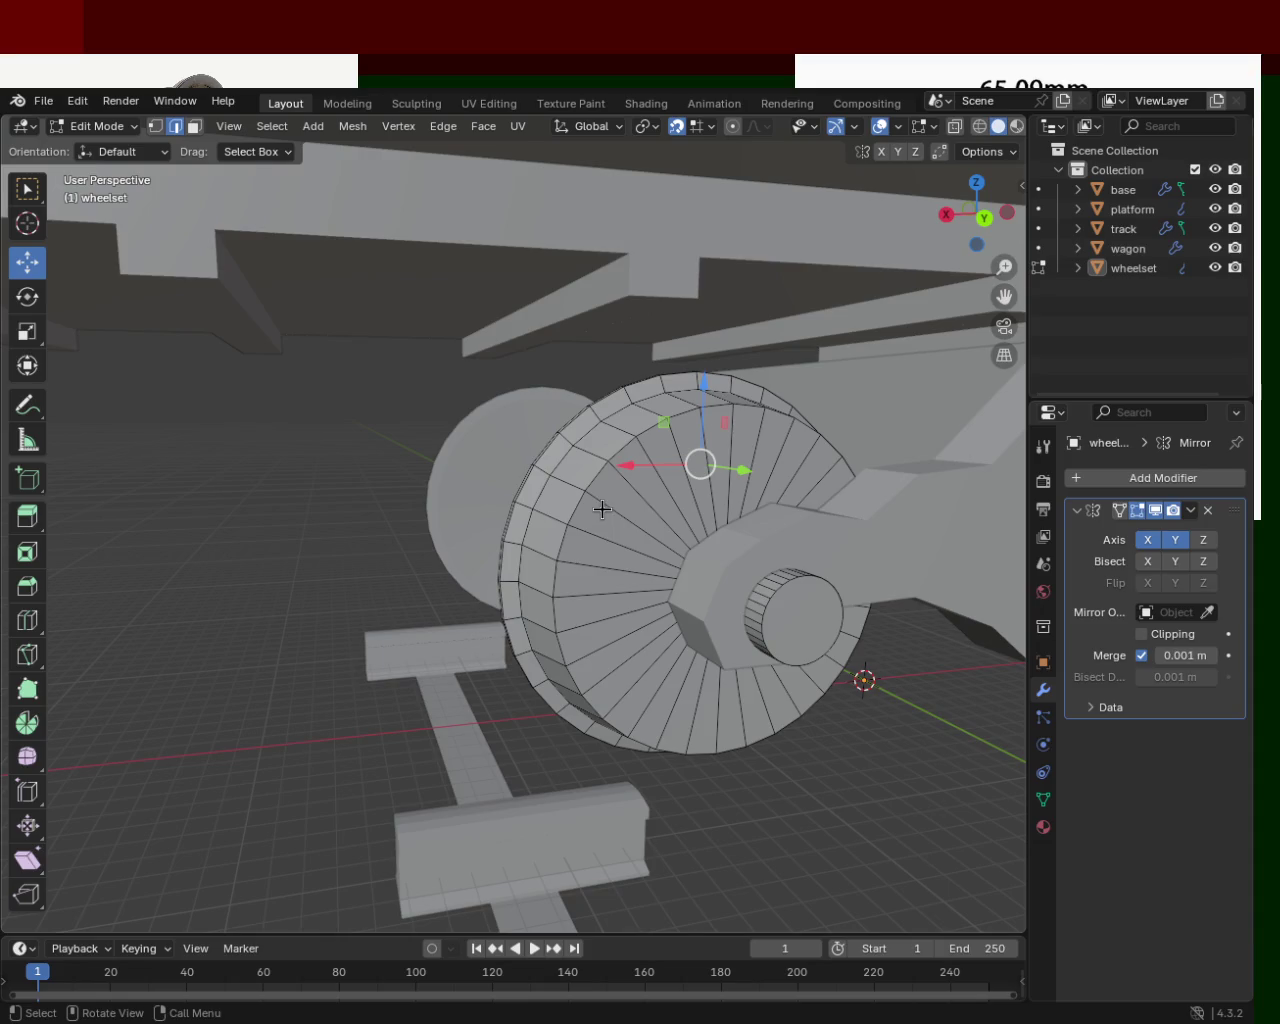
mouse_move(583, 540)
middle_down()
mouse_move(891, 453)
mouse_move(583, 531)
mouse_move(689, 509)
middle_up()
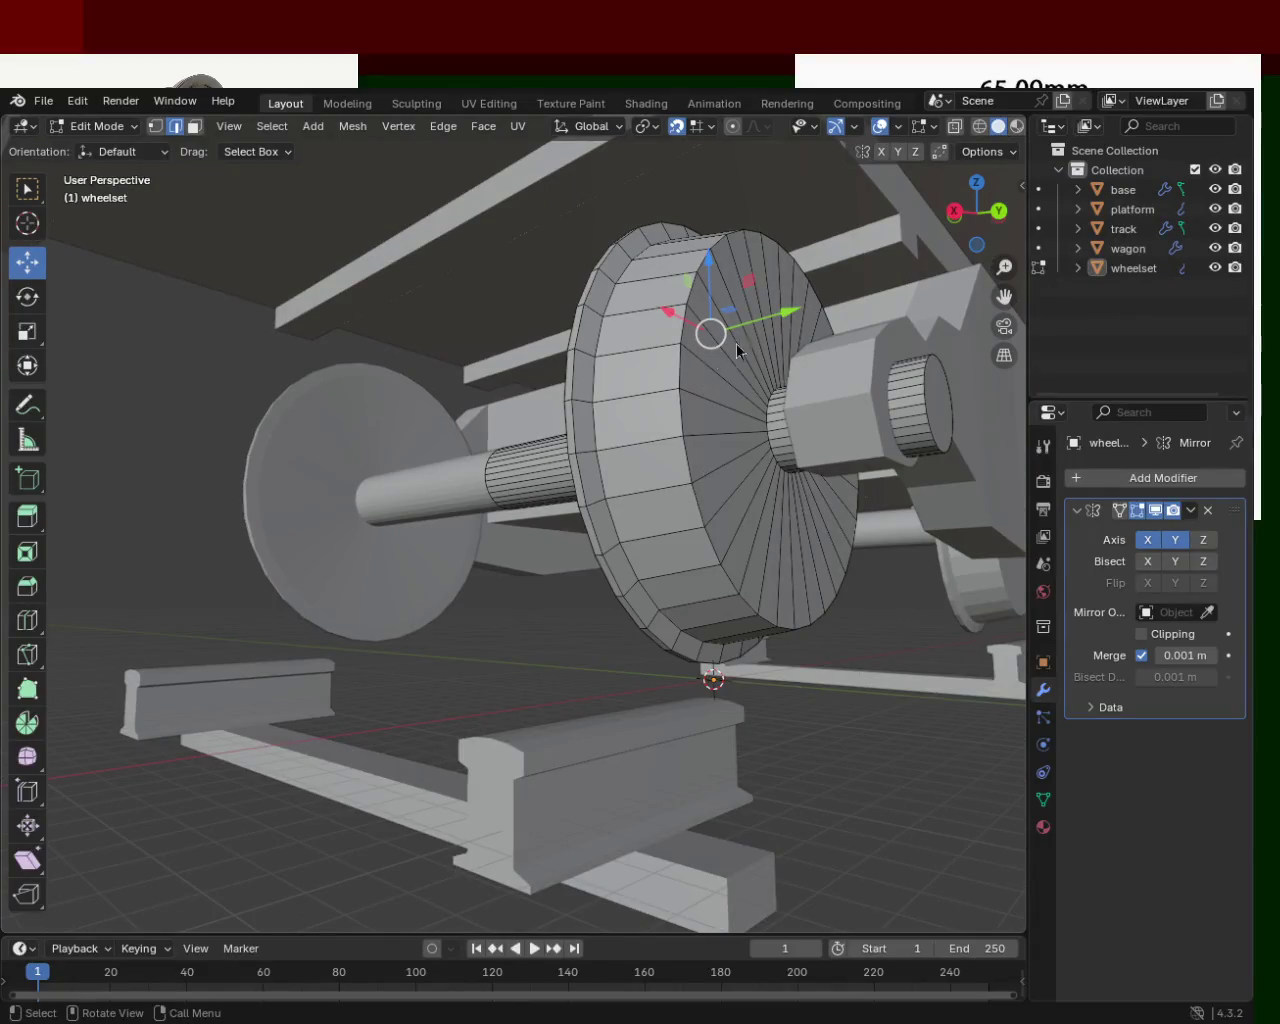
click(762, 535)
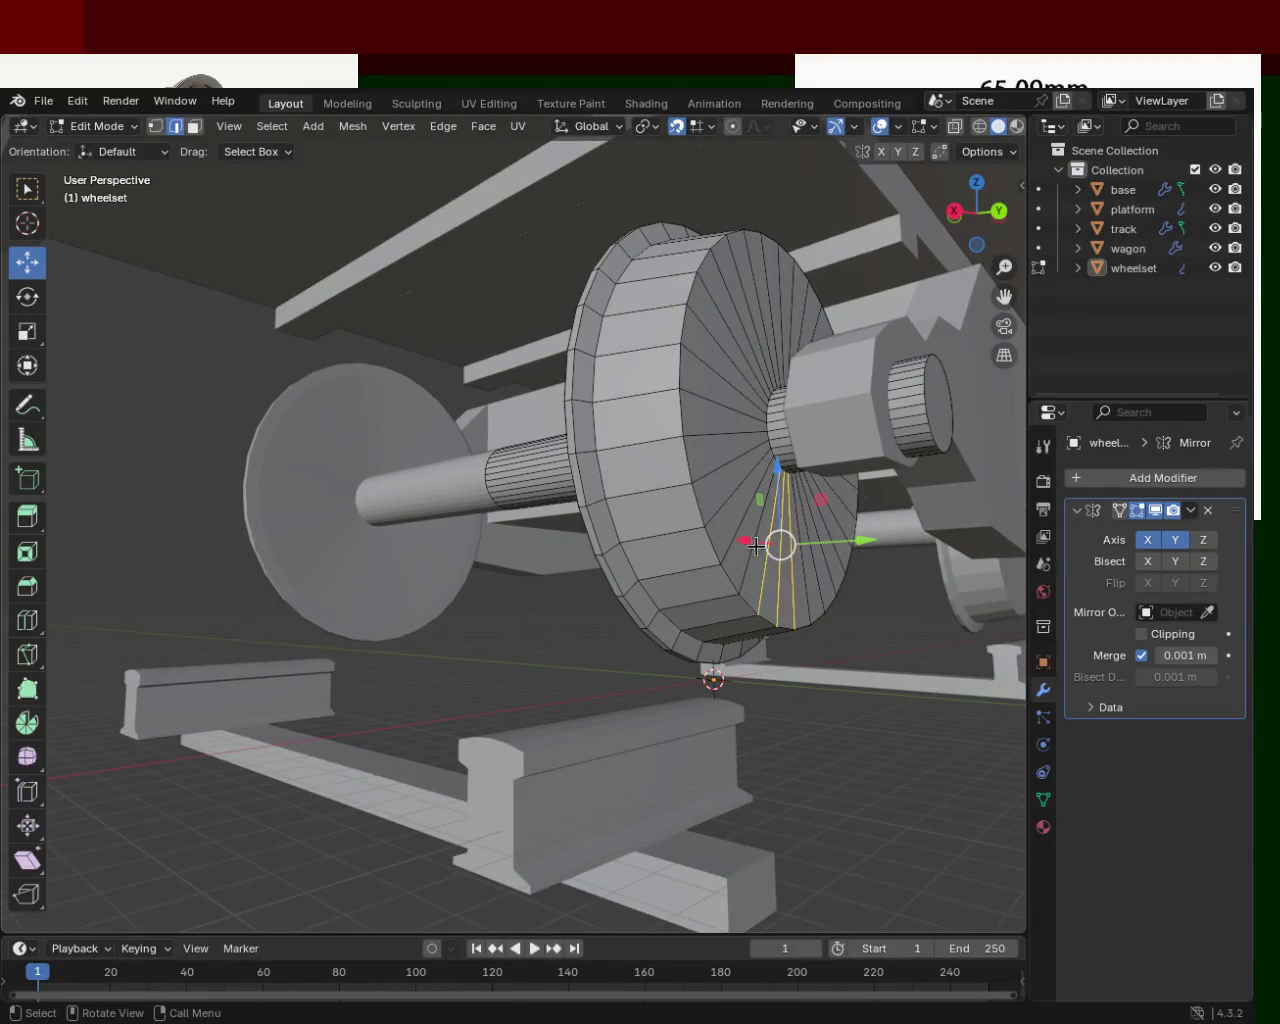
middle_drag(895, 757, 675, 602)
mouse_move(676, 617)
middle_down()
mouse_move(671, 637)
mouse_move(700, 631)
mouse_move(700, 580)
mouse_move(577, 592)
mouse_move(714, 603)
mouse_move(675, 596)
middle_up()
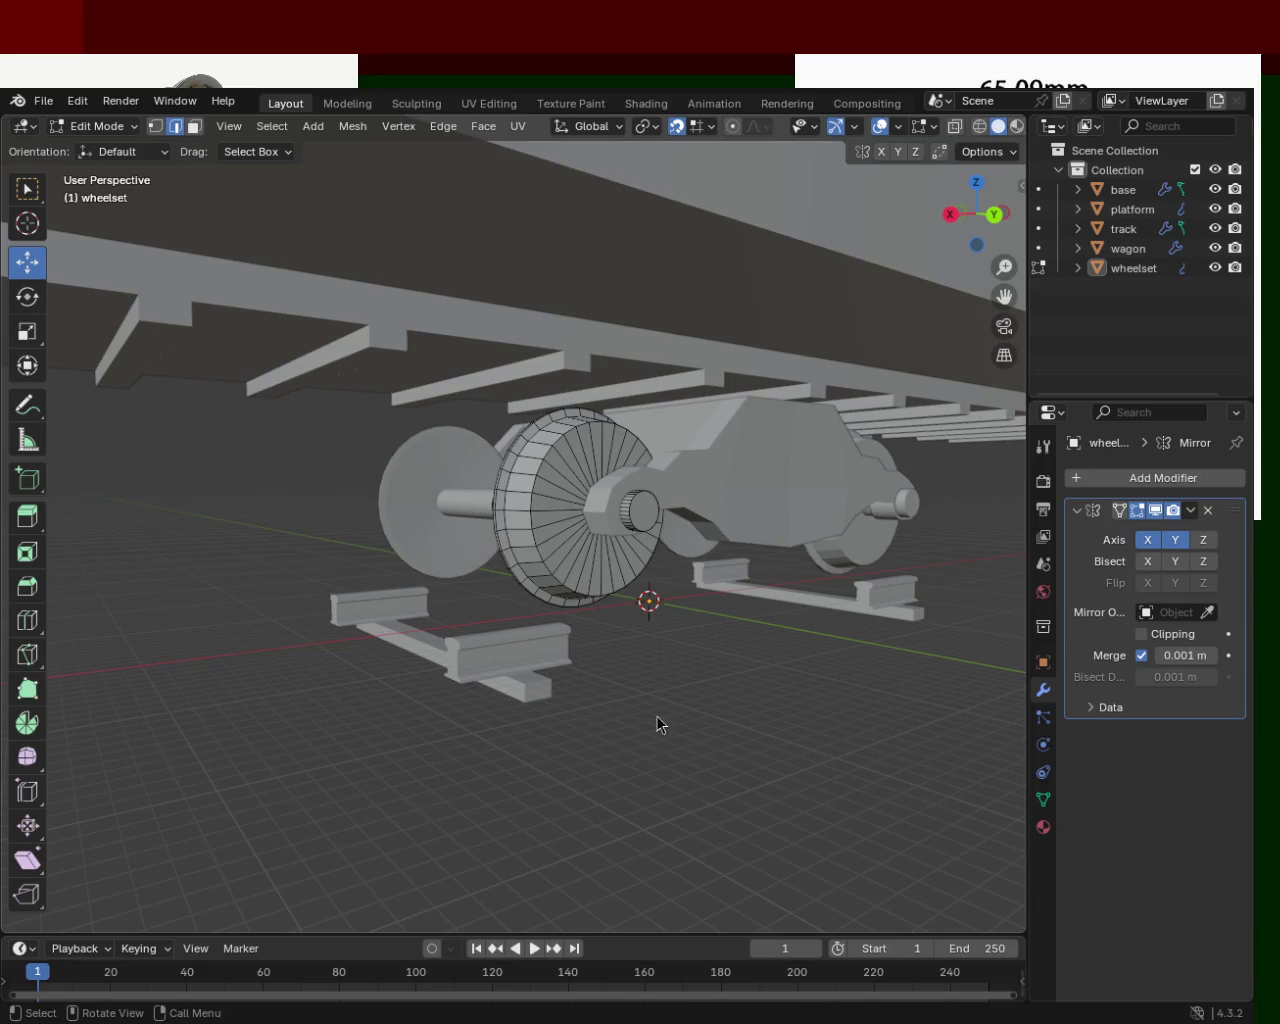
mouse_move(670, 730)
middle_down()
mouse_move(754, 686)
mouse_move(757, 540)
mouse_move(966, 623)
mouse_move(954, 573)
mouse_move(914, 529)
mouse_move(749, 557)
mouse_move(875, 539)
mouse_move(483, 521)
mouse_move(437, 558)
mouse_move(283, 535)
mouse_move(593, 534)
mouse_move(351, 531)
mouse_move(503, 509)
mouse_move(554, 517)
mouse_move(531, 514)
mouse_move(543, 517)
middle_up()
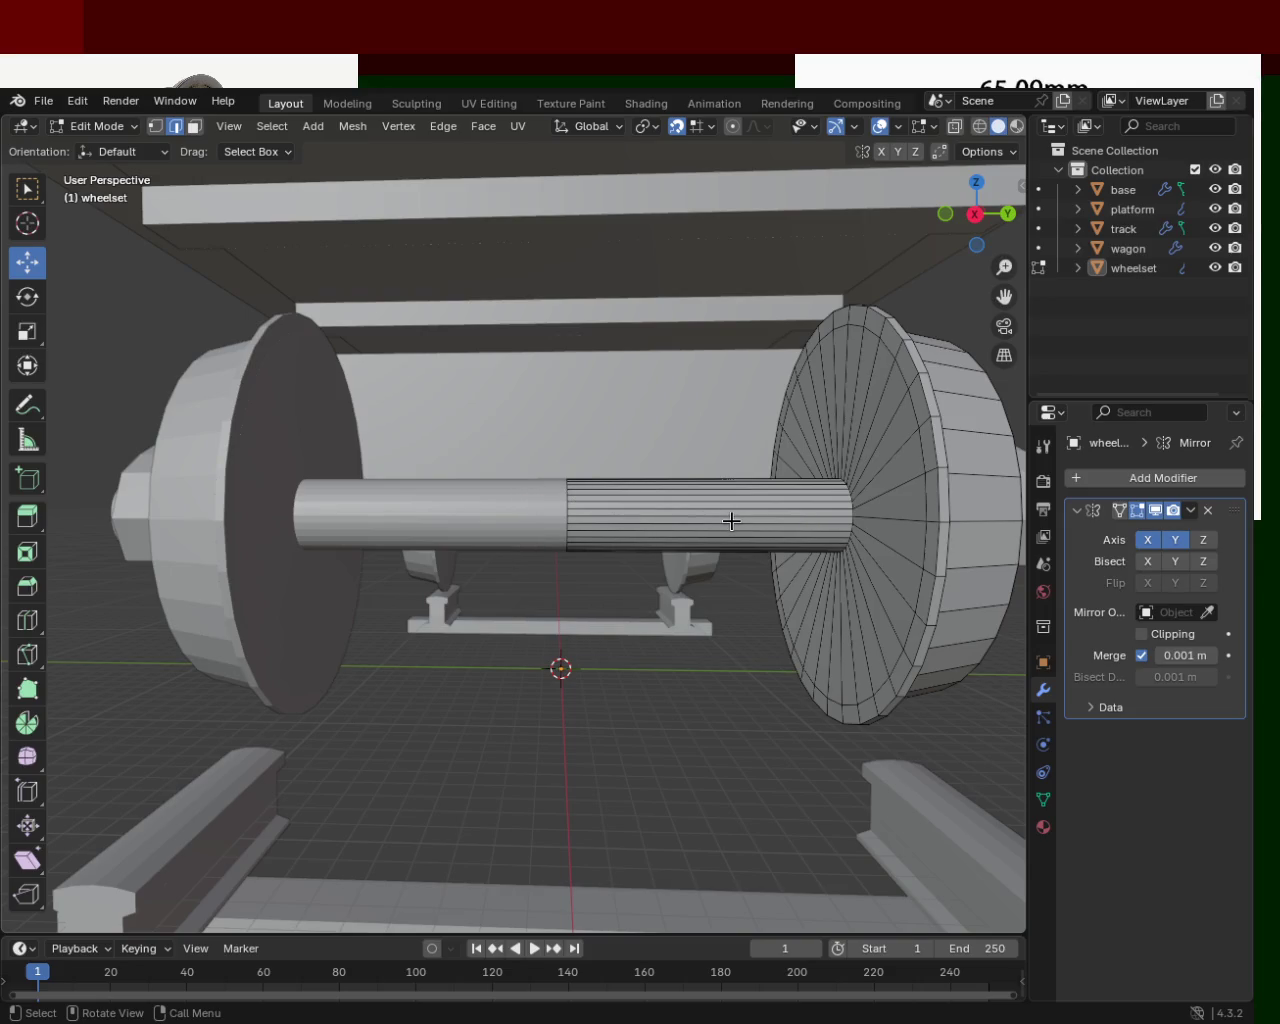
mouse_move(845, 525)
middle_down()
mouse_move(751, 541)
mouse_move(684, 424)
middle_up()
scroll(684, 424, up, 2)
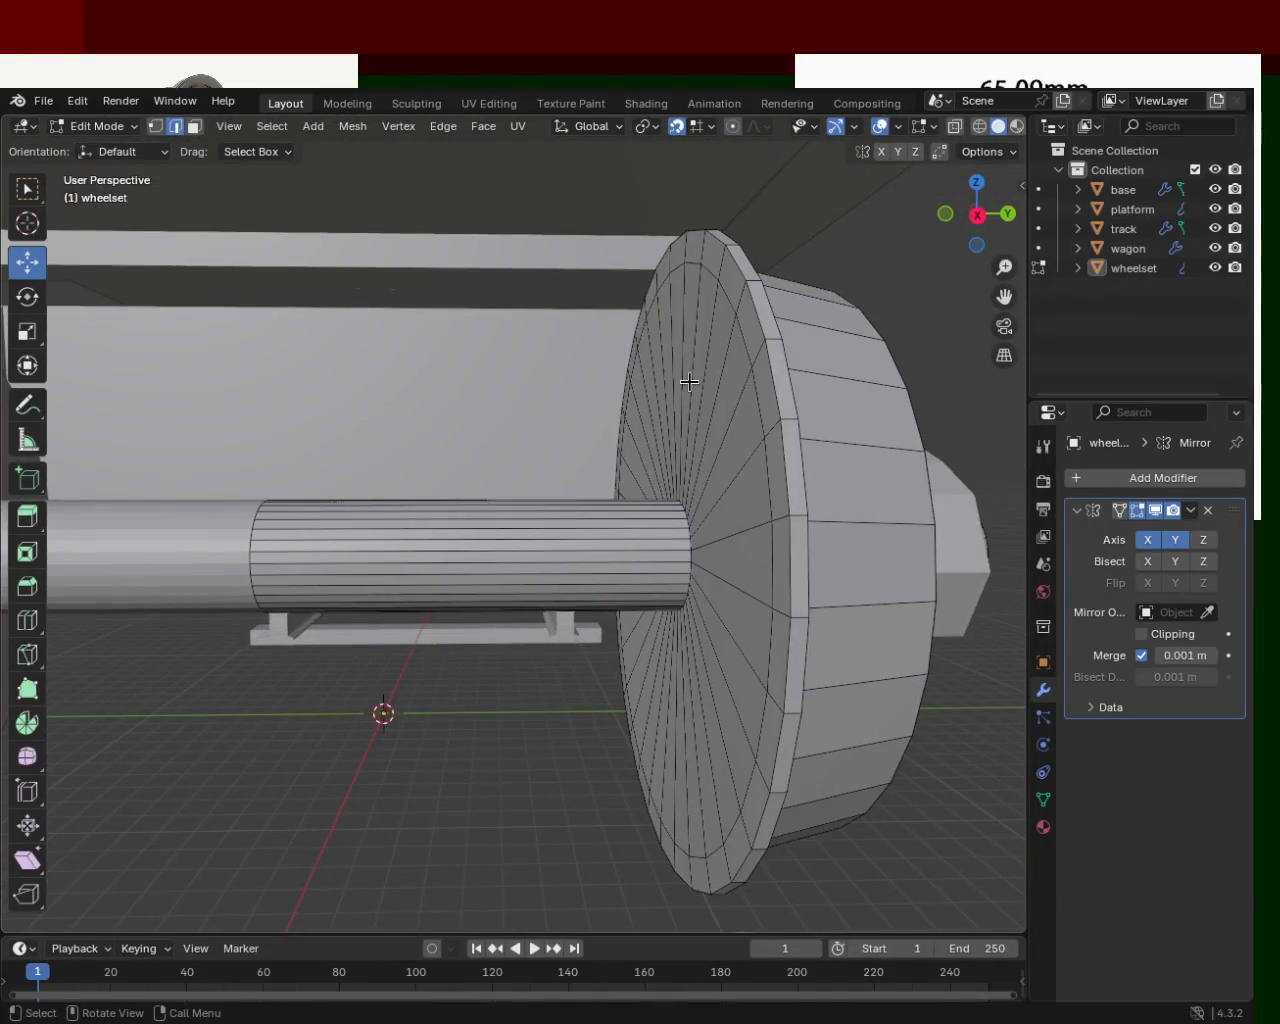
Select the first edges of the inner ring down the near side of the wheel.
click(763, 320)
shift+click(752, 350)
shift+click(760, 400)
shift+click(766, 481)
shift+click(771, 590)
shift+click(768, 650)
shift+click(764, 705)
shift+click(761, 742)
Extend the ring selection along the lower edge and up the wheel's far side.
mouse_move(761, 742)
middle_down()
mouse_move(789, 679)
mouse_move(766, 414)
mouse_move(926, 595)
middle_up()
scroll(766, 414, up, 5)
shift+click(920, 612)
shift+click(900, 646)
shift+click(884, 680)
shift+click(849, 704)
shift+click(818, 715)
shift+click(798, 716)
shift+click(777, 706)
shift+click(765, 694)
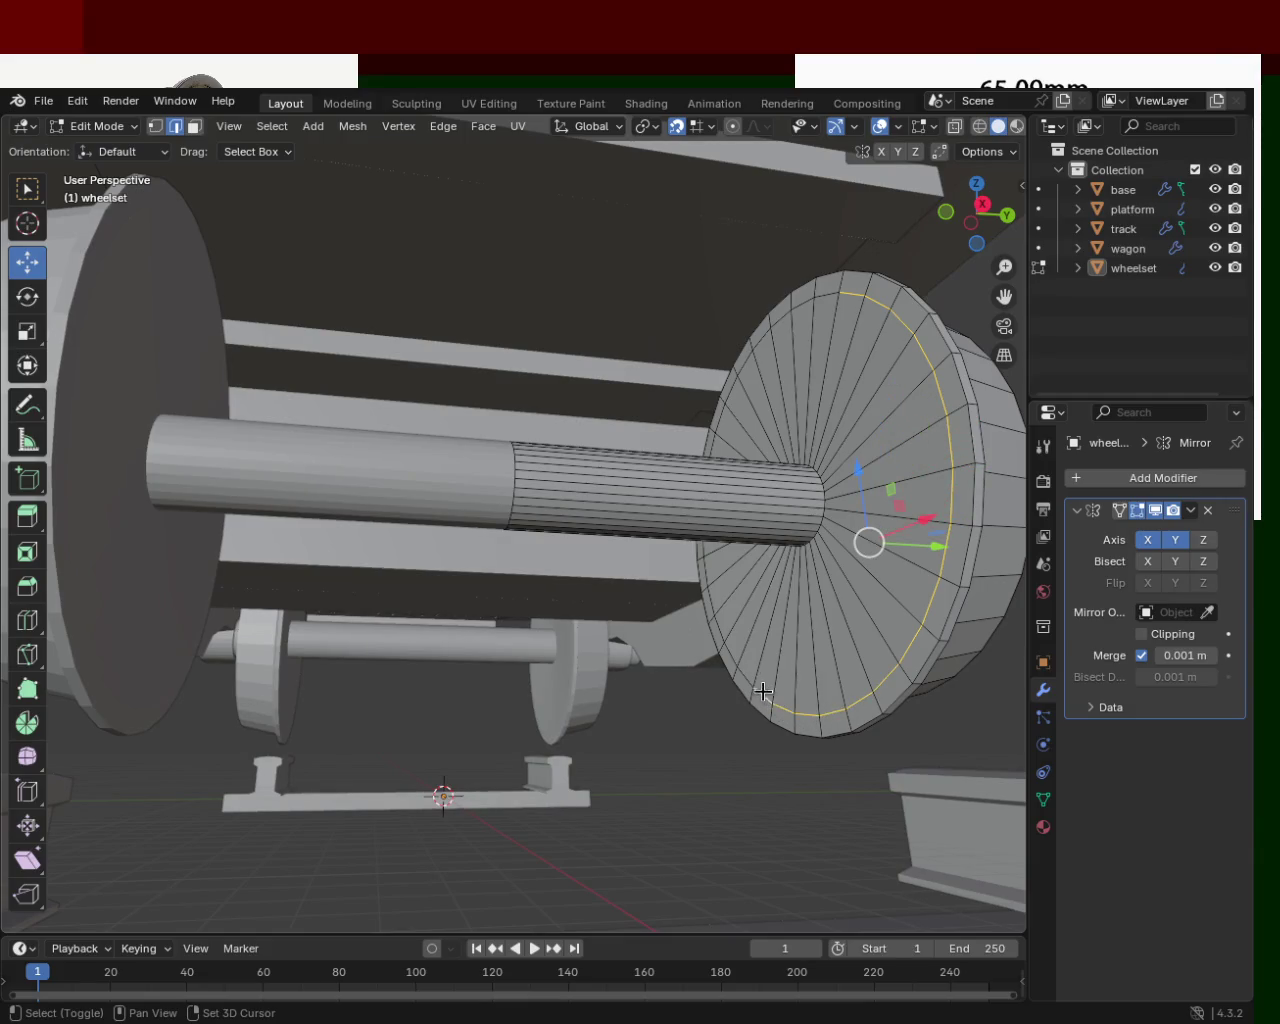
shift+click(738, 664)
shift+click(729, 645)
shift+click(721, 625)
shift+click(715, 599)
shift+click(712, 580)
Drop a stray spoke edge and add the remaining rim edges to close the ring.
middle_drag(712, 580, 732, 680)
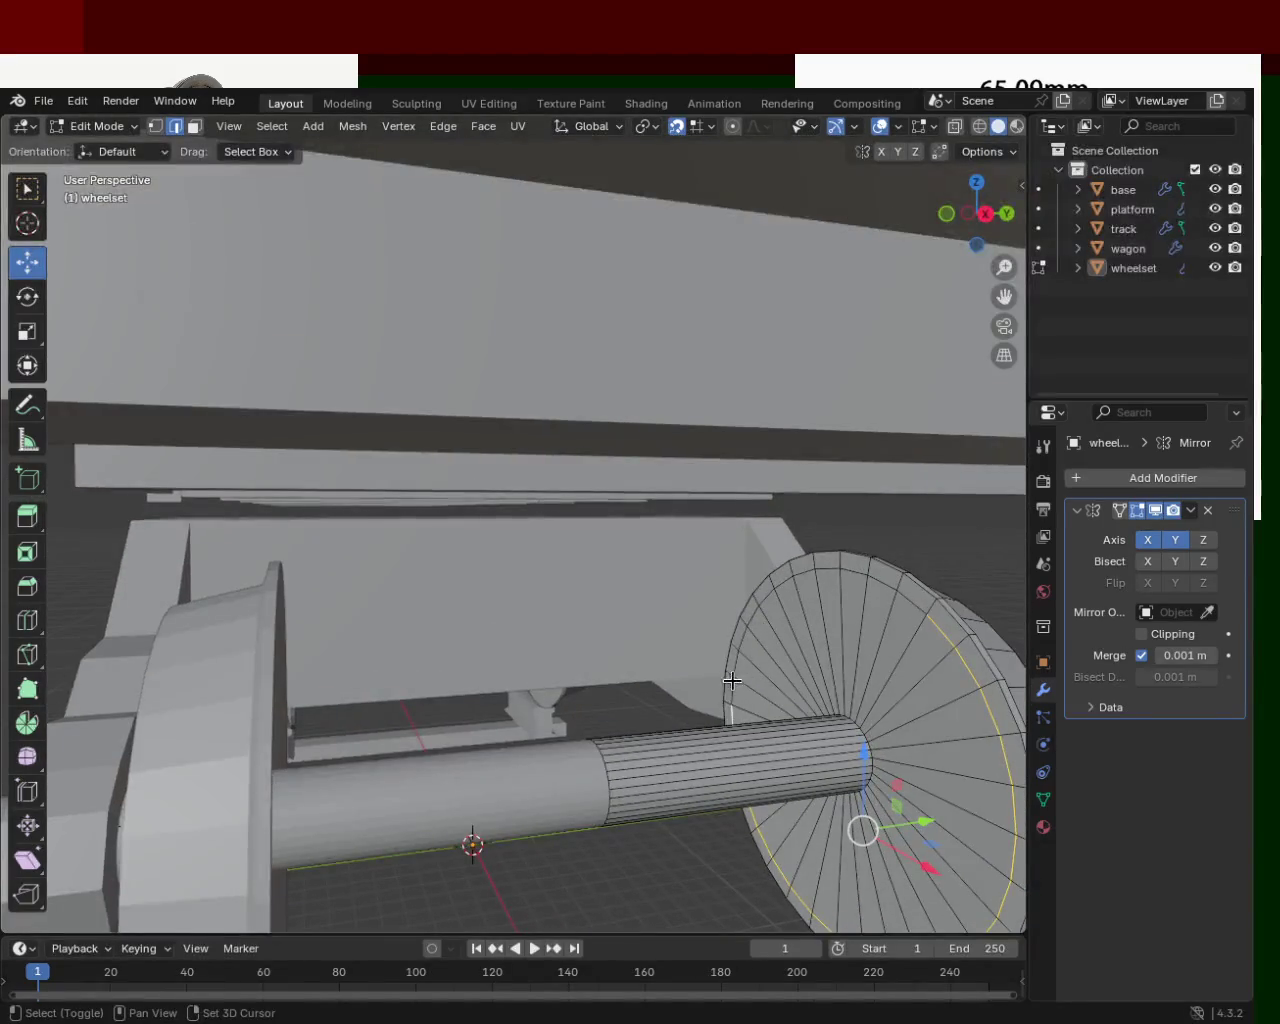
shift+click(735, 690)
shift+click(742, 654)
shift+click(749, 630)
shift+click(762, 612)
shift+click(773, 598)
shift+click(761, 605)
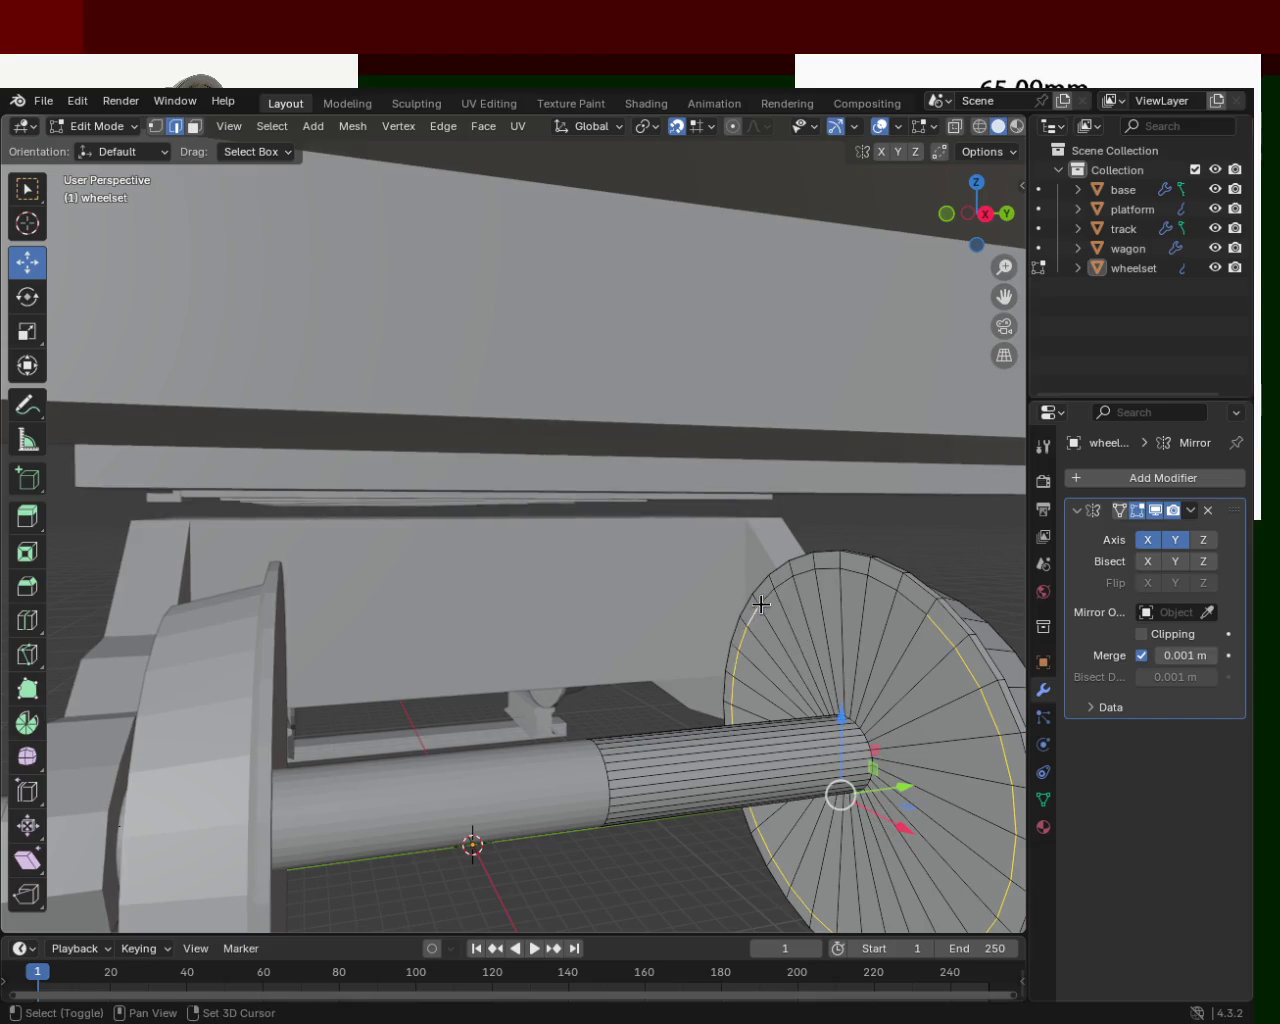
shift+click(778, 586)
shift+click(792, 579)
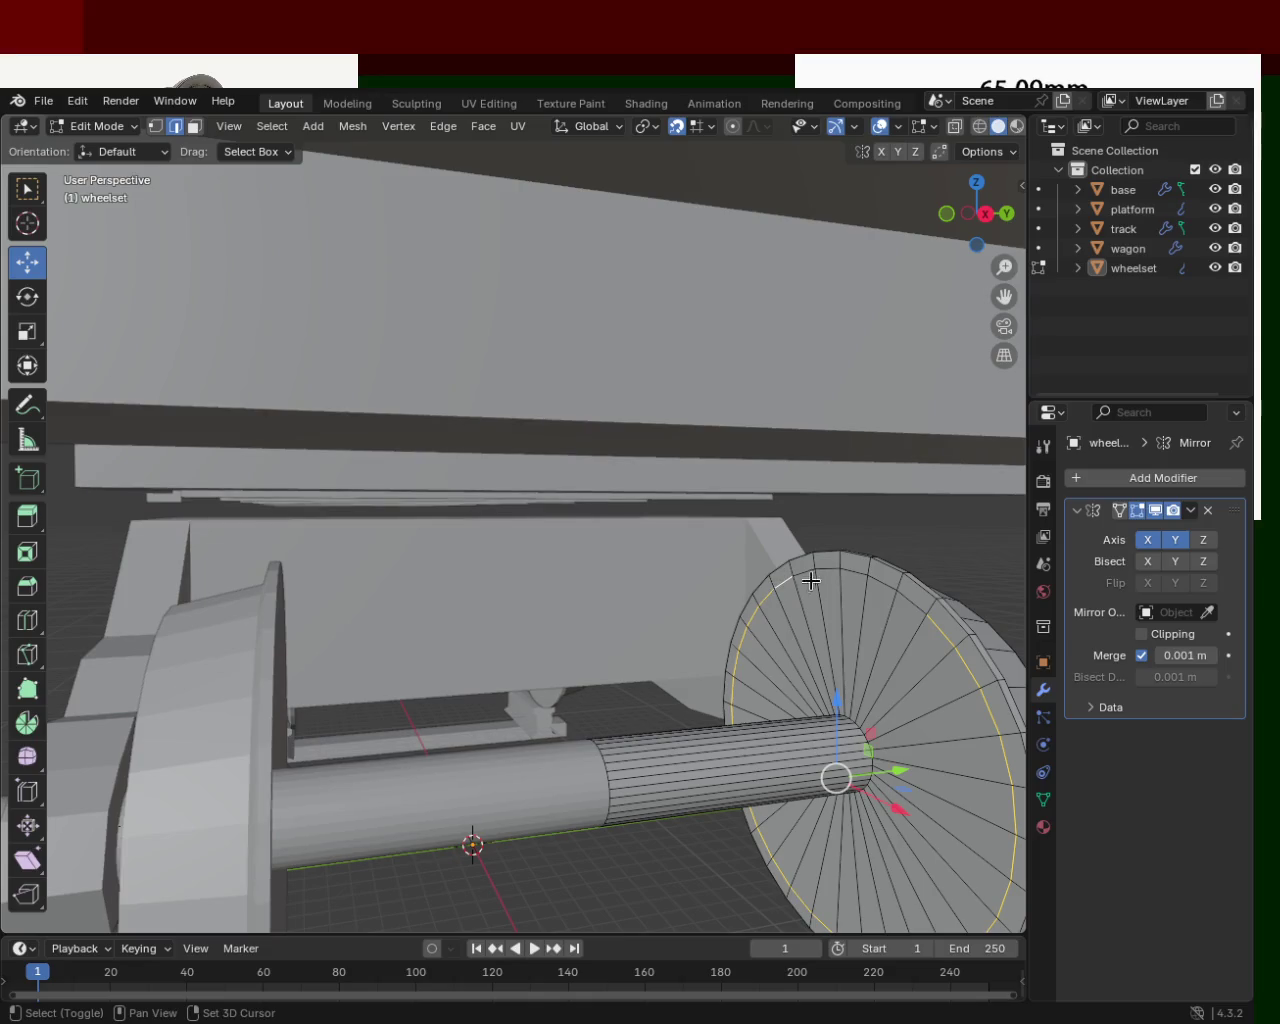
shift+click(815, 568)
shift+click(840, 567)
shift+click(868, 578)
shift+click(895, 590)
mouse_move(928, 651)
middle_down()
mouse_move(853, 576)
mouse_move(814, 634)
mouse_move(789, 624)
middle_up()
Slide the inner edge ring along the X axis to recess it.
drag(710, 597, 614, 604)
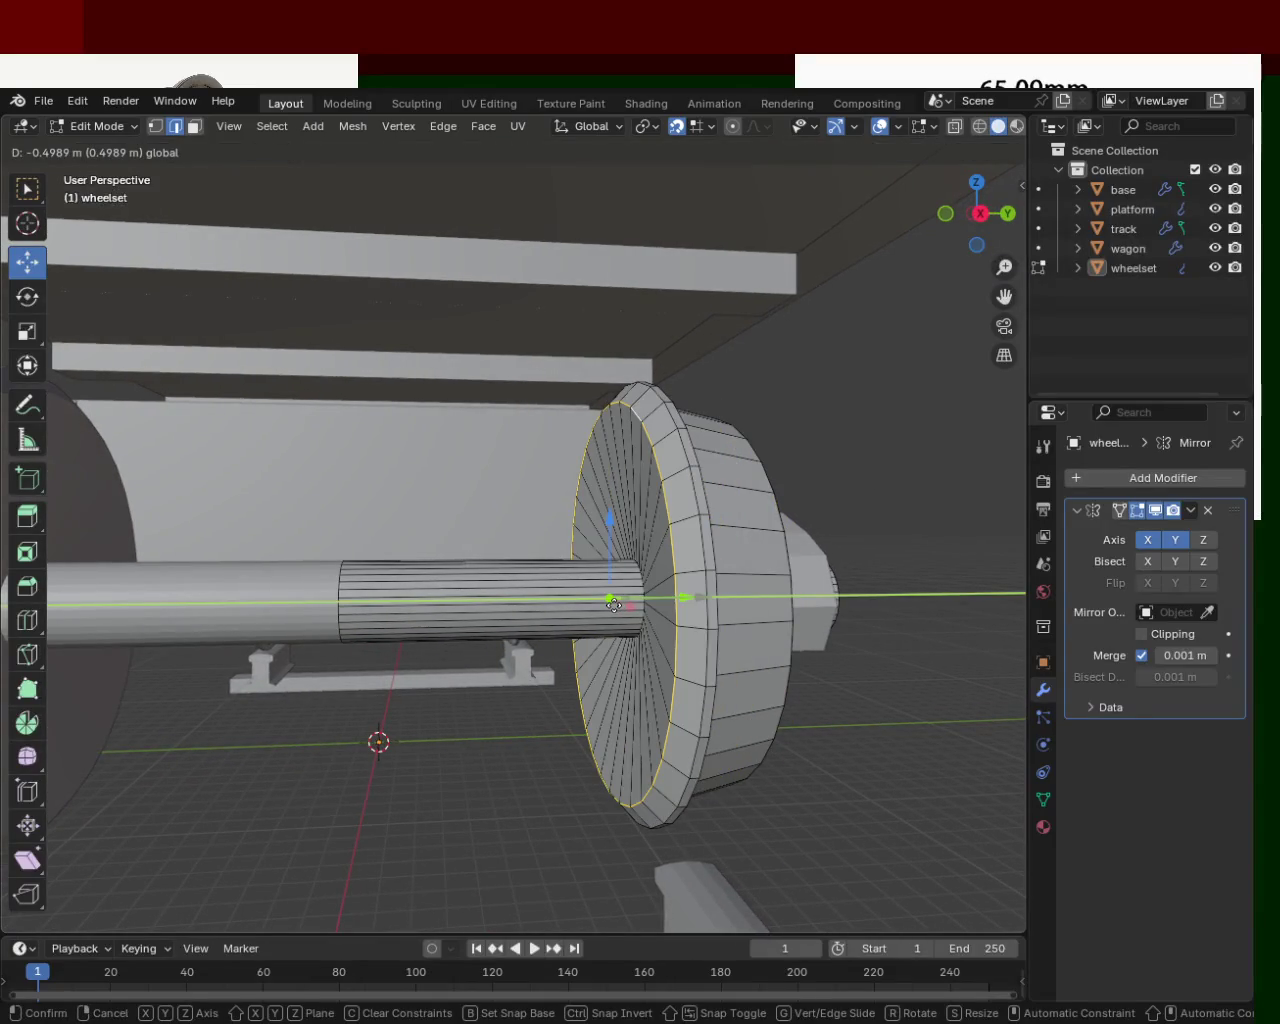
mouse_move(614, 604)
mouse_down()
mouse_move(543, 603)
mouse_move(748, 600)
mouse_move(623, 607)
mouse_up()
scroll(785, 605, up, 5)
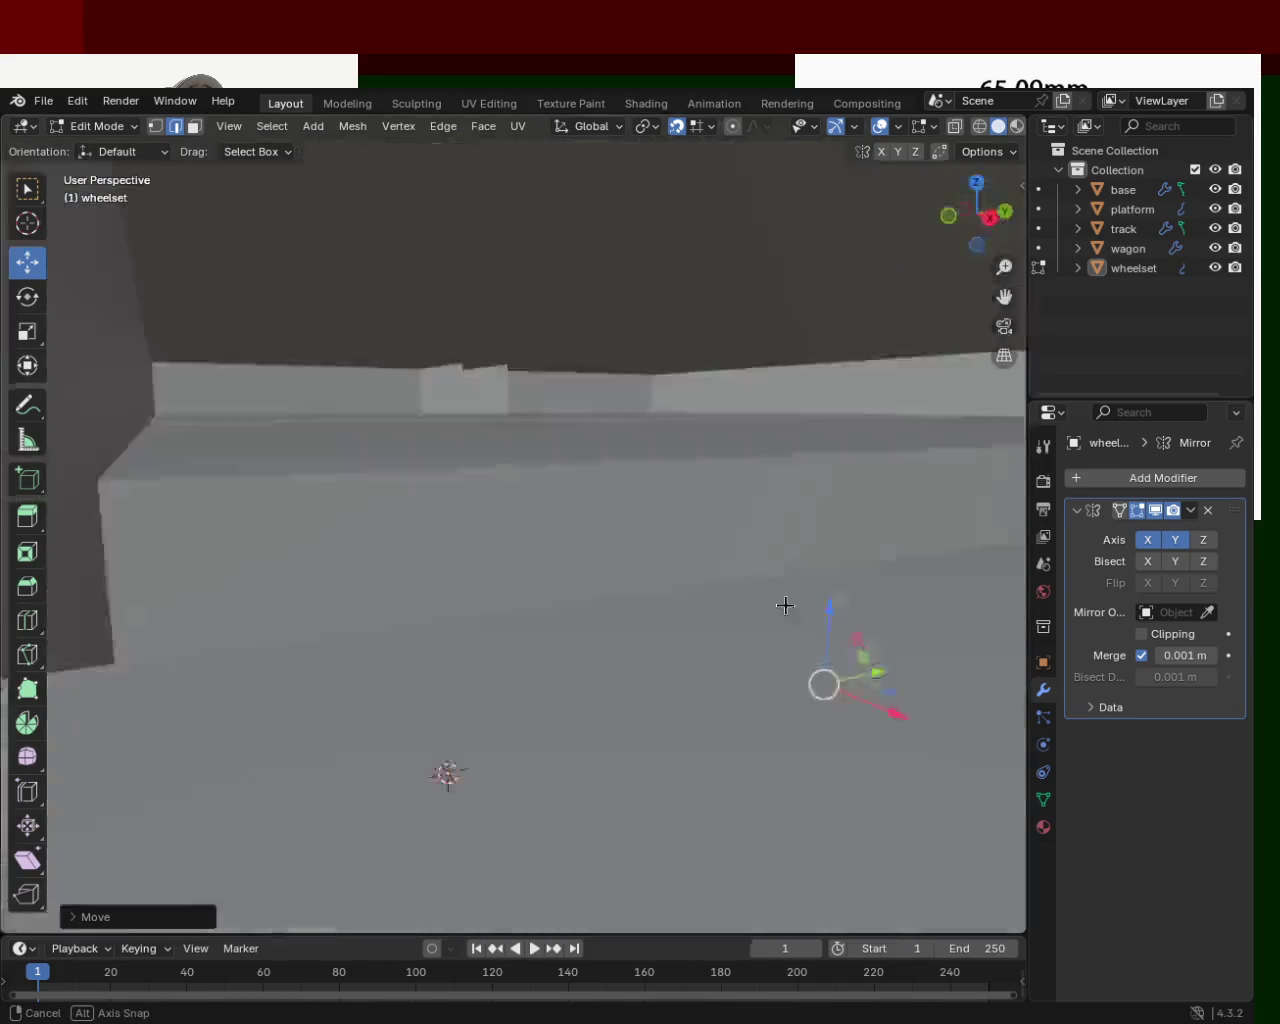
scroll(785, 605, down, 5)
Scale the edge ring down to about 0.7.
key(s)
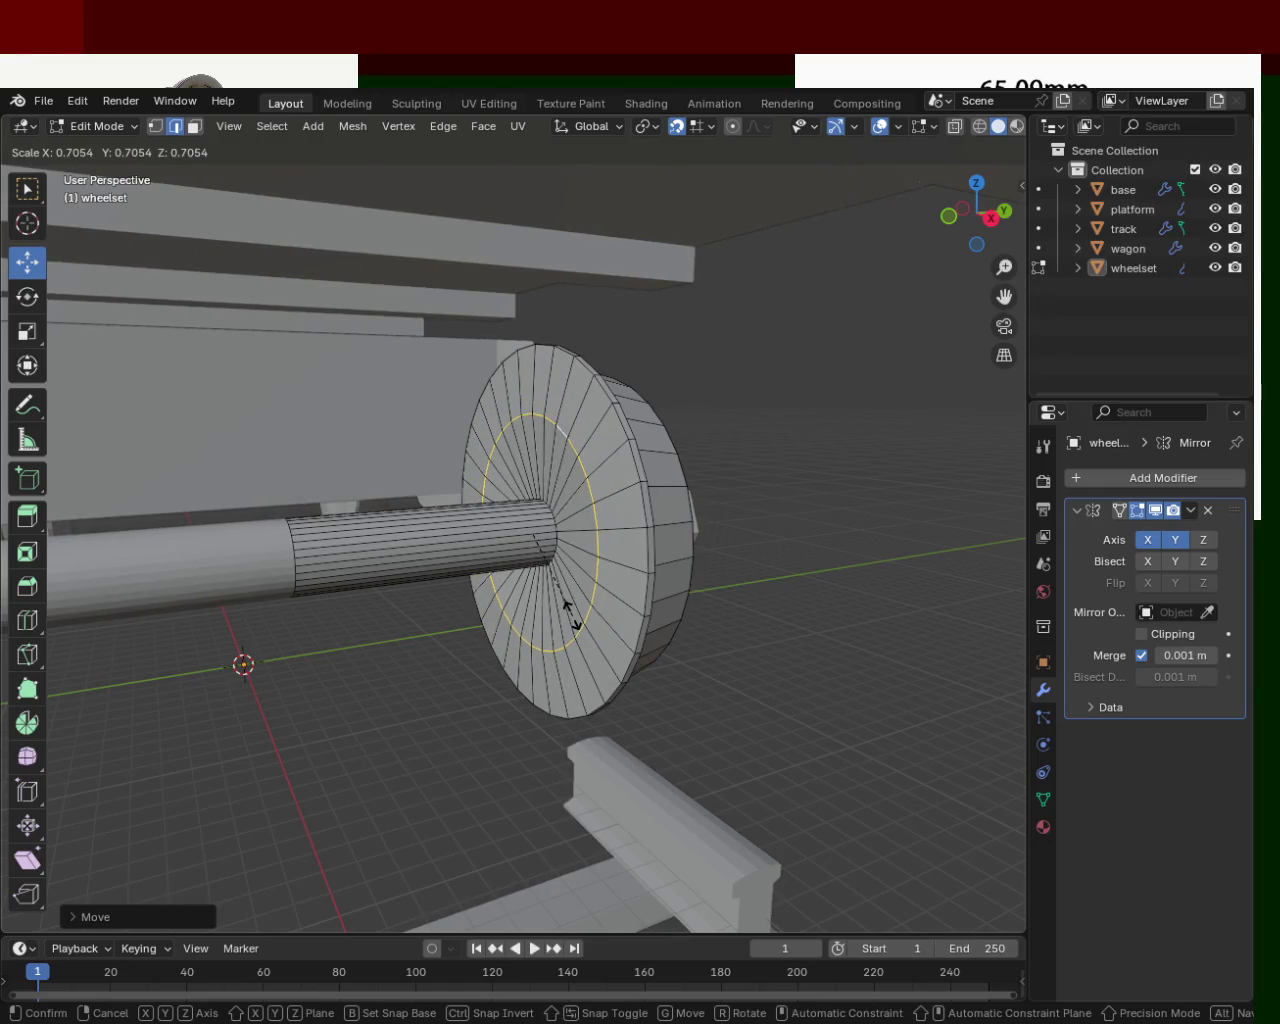
click(570, 615)
mouse_move(570, 615)
middle_down()
mouse_move(586, 500)
mouse_move(586, 520)
middle_up()
scroll(640, 420, up, 3)
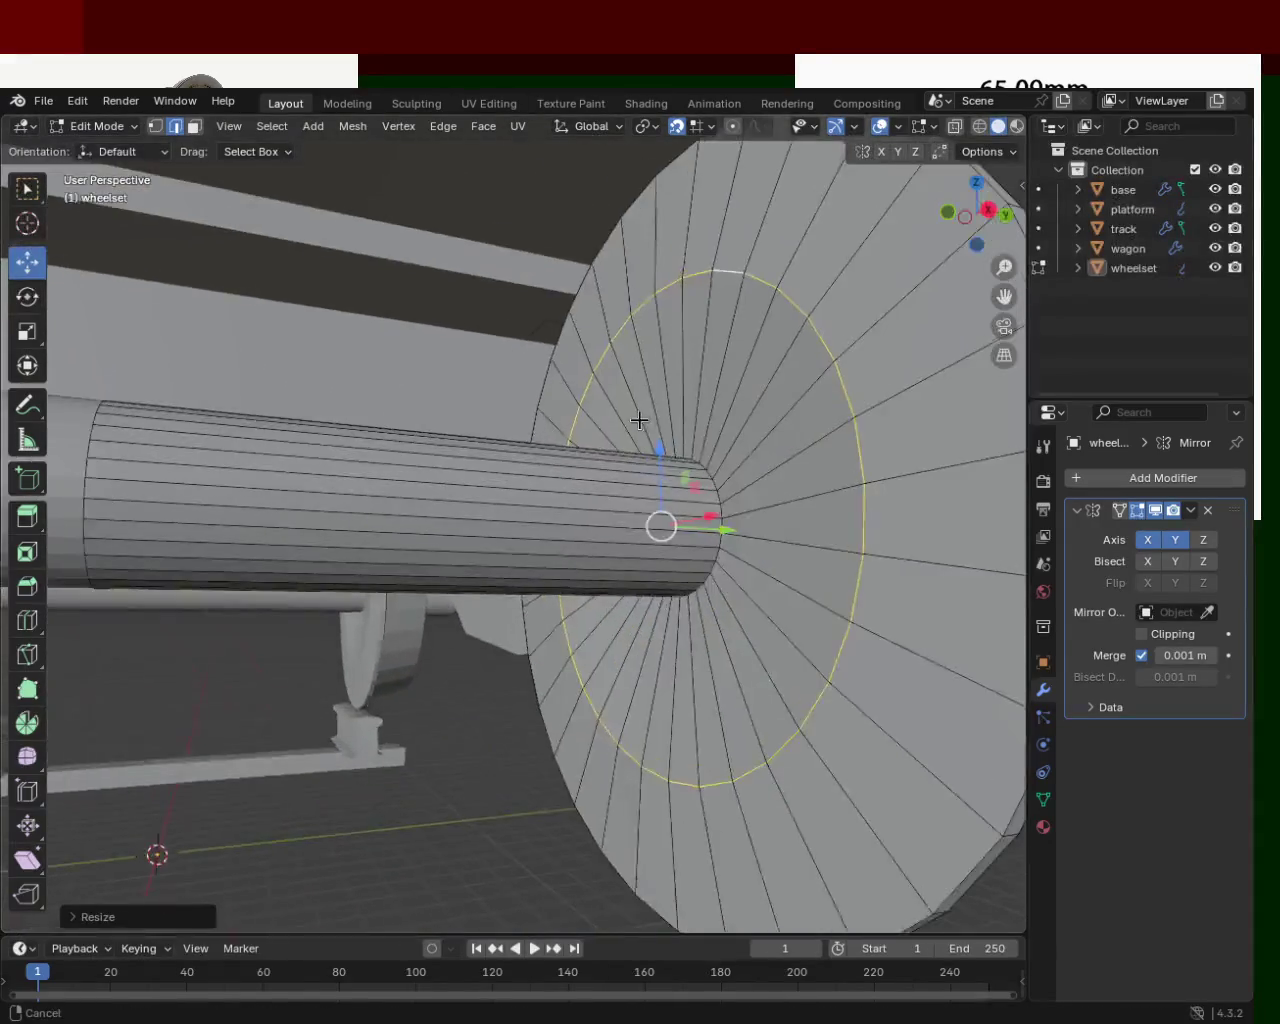
scroll(640, 420, down, 2)
Inspect the dished hub from several angles and clear the edge selection.
mouse_move(640, 420)
middle_down()
mouse_move(649, 443)
mouse_move(680, 457)
middle_up()
middle_drag(934, 483, 749, 400)
scroll(817, 526, down, 3)
mouse_move(817, 526)
middle_down()
mouse_move(860, 509)
mouse_move(583, 532)
mouse_move(666, 537)
mouse_move(663, 480)
mouse_move(680, 516)
mouse_move(634, 480)
mouse_move(751, 494)
mouse_move(840, 558)
mouse_move(723, 540)
mouse_move(700, 491)
mouse_move(753, 578)
mouse_move(871, 551)
mouse_move(740, 533)
middle_up()
click(831, 551)
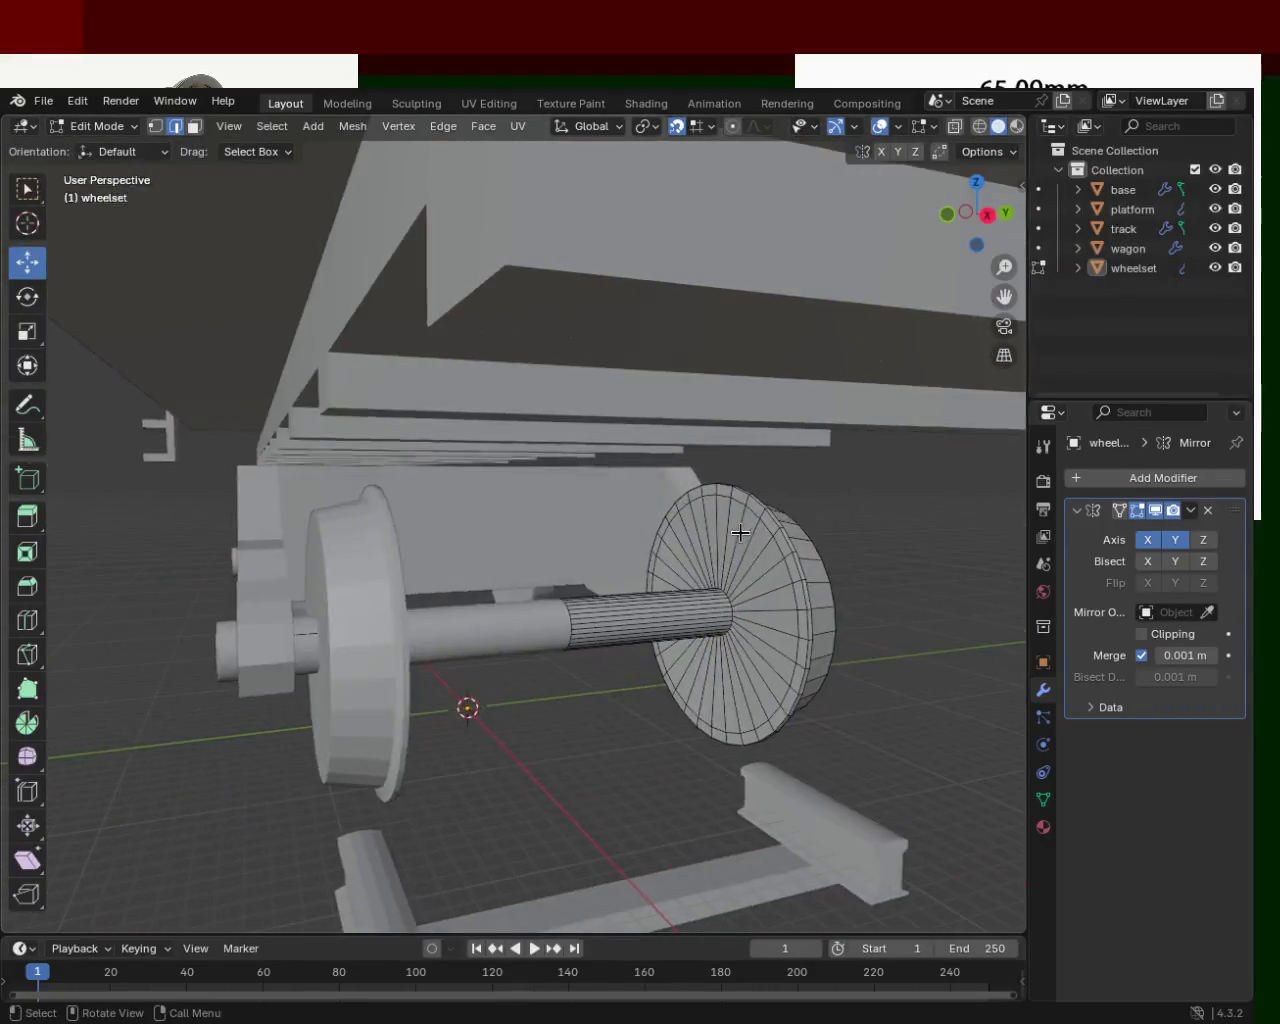
mouse_move(655, 663)
ctrl+middle_down()
mouse_move(838, 649)
mouse_move(700, 580)
mouse_move(557, 557)
mouse_move(721, 663)
ctrl+middle_up()
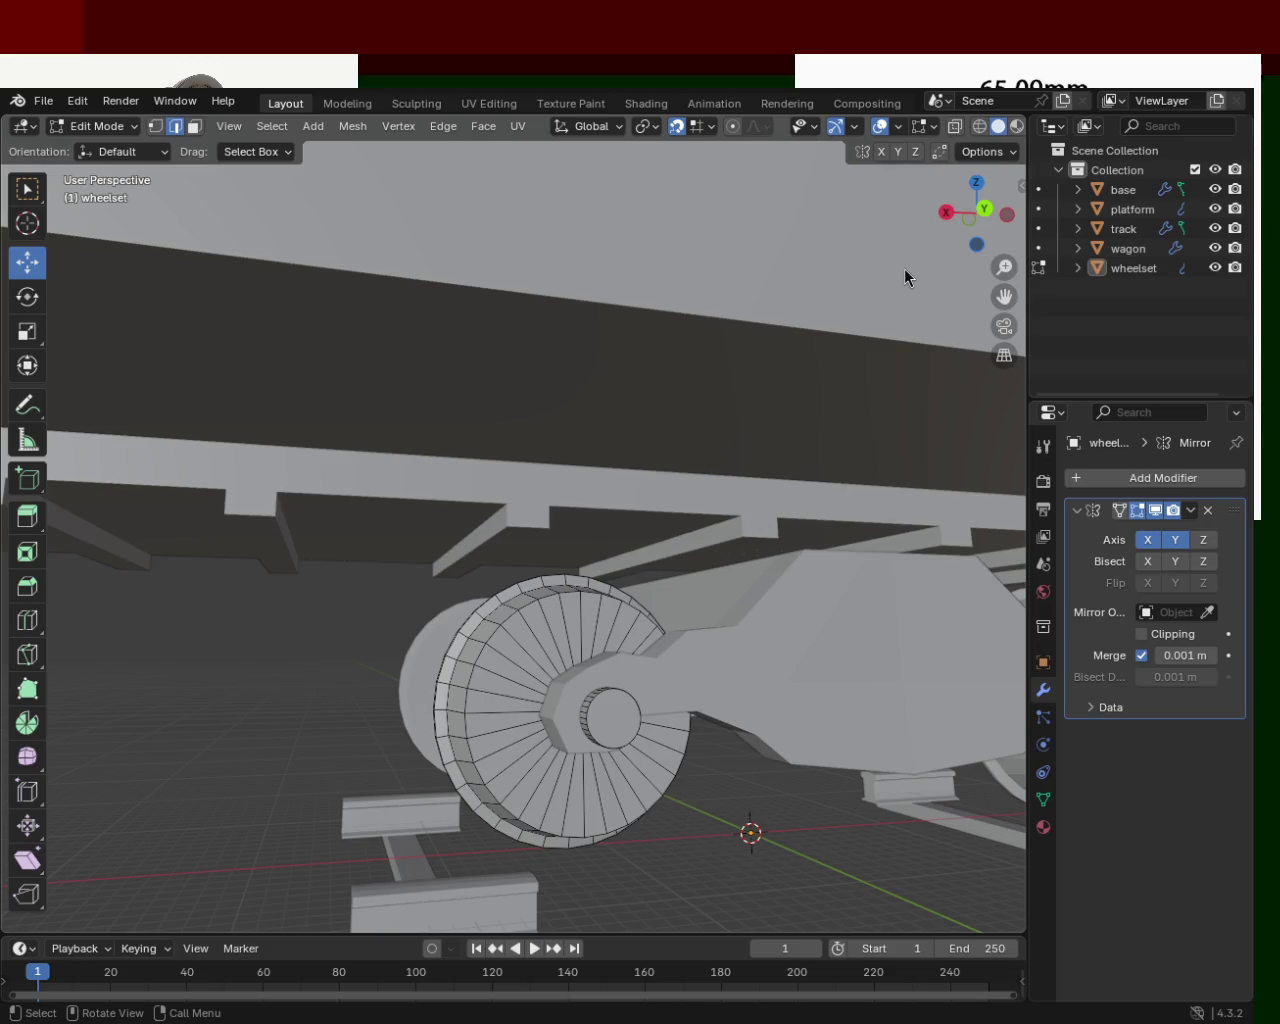
middle_drag(904, 272, 862, 380)
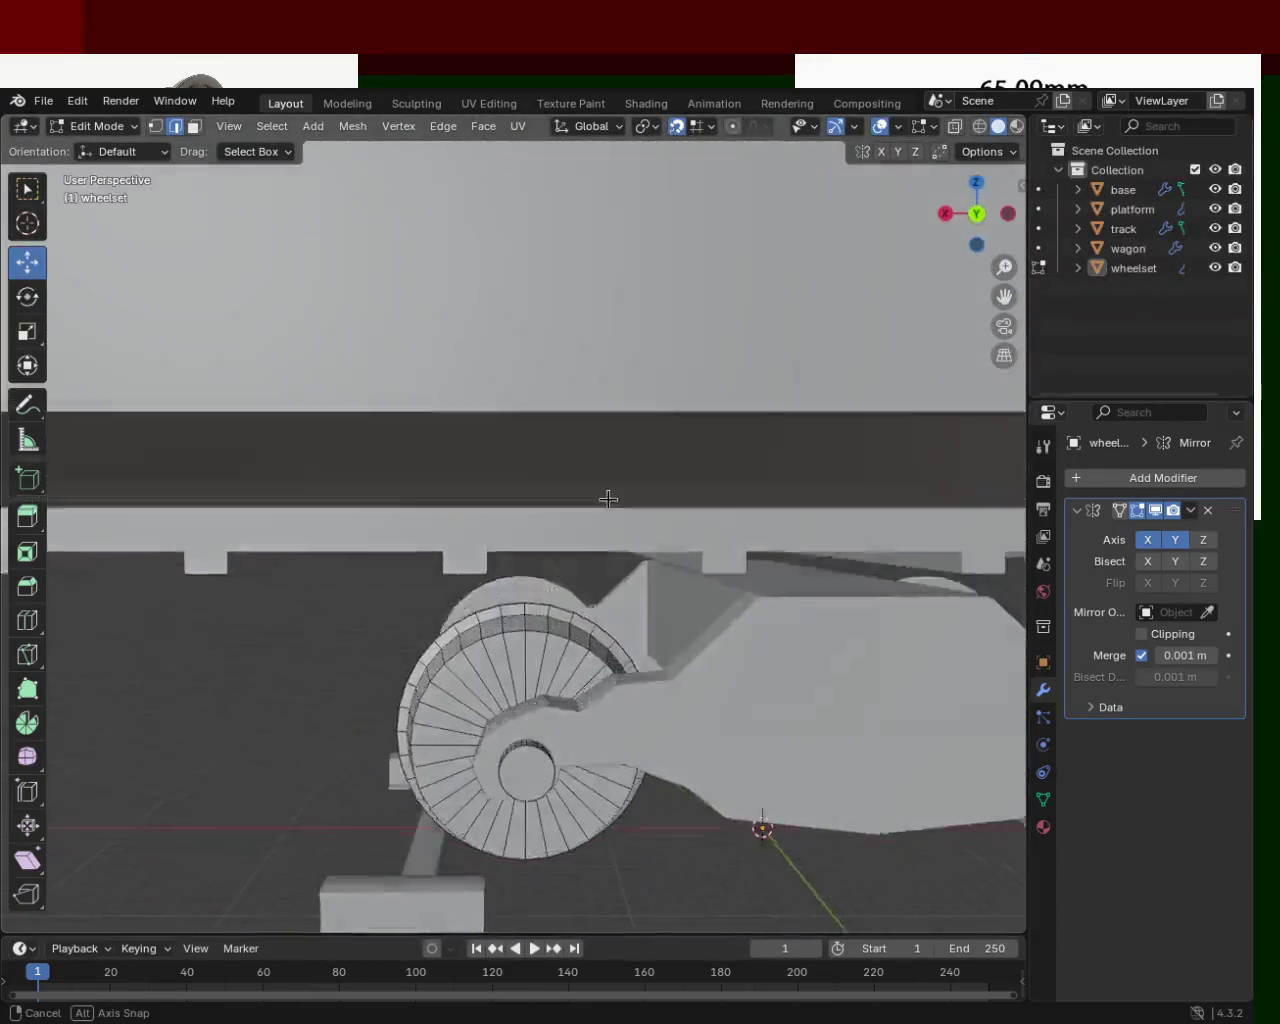
mouse_move(862, 380)
middle_down()
mouse_move(628, 469)
mouse_move(594, 449)
middle_up()
scroll(640, 338, down, 5)
scroll(620, 420, down, 3)
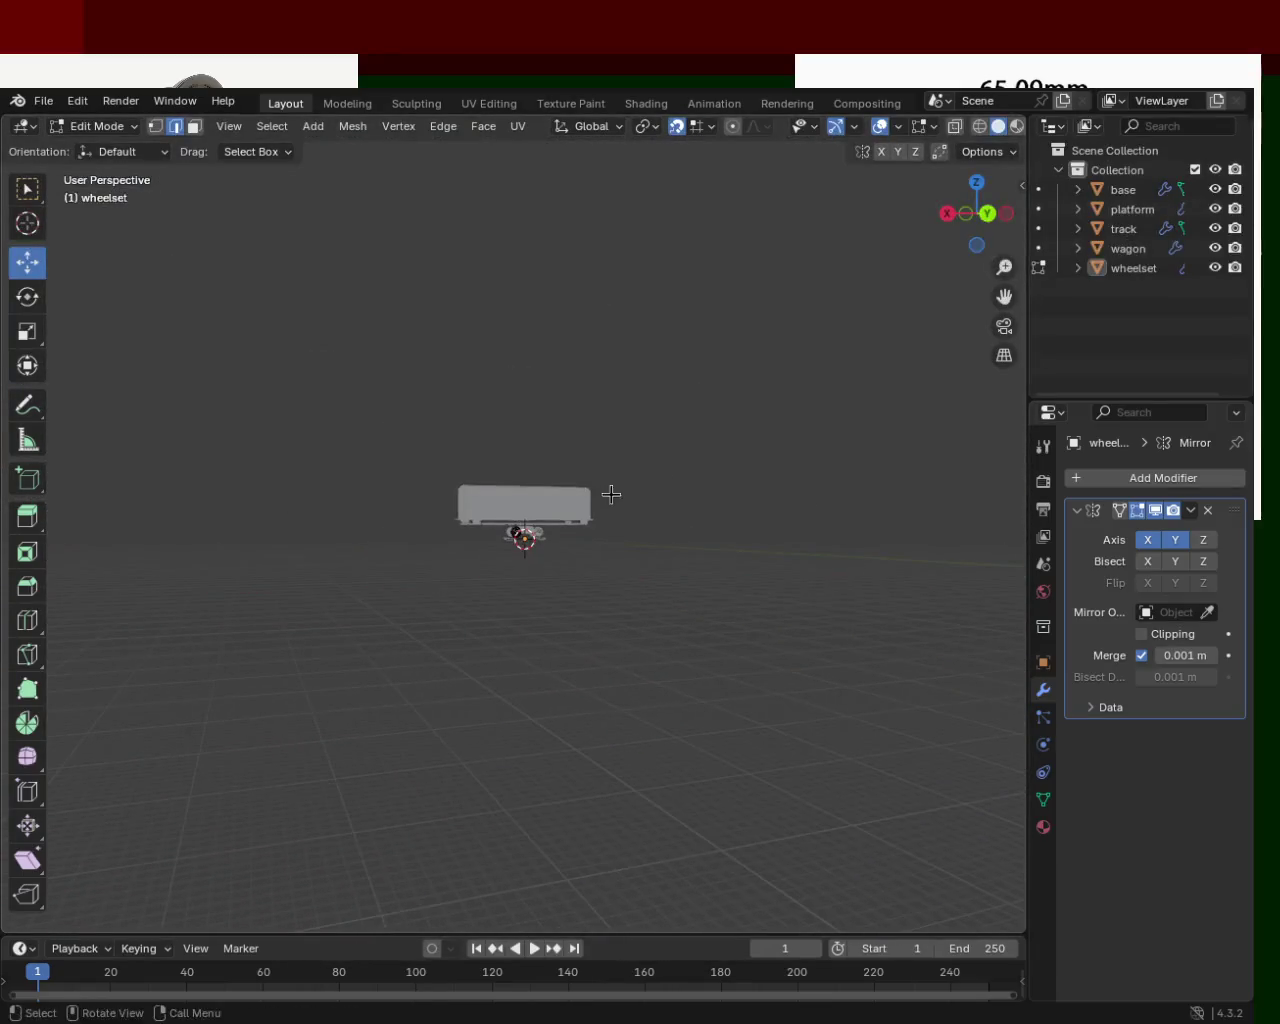
scroll(506, 451, up, 6)
mouse_move(506, 451)
middle_down()
mouse_move(604, 452)
mouse_move(714, 491)
mouse_move(657, 266)
mouse_move(614, 349)
mouse_move(588, 297)
mouse_move(646, 514)
mouse_move(600, 566)
middle_up()
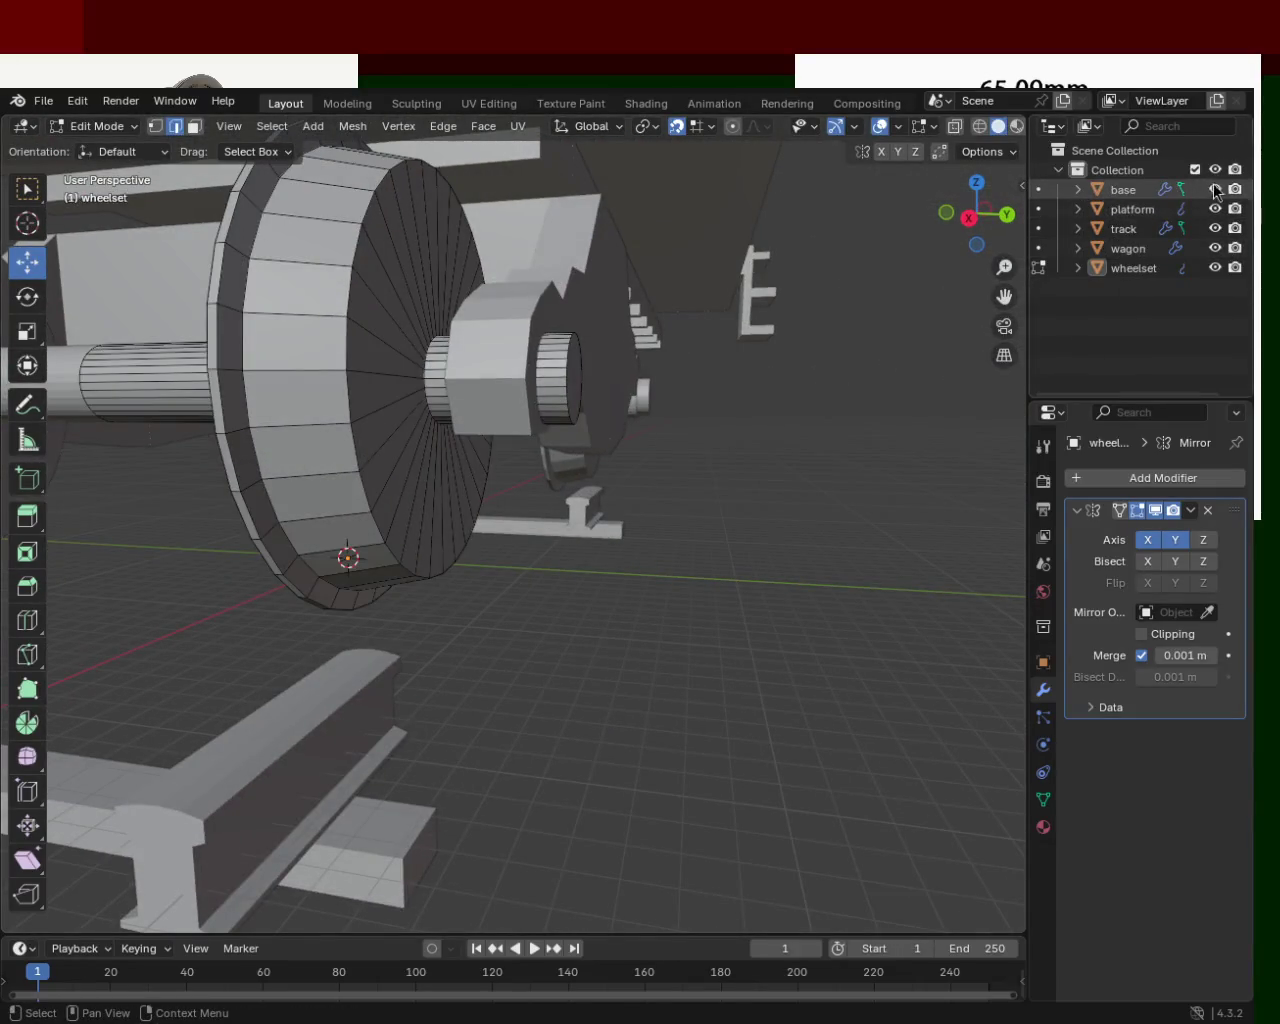
Toggle Outliner visibility of the collection and objects, leaving the wheelset visible.
click(1215, 169)
click(1215, 169)
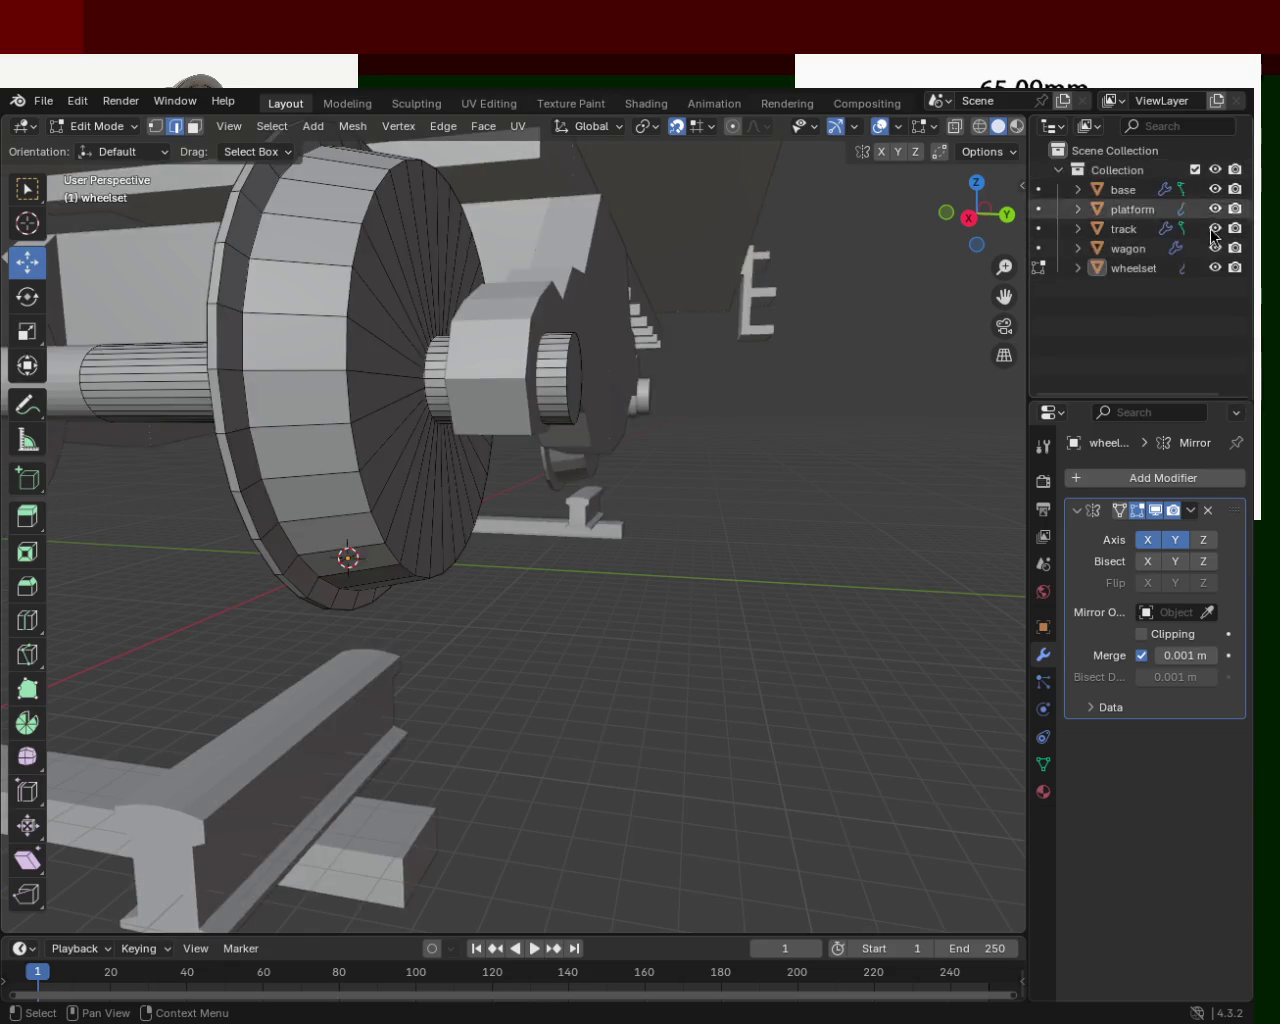
click(1215, 189)
click(1215, 189)
click(1215, 228)
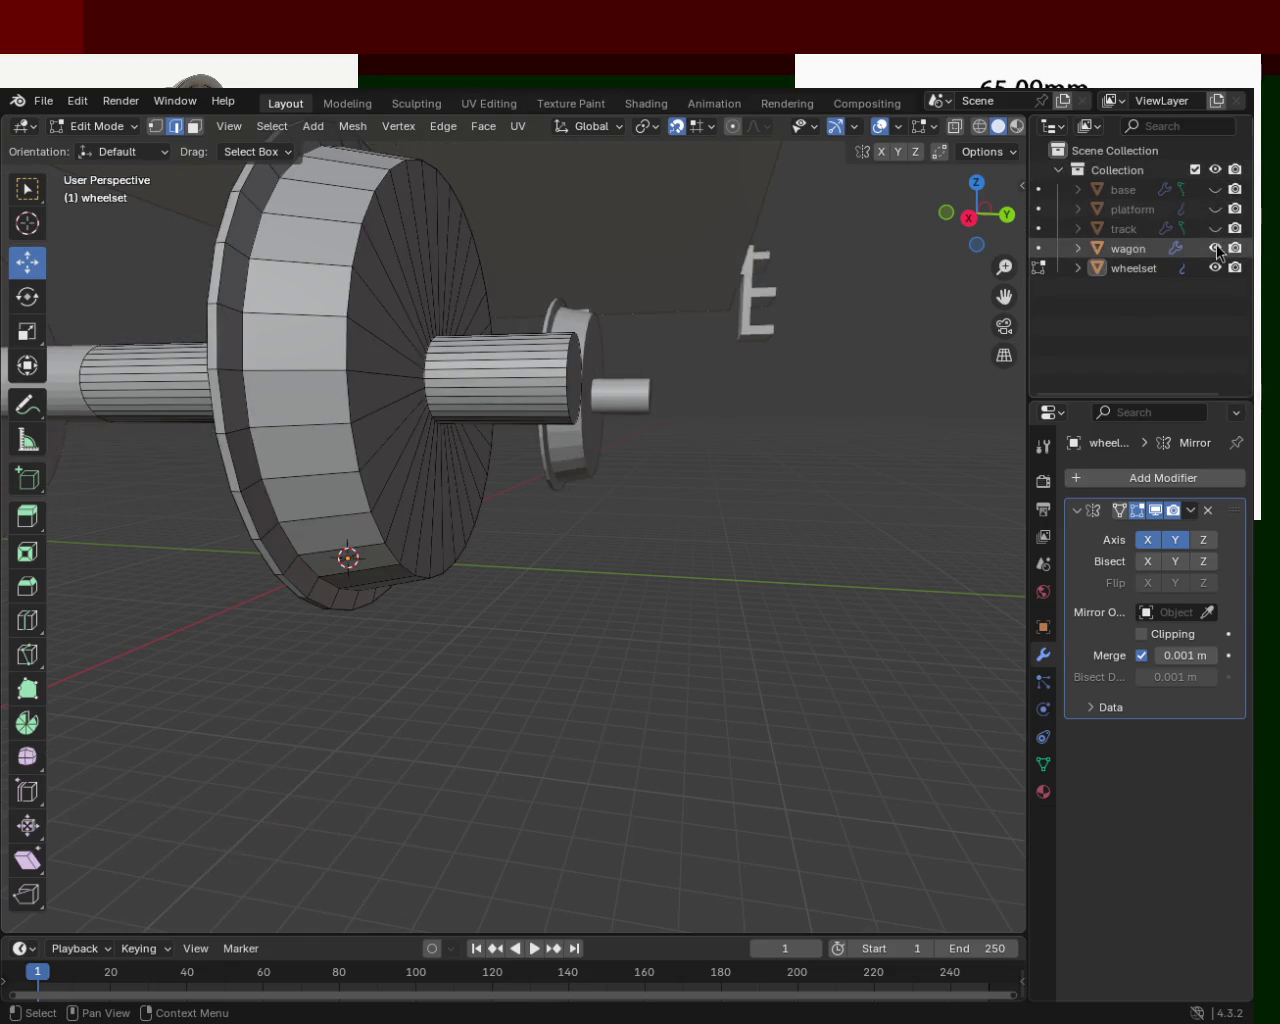
click(1215, 248)
click(1215, 268)
click(1212, 268)
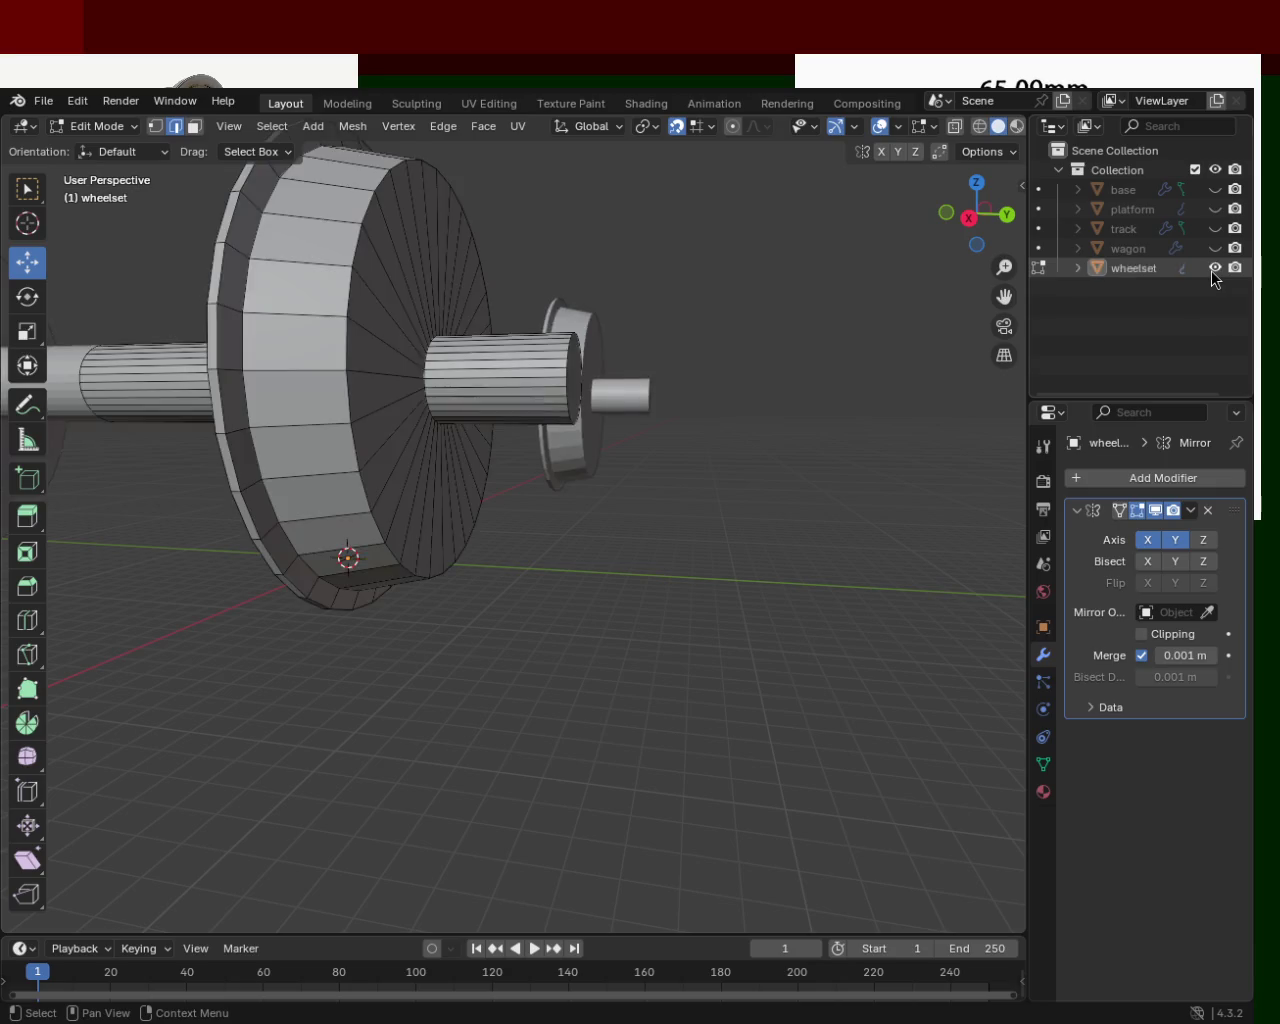
Disable the wheelset Mirror modifier's X and Y axes.
click(1147, 539)
click(1175, 539)
mouse_move(540, 340)
middle_down()
mouse_move(593, 321)
mouse_move(743, 380)
middle_up()
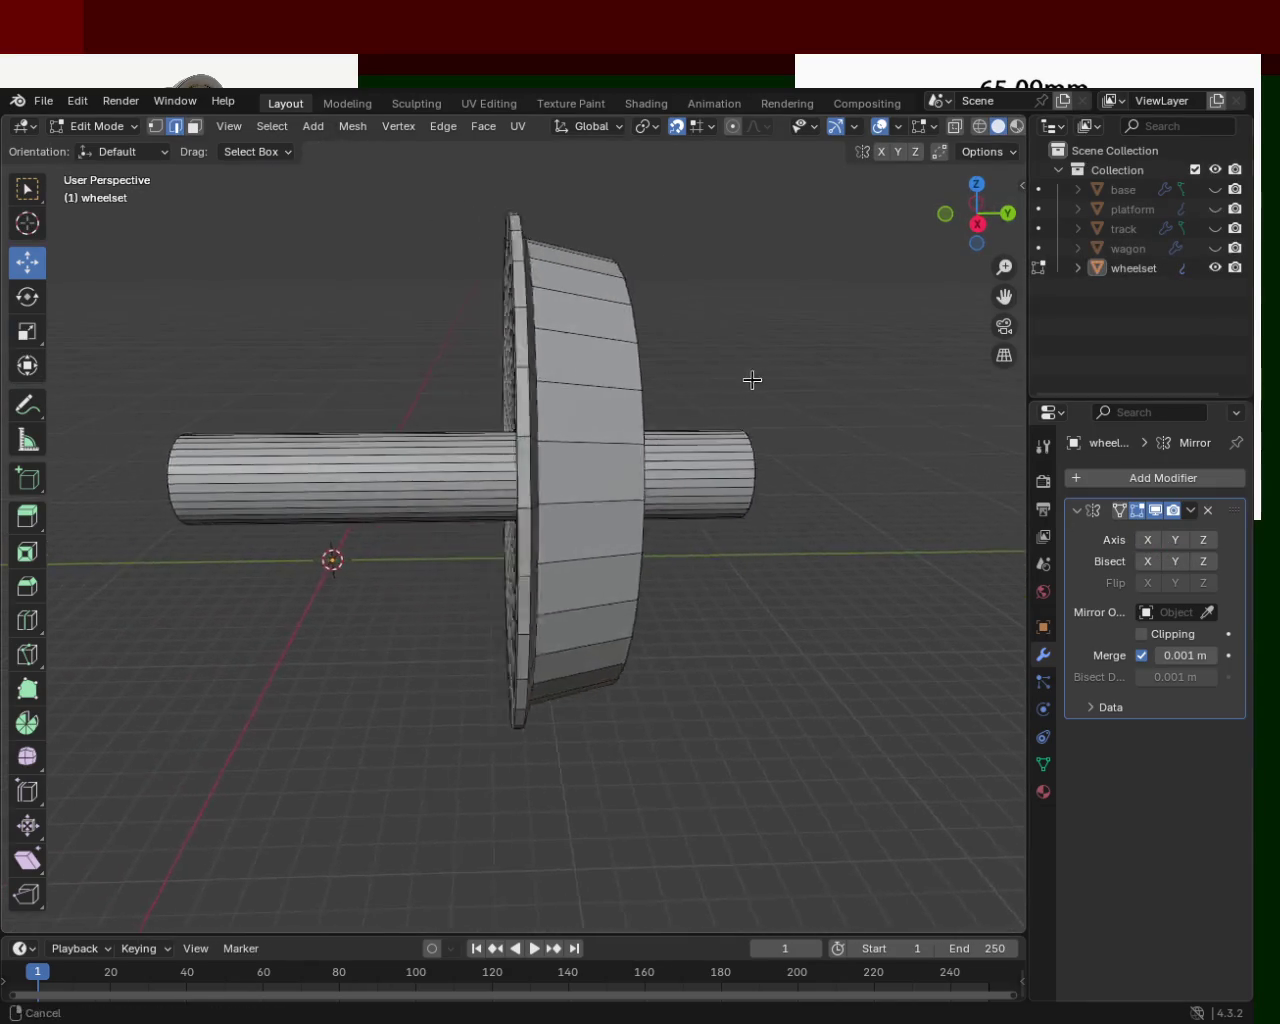
Hide the wheelset, show the track, and return to Object Mode.
click(1213, 268)
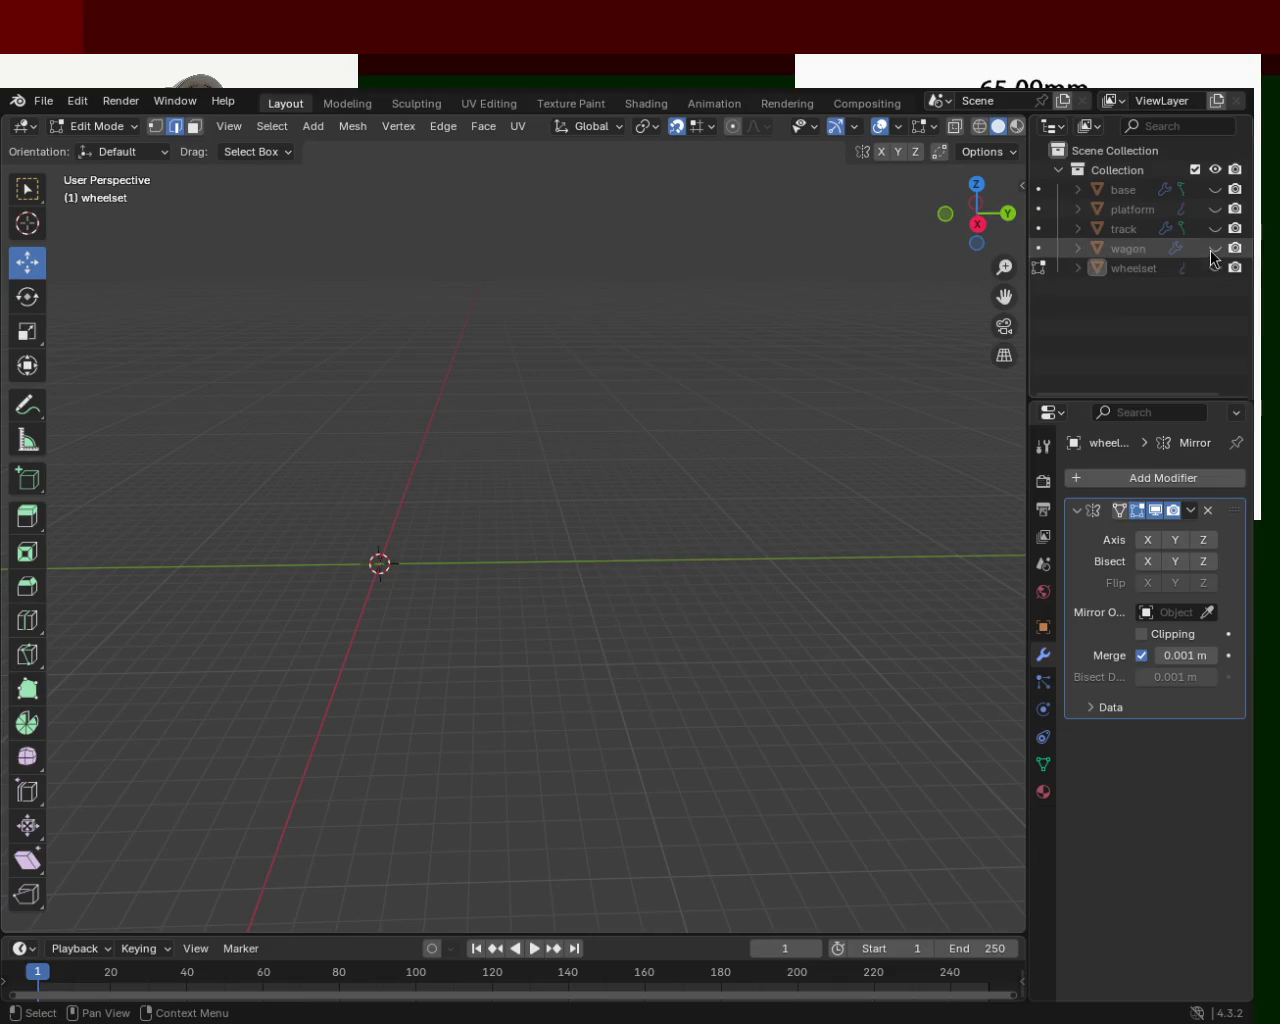
click(1215, 228)
middle_drag(711, 337, 613, 453)
mouse_move(569, 583)
ctrl+middle_down()
mouse_move(629, 482)
mouse_move(603, 397)
mouse_move(757, 509)
ctrl+middle_up()
key(Tab)
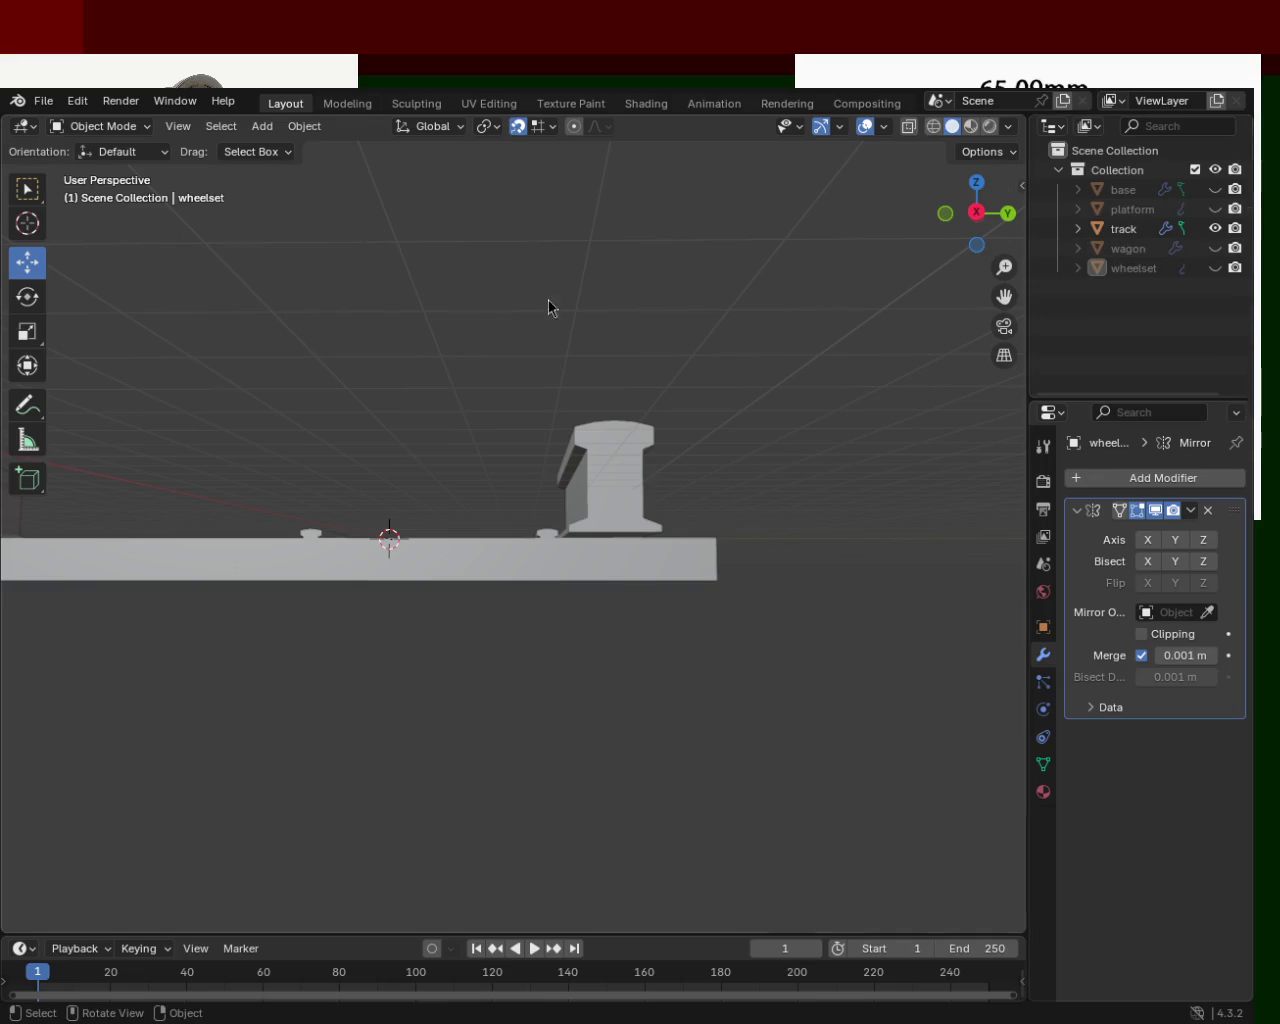
Make the track active and turn off its Mirror modifier's Y and X axes.
click(1133, 209)
click(1126, 229)
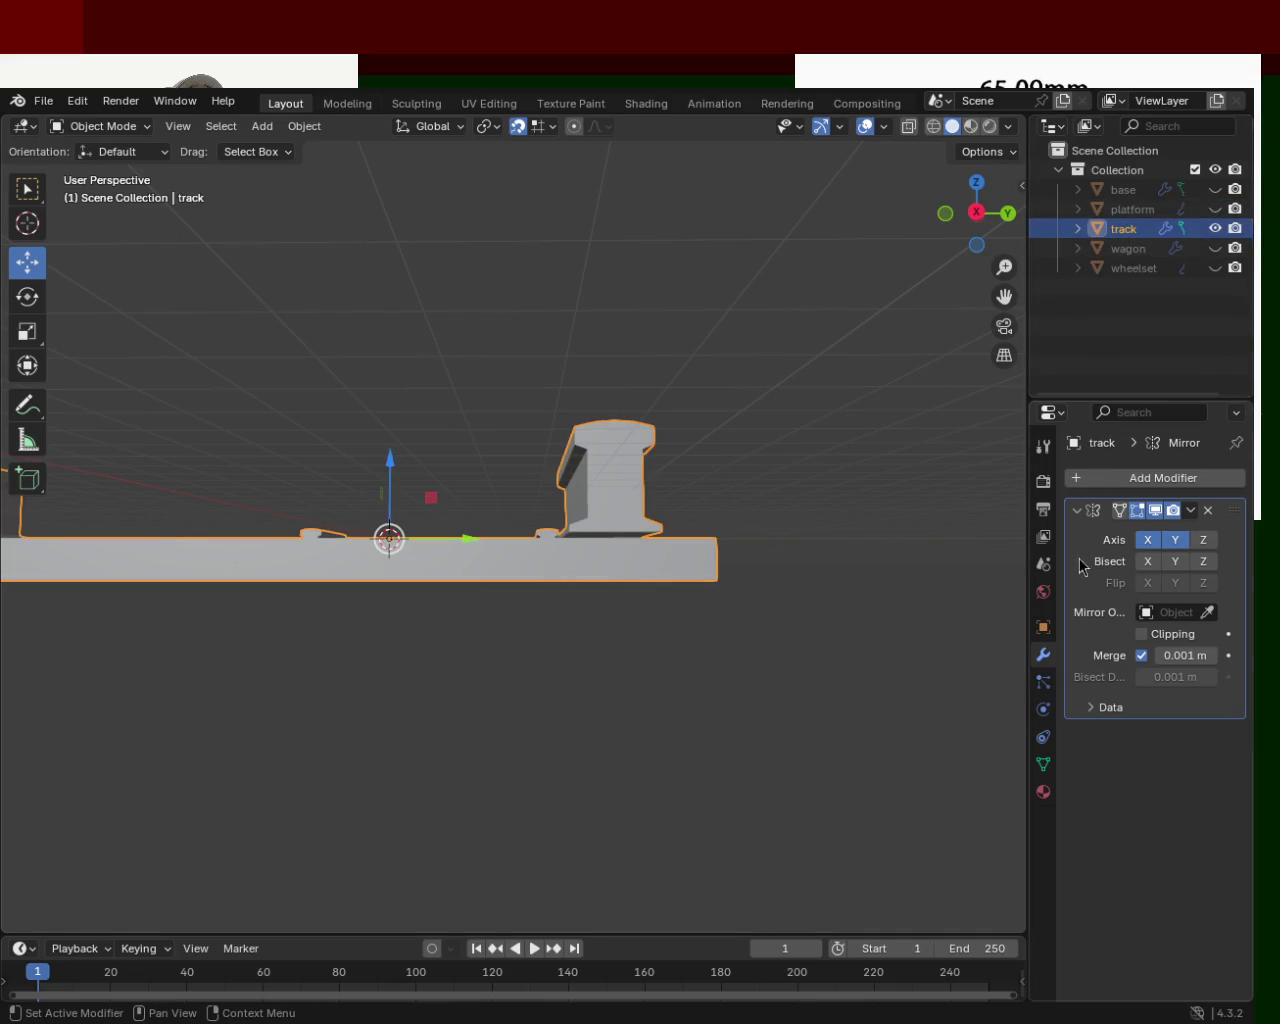
click(1176, 541)
click(1147, 540)
middle_drag(624, 509, 679, 632)
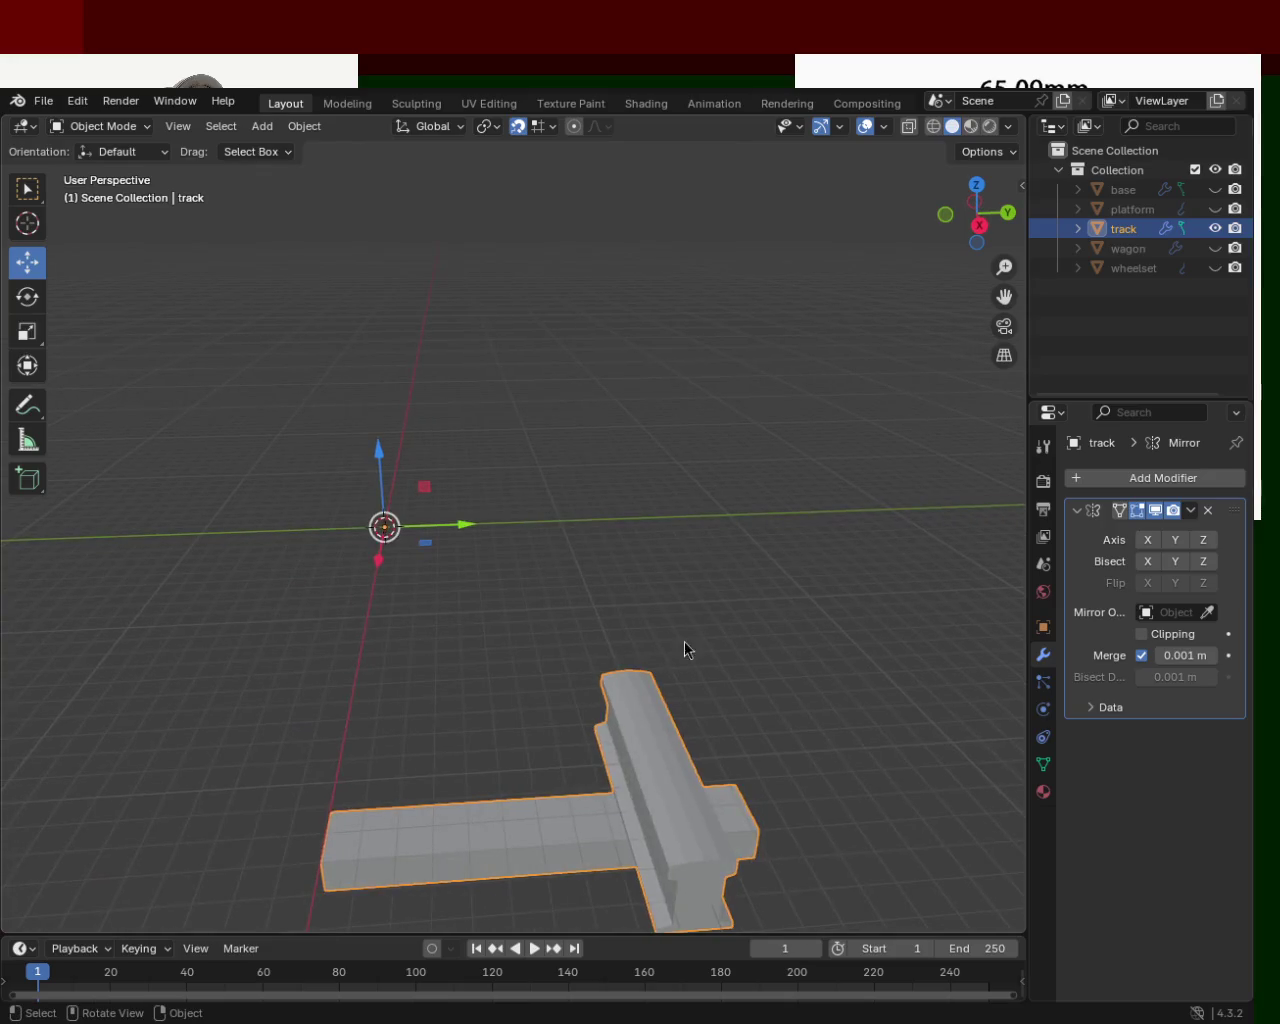
mouse_move(618, 563)
middle_down()
mouse_move(600, 463)
mouse_move(580, 454)
mouse_move(575, 471)
middle_up()
Enter Edit Mode on the track mesh.
key(Tab)
scroll(565, 410, up, 8)
scroll(562, 347, down, 3)
shift+scroll(563, 365, up, 3)
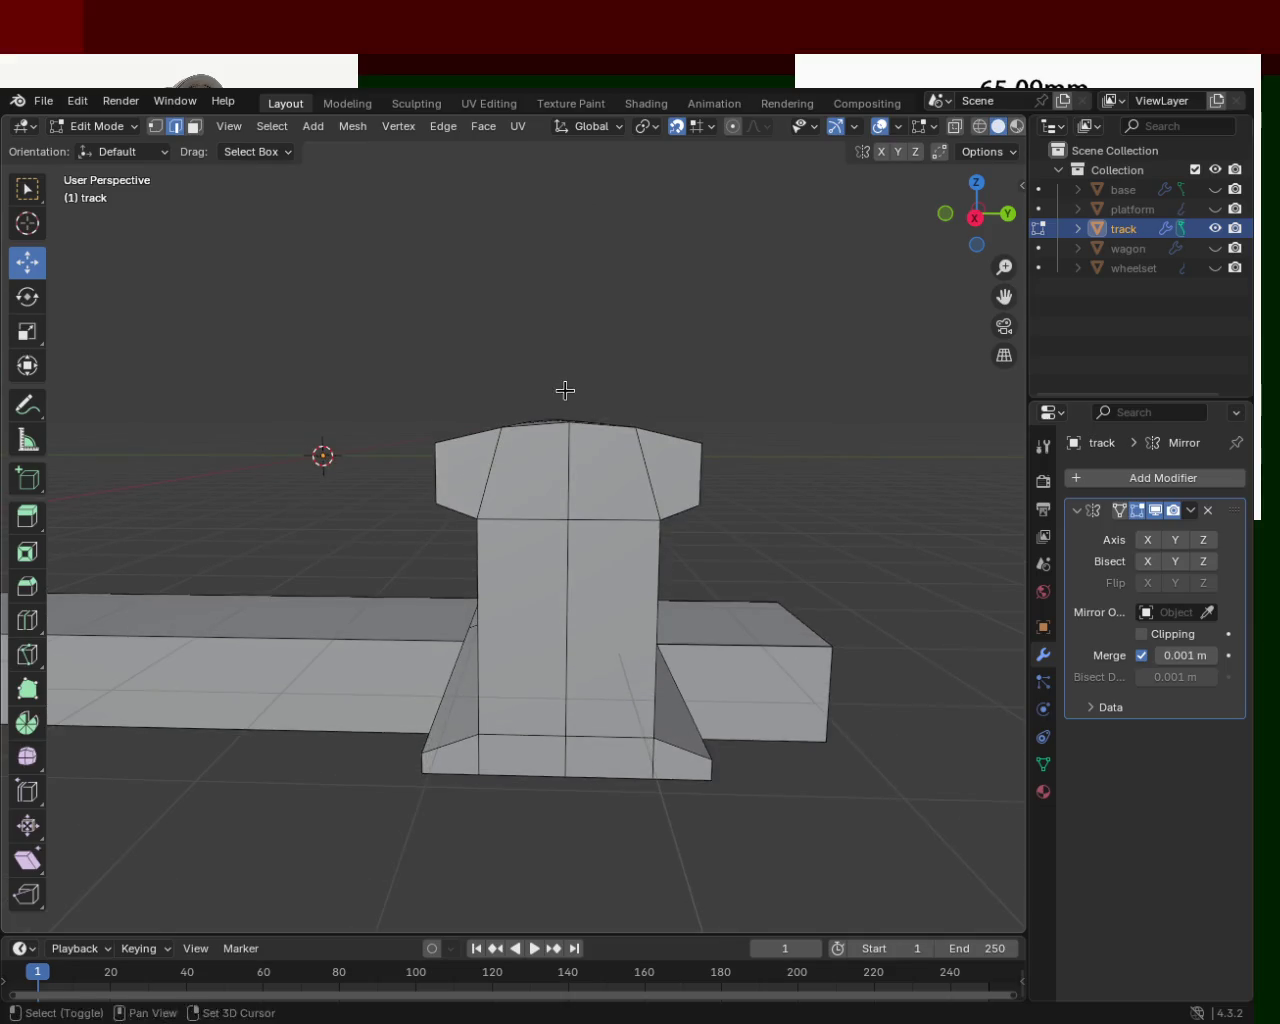
shift+scroll(616, 442, down, 2)
shift+scroll(617, 431, down, 1)
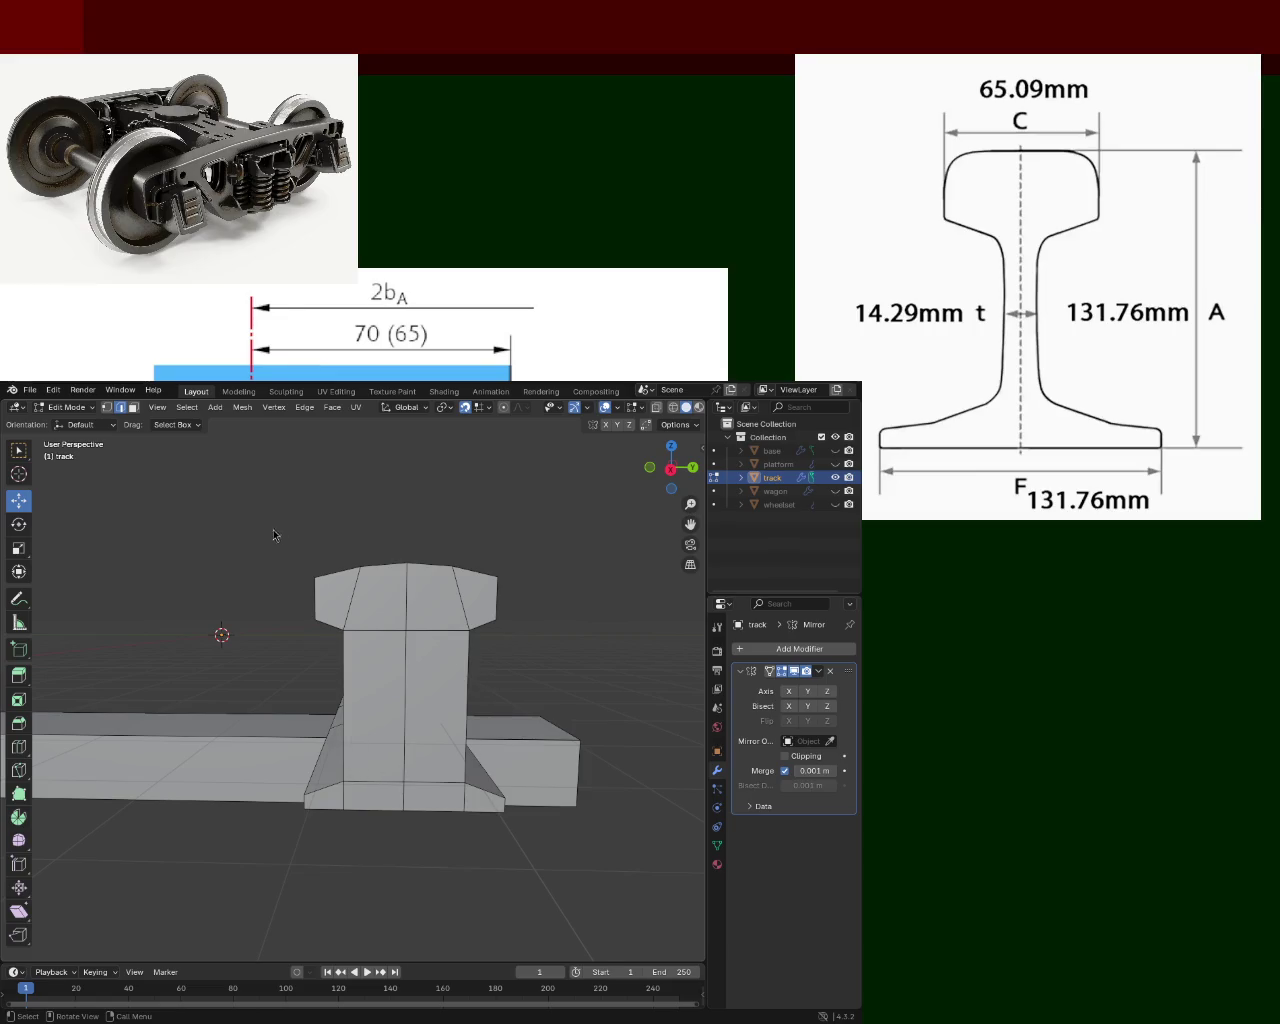
Switch to Right Orthographic view zoomed in on the rail profile.
mouse_move(481, 665)
middle_down()
mouse_move(484, 640)
mouse_move(434, 618)
middle_up()
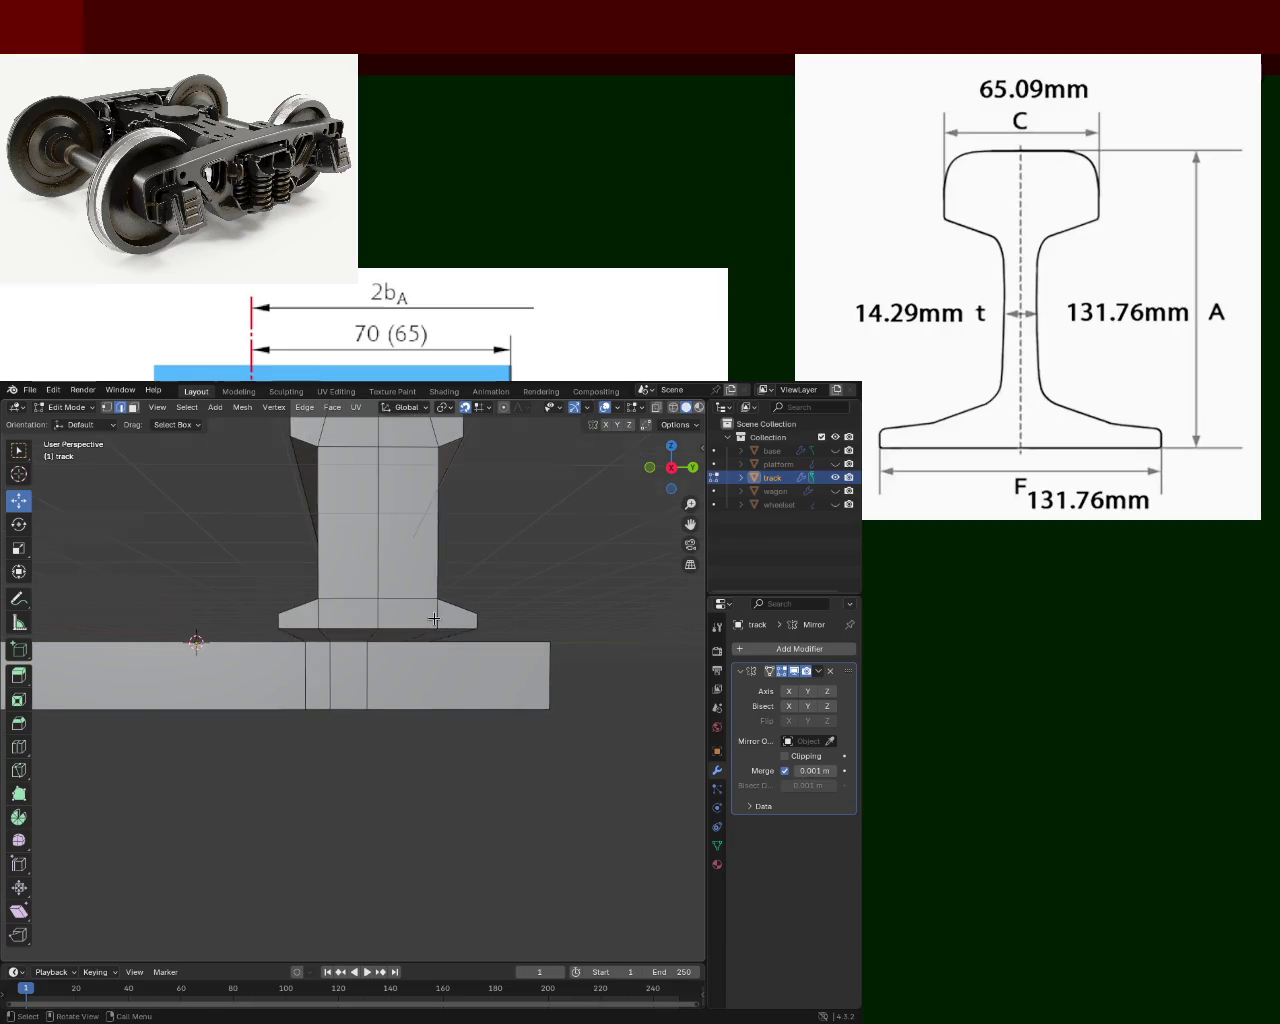
key(KP_3)
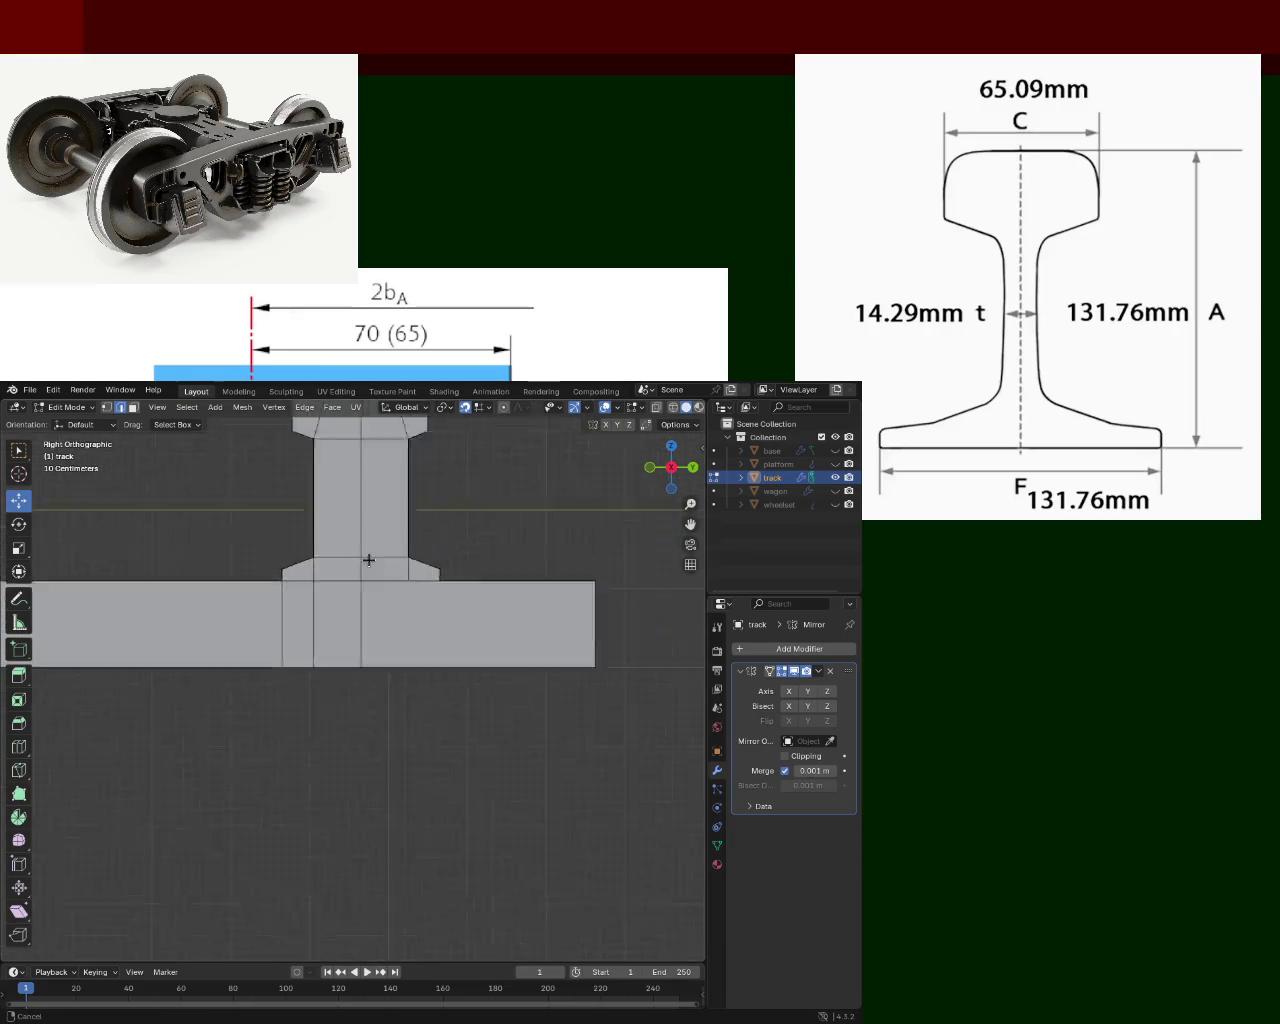
ctrl+middle_drag(434, 618, 381, 661)
scroll(380, 600, up, 5)
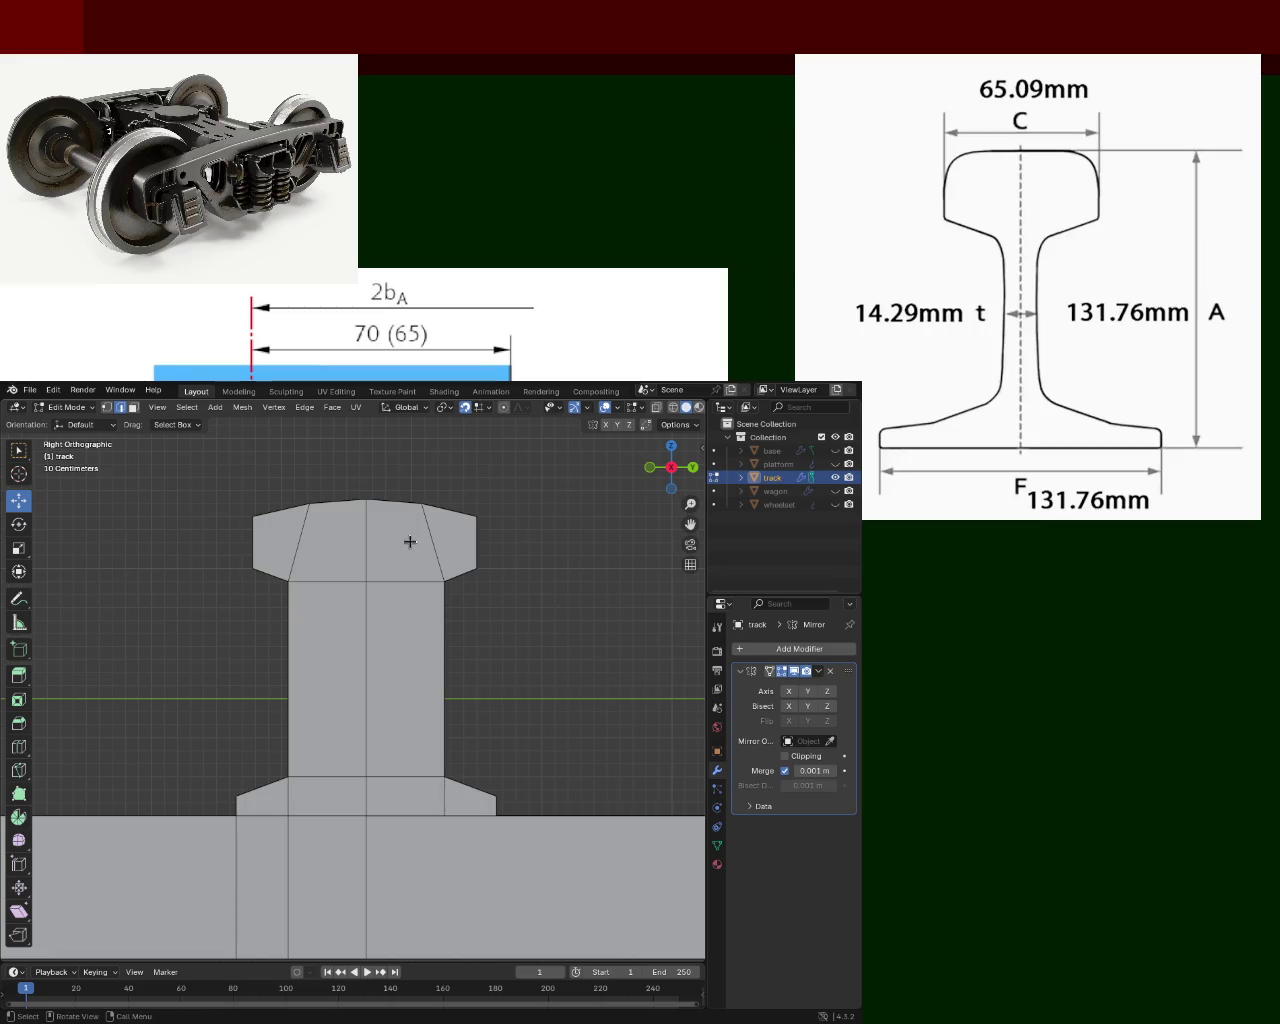
scroll(390, 560, up, 1)
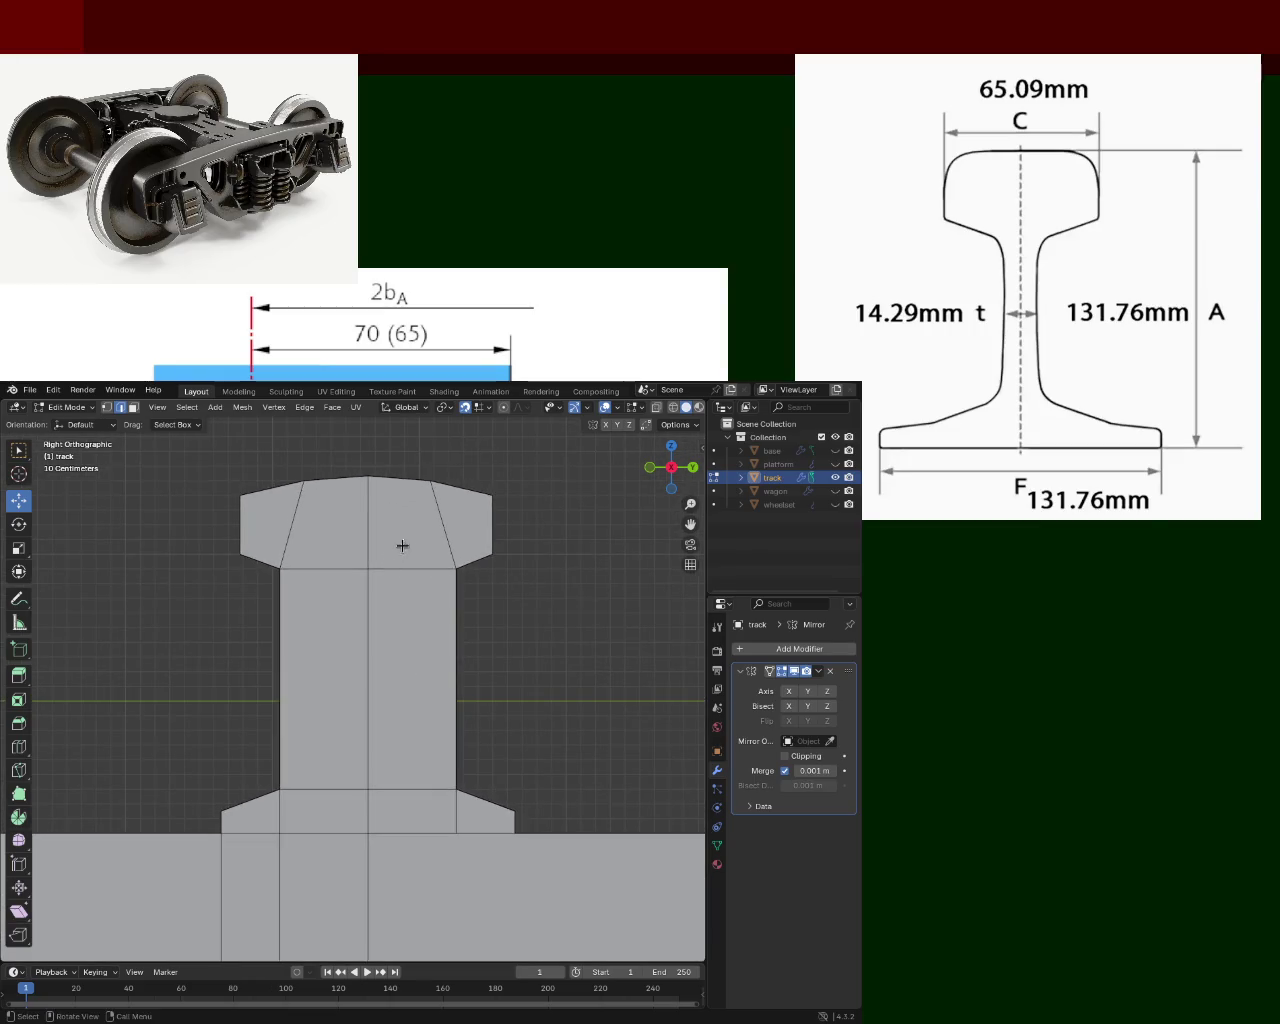
shift+scroll(398, 550, up, 2)
shift+scroll(415, 598, up, 1)
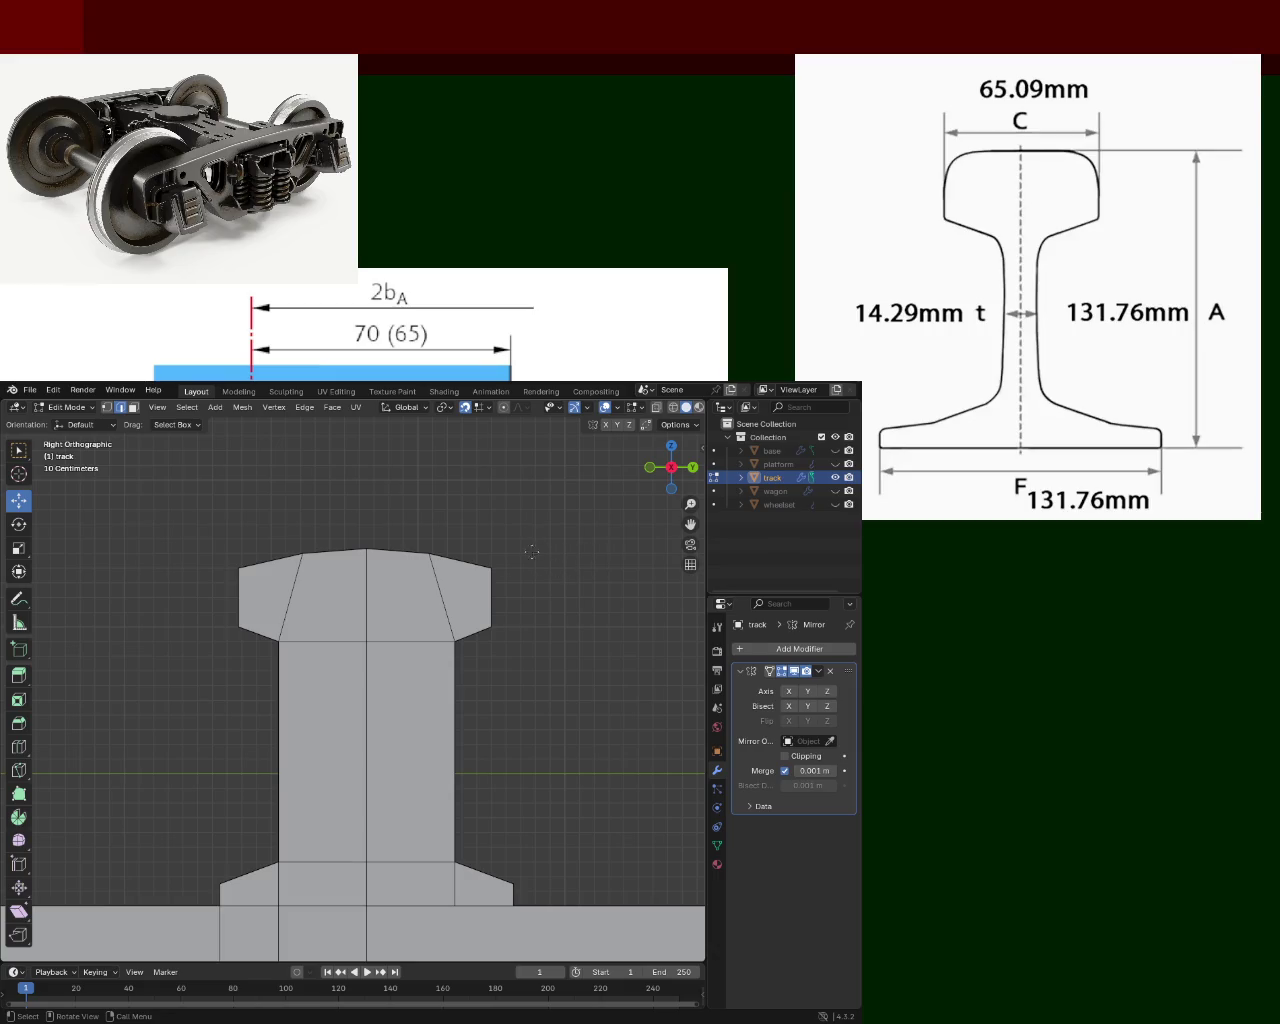
key(Tab)
key(Tab)
Move the rail head's top-right vertex along Y so the corner slopes toward the web.
click(475, 580)
click(495, 597)
click(466, 562)
click(107, 411)
click(491, 568)
key(g)
key(y)
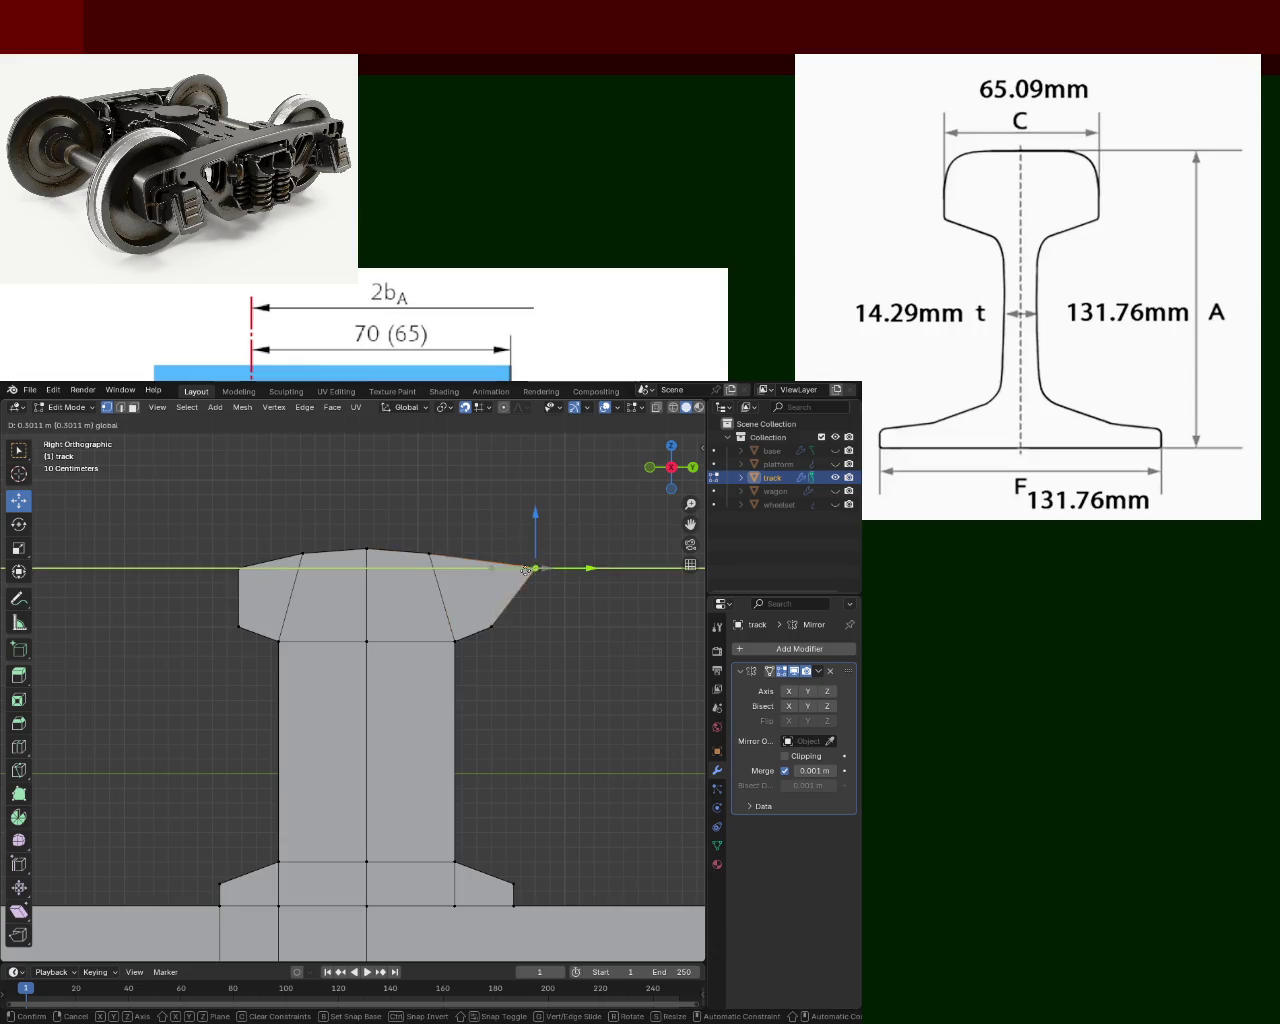
click(472, 570)
mouse_move(472, 570)
middle_down()
mouse_move(413, 701)
mouse_move(451, 686)
mouse_move(404, 626)
mouse_move(420, 692)
mouse_move(437, 674)
mouse_move(430, 700)
mouse_move(445, 640)
mouse_move(450, 656)
mouse_move(401, 653)
mouse_move(397, 676)
middle_up()
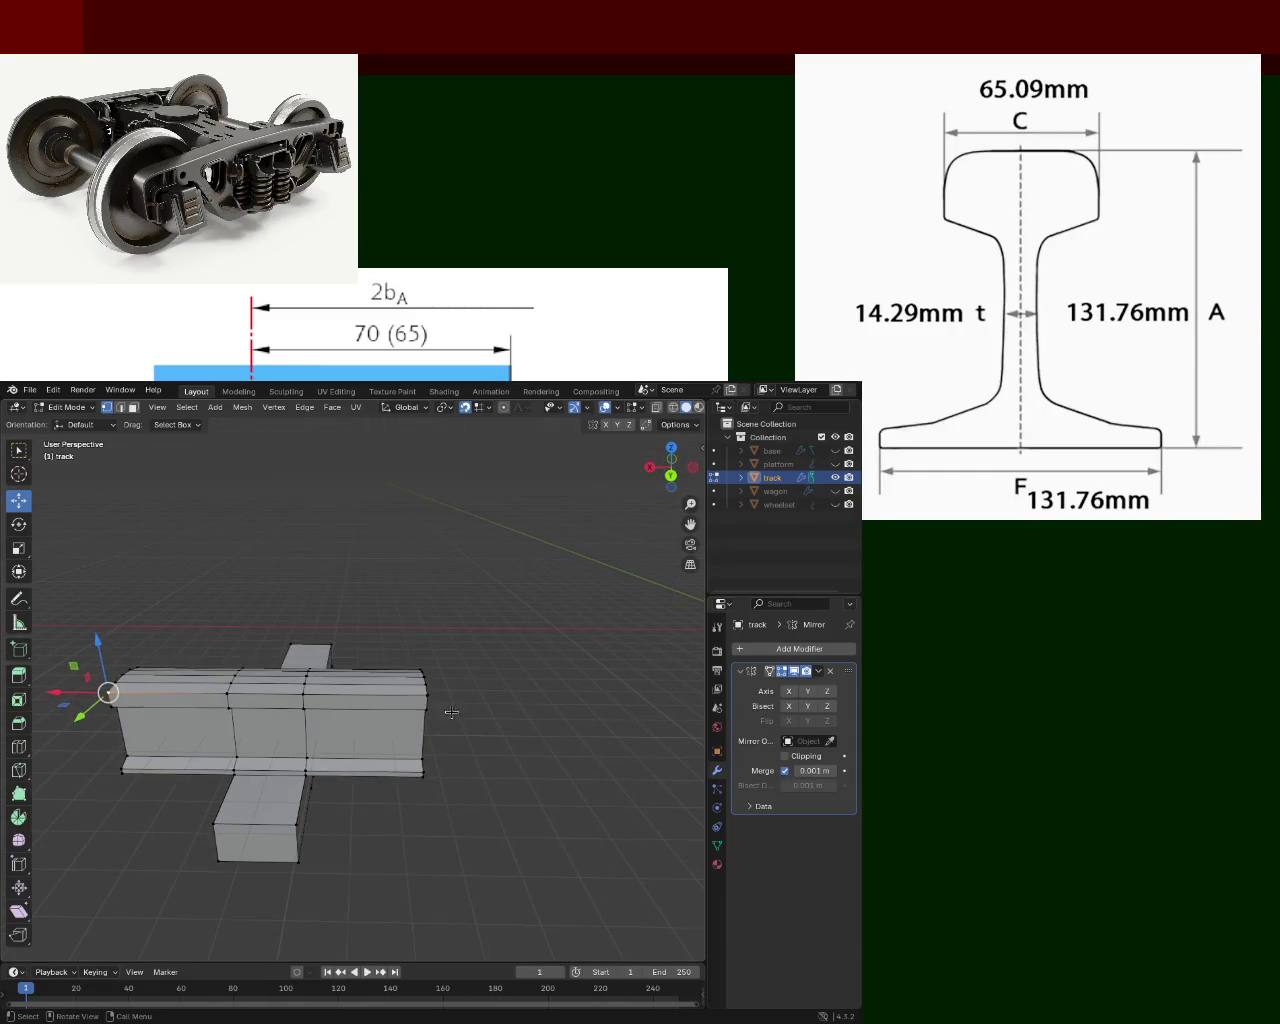
With X-ray on, delete the vertices at the rail's right end.
mouse_move(384, 661)
middle_down()
mouse_move(375, 681)
mouse_move(450, 645)
middle_up()
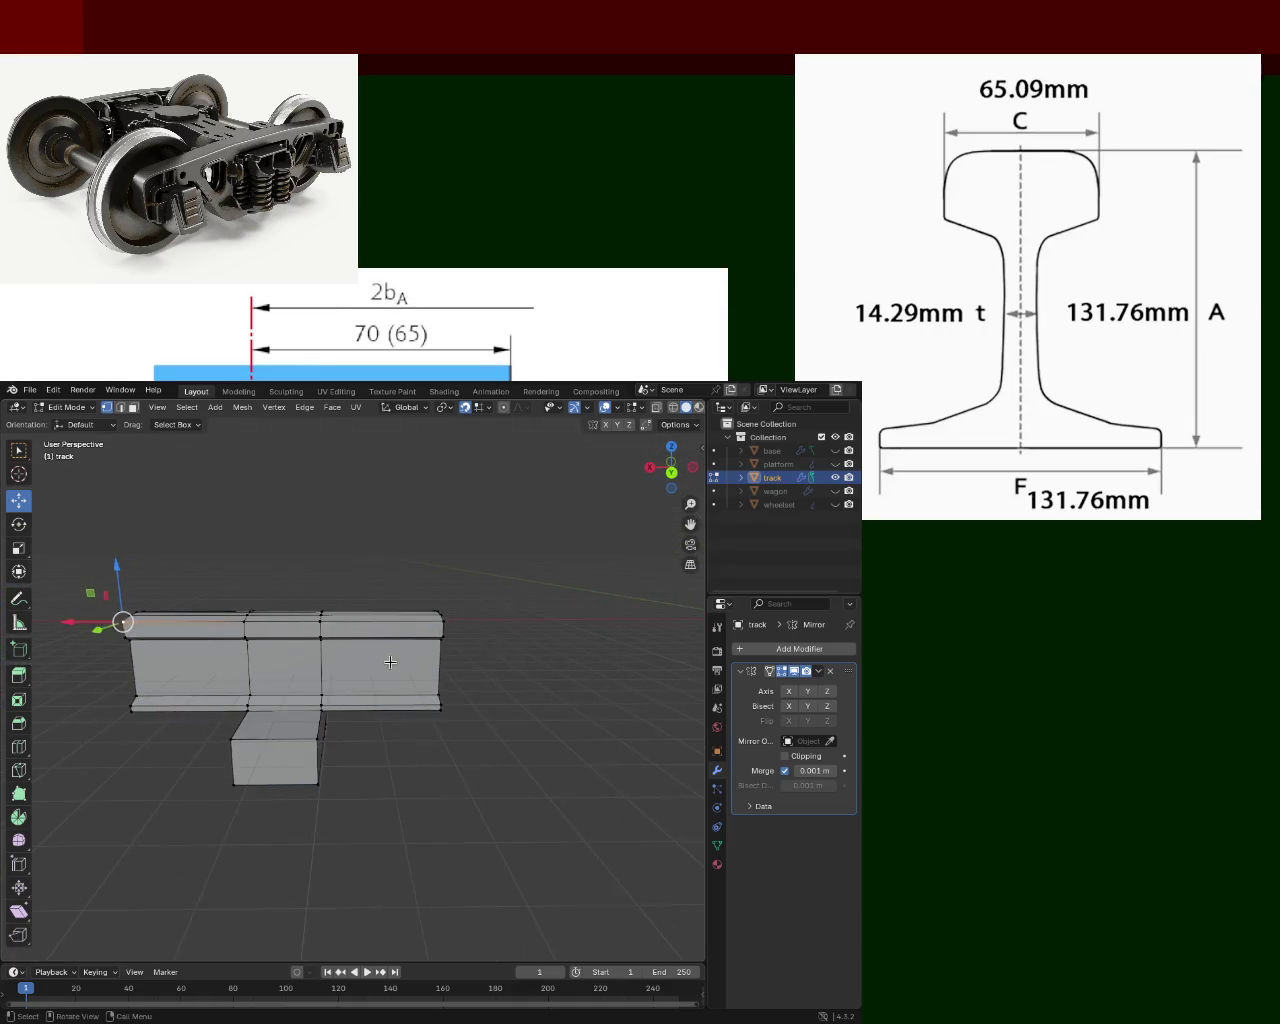
click(657, 407)
drag(478, 568, 410, 766)
key(x)
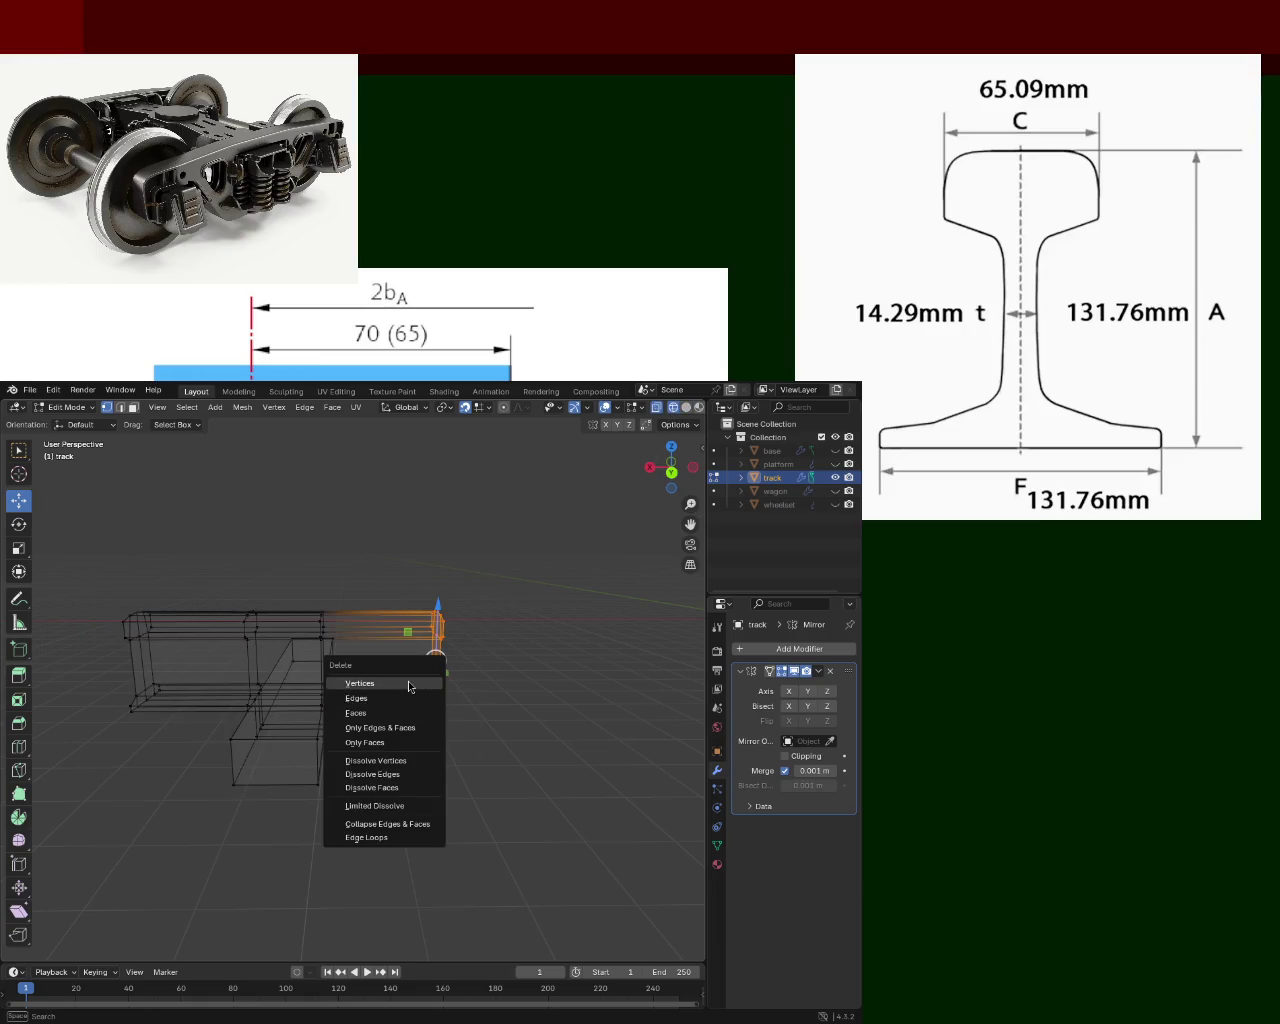
click(360, 683)
Delete the vertices at the rail's left end.
drag(92, 578, 171, 763)
key(x)
click(95, 766)
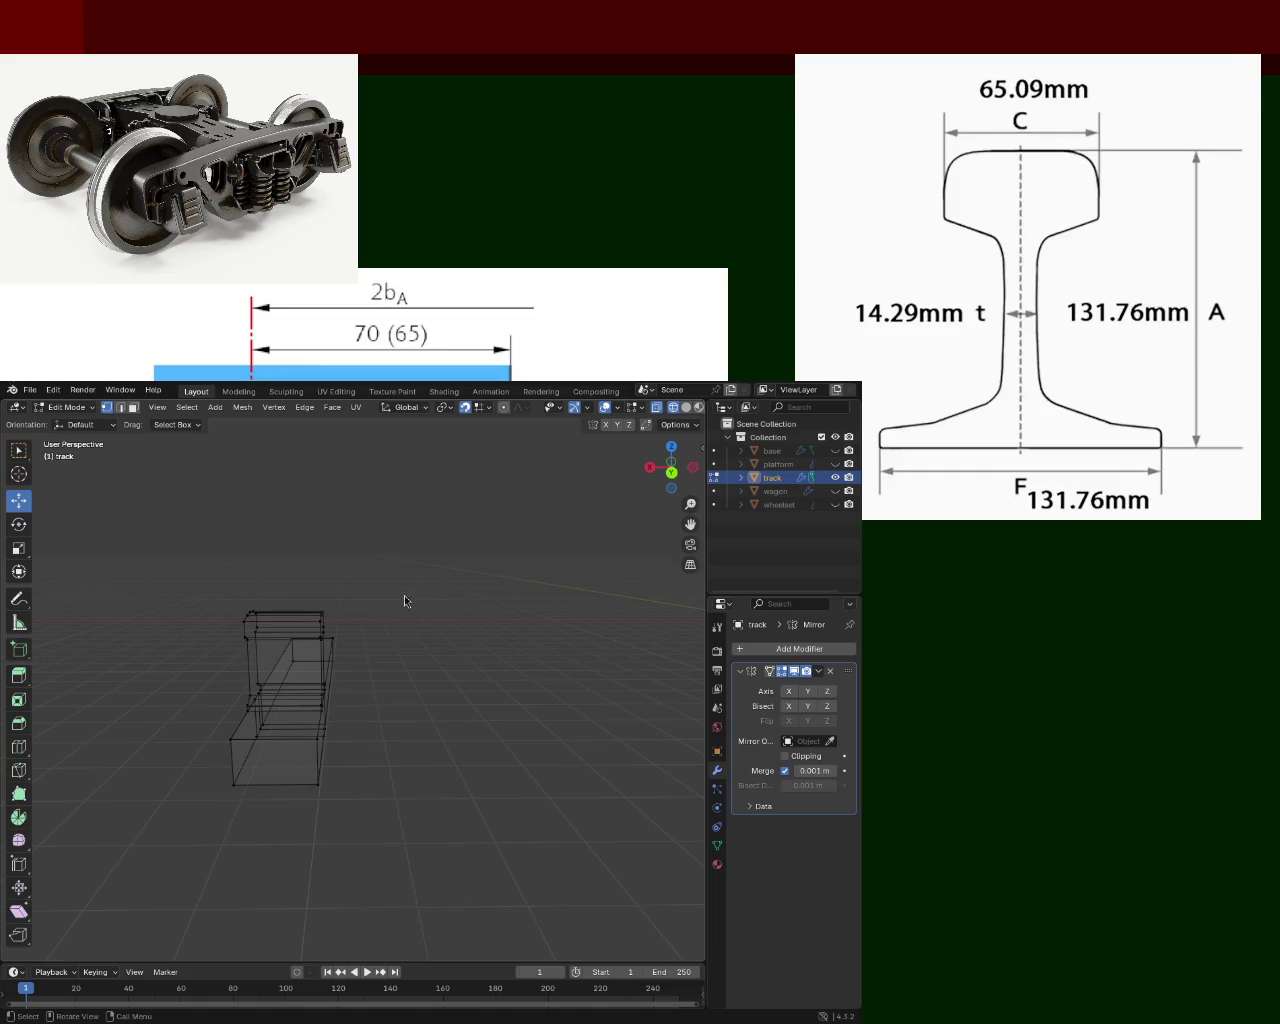
Return the rail to solid shading and snap to a side view of it.
mouse_move(388, 620)
middle_down()
mouse_move(470, 630)
mouse_move(197, 666)
mouse_move(443, 686)
mouse_move(413, 676)
mouse_move(430, 703)
middle_up()
scroll(475, 634, up, 4)
key(shift+z)
scroll(491, 680, down, 3)
key(KP_3)
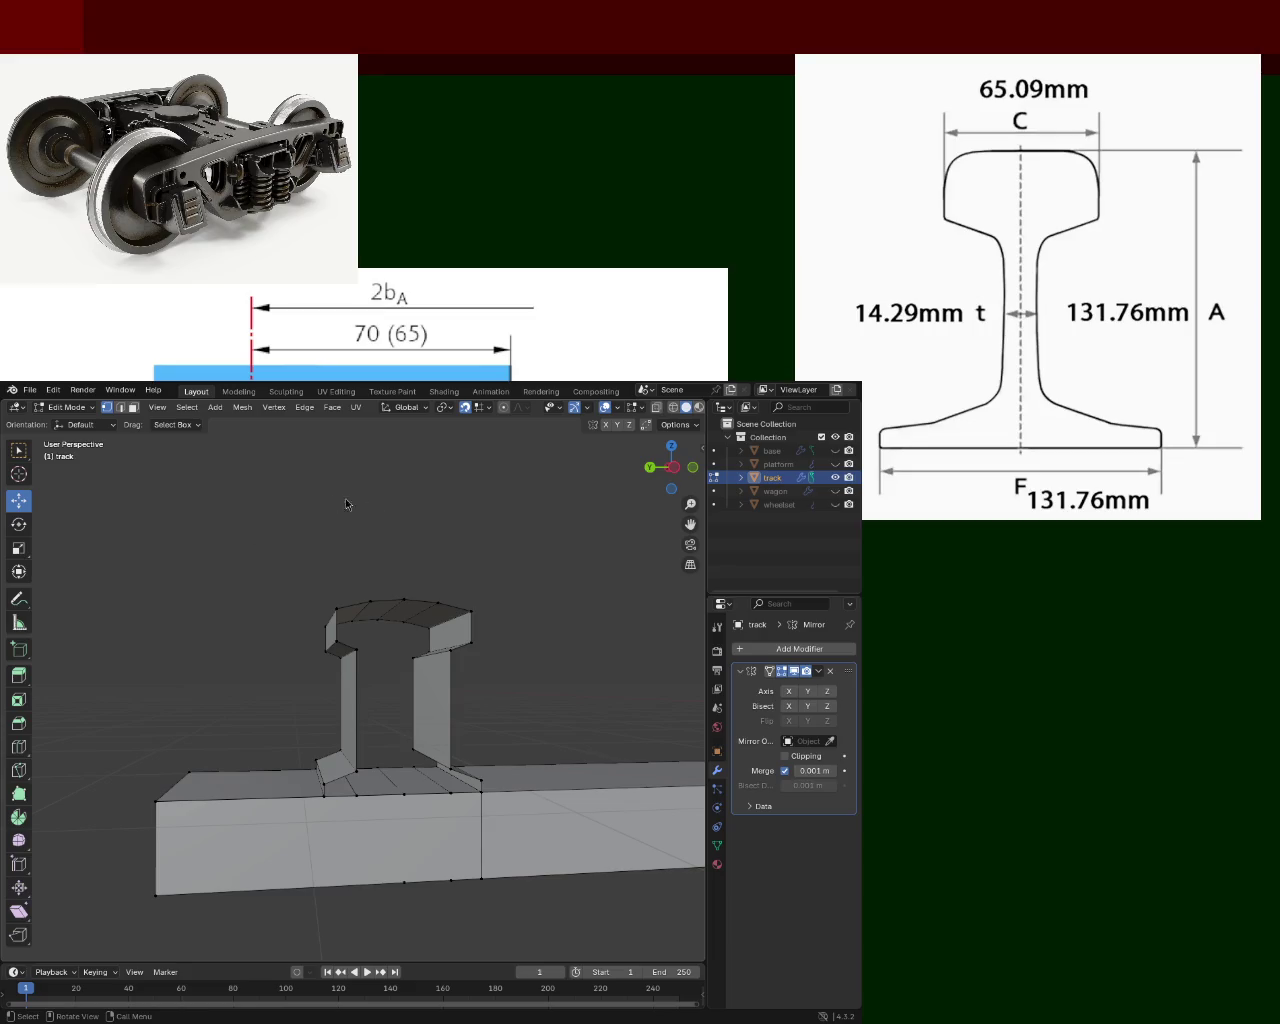
Select the web-base, base front and right-web edges plus the whole rail-head top.
shift+click(321, 795)
shift+click(332, 781)
shift+click(356, 772)
shift+click(358, 787)
shift+click(410, 794)
shift+click(448, 793)
shift+click(483, 787)
shift+click(466, 778)
shift+click(440, 748)
shift+click(447, 651)
shift+drag(515, 666, 343, 574)
shift+drag(331, 681, 350, 645)
Lower the rail-head vertices along Z, then undo the move.
key(g)
key(z)
click(428, 663)
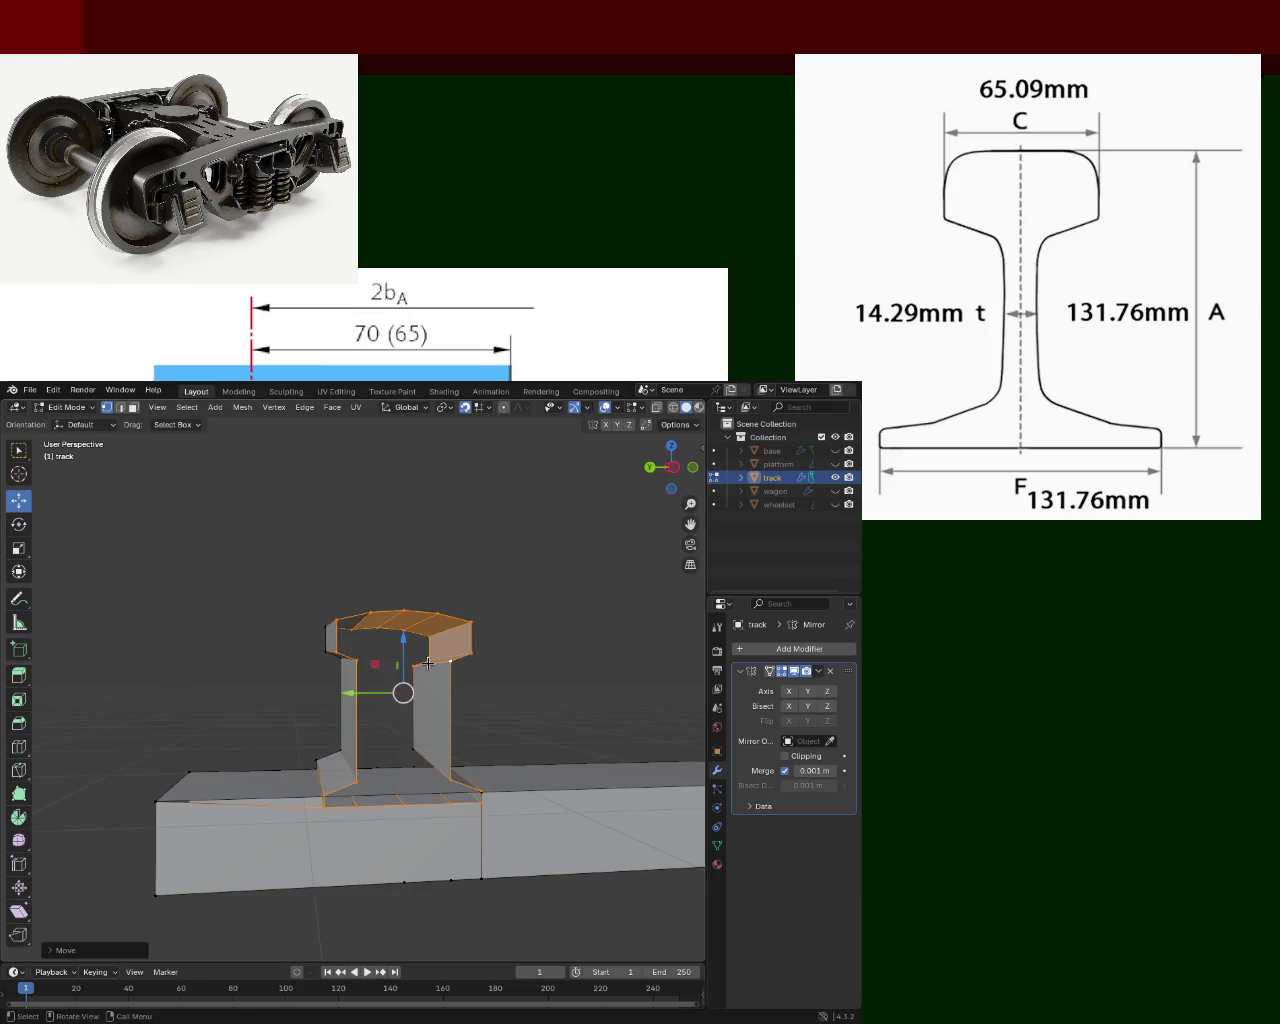
key(ctrl+z)
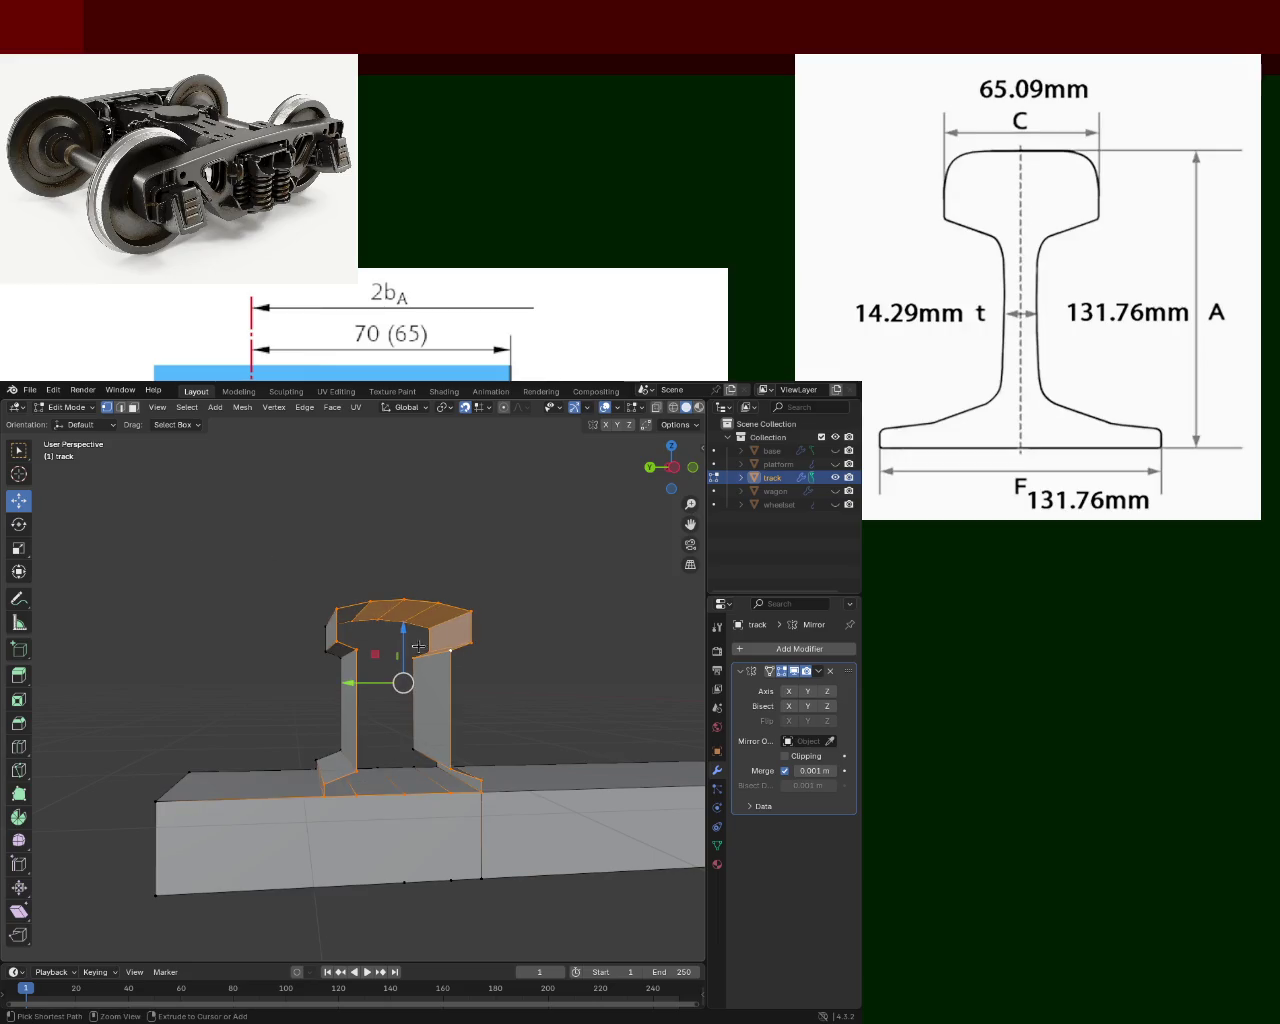
Adjust and clear the rail-head selection, then view the rail end-on in orthographic.
ctrl+click(405, 638)
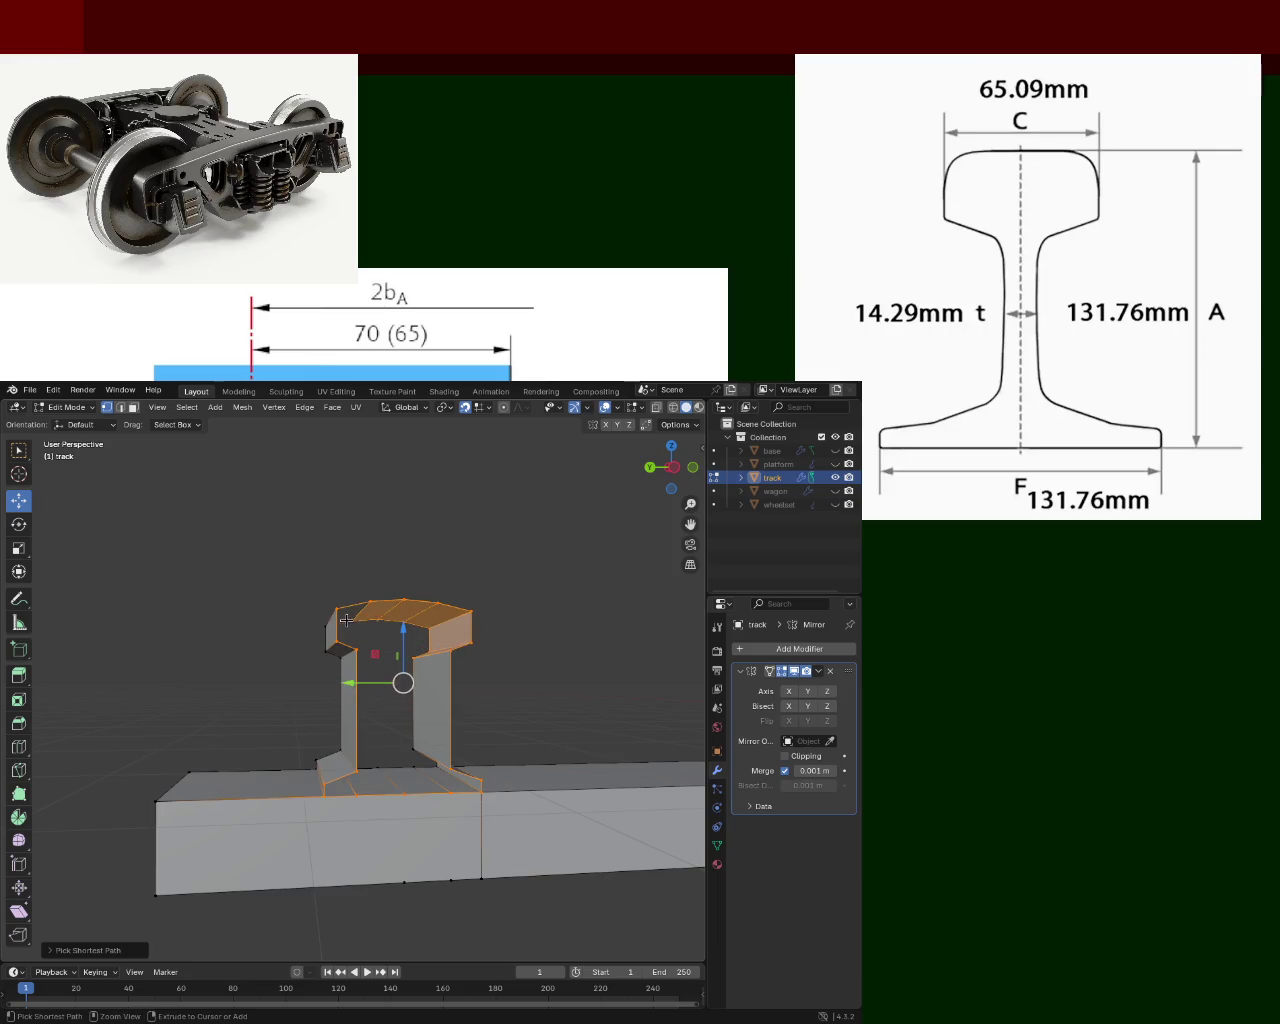
click(383, 625)
ctrl+click(411, 626)
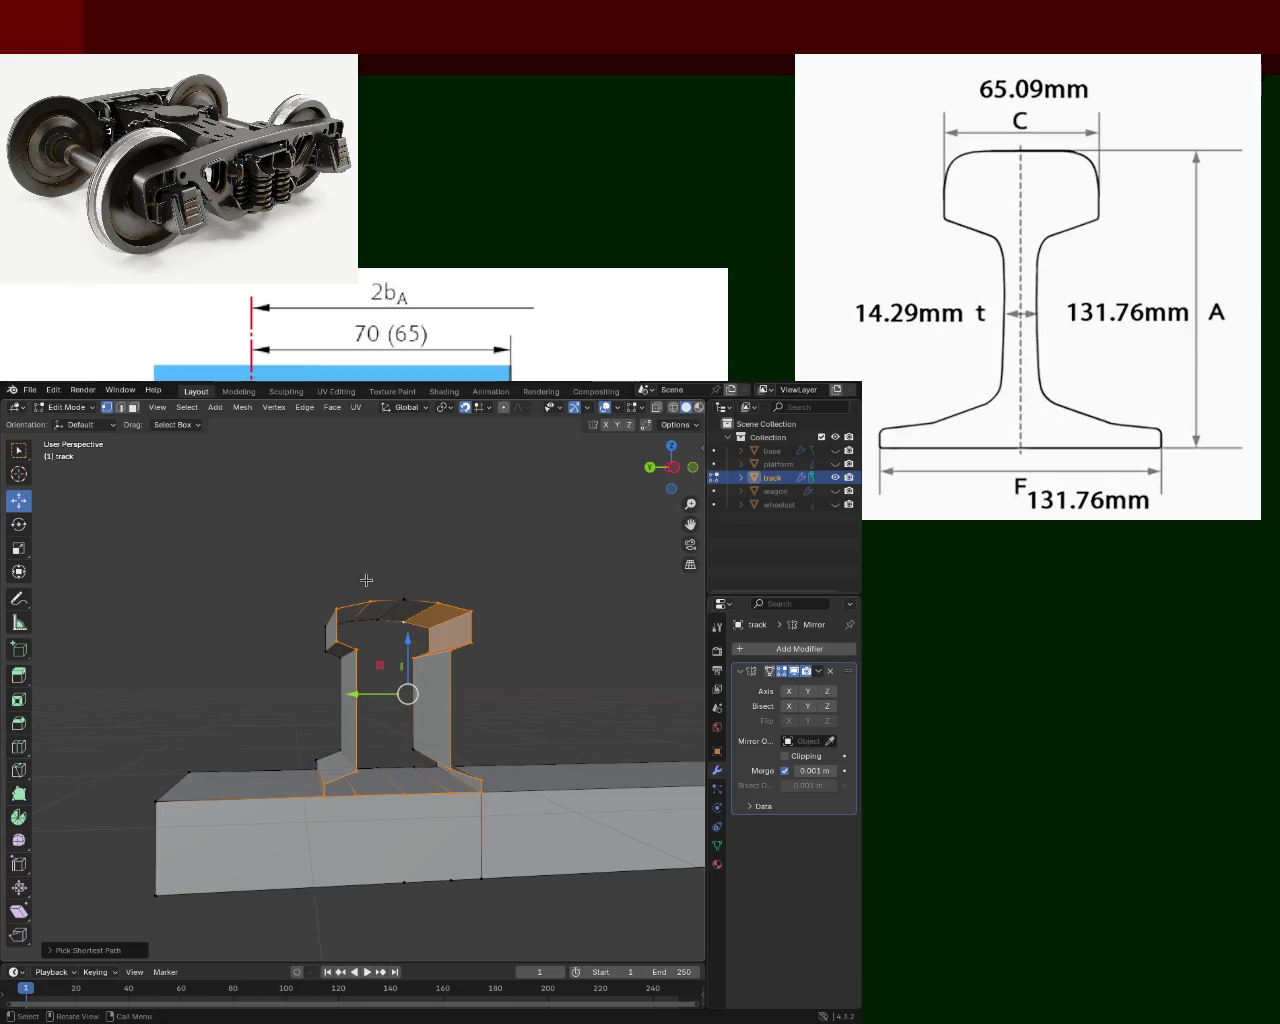
click(369, 583)
mouse_move(369, 583)
middle_down()
mouse_move(502, 686)
mouse_move(540, 686)
mouse_move(554, 664)
middle_up()
key(KP_5)
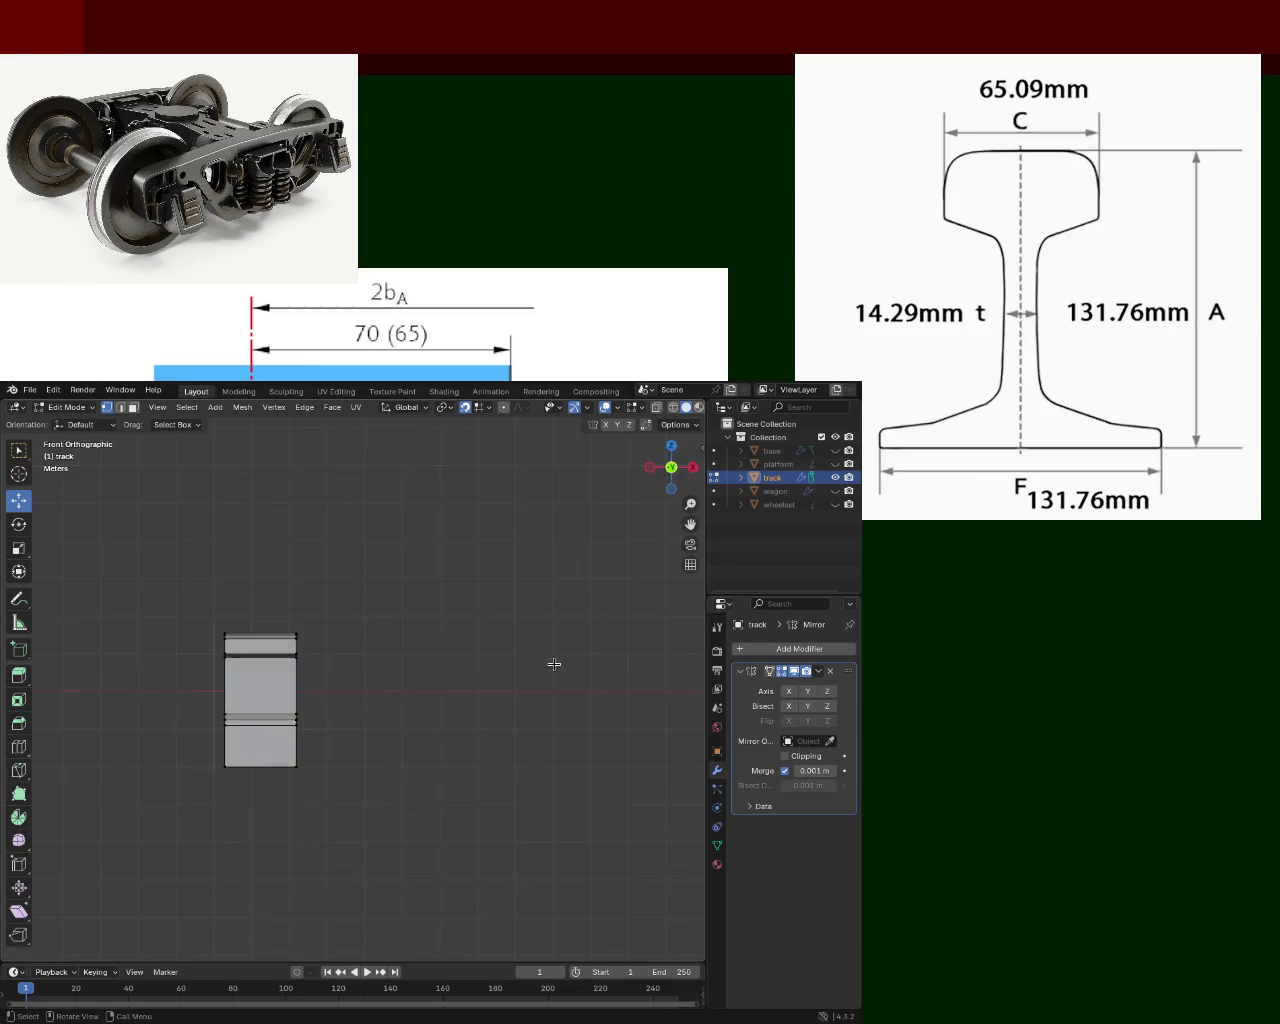
Switch to the front view of the rail end and box-select its right-side vertices.
key(KP_3)
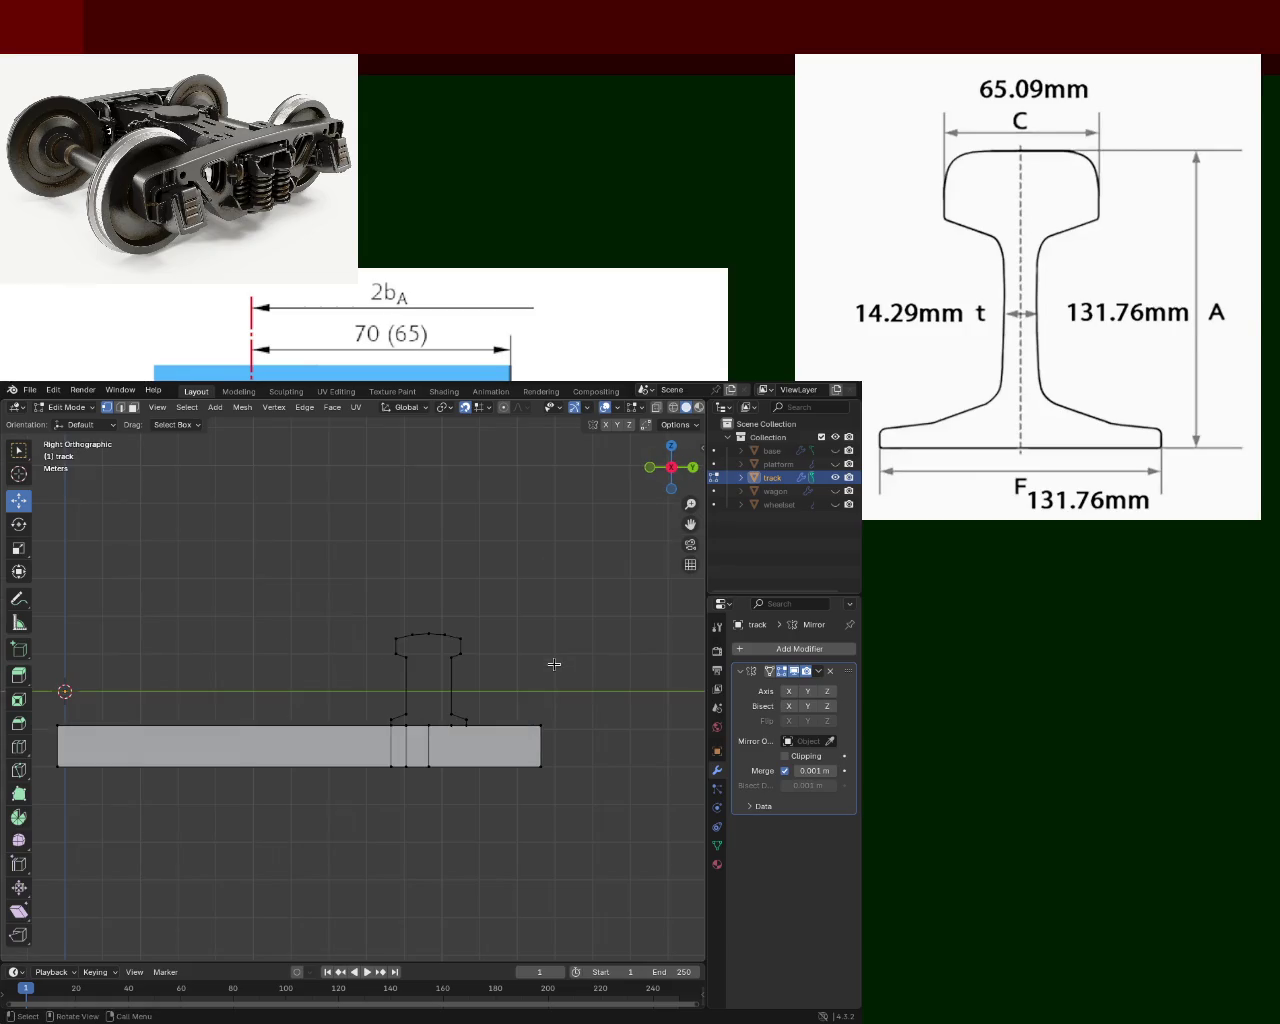
key(KP_1)
drag(343, 537, 288, 736)
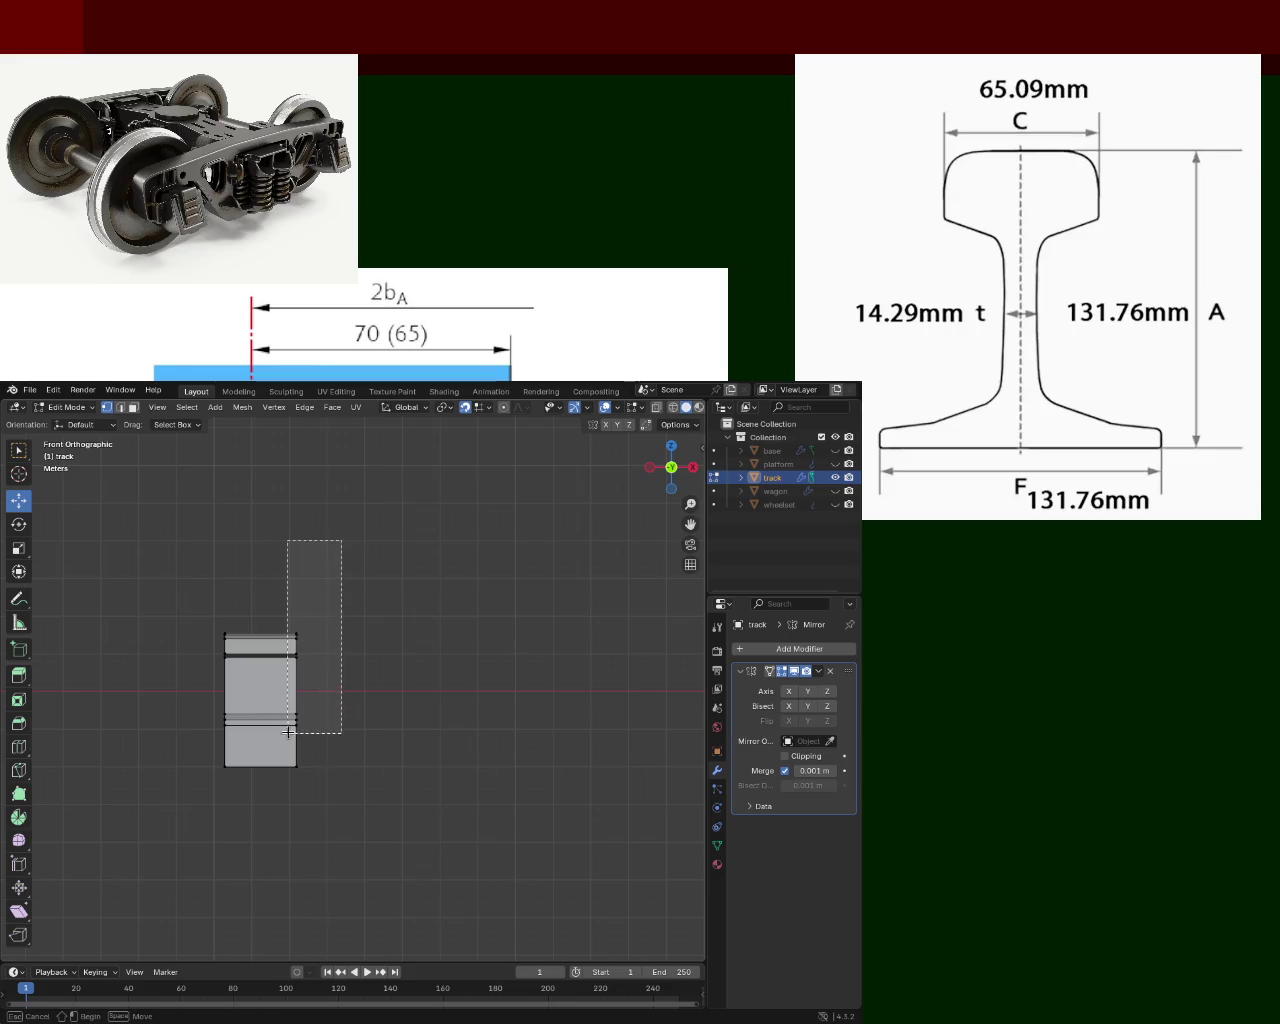
middle_drag(288, 736, 232, 721)
key(KP_1)
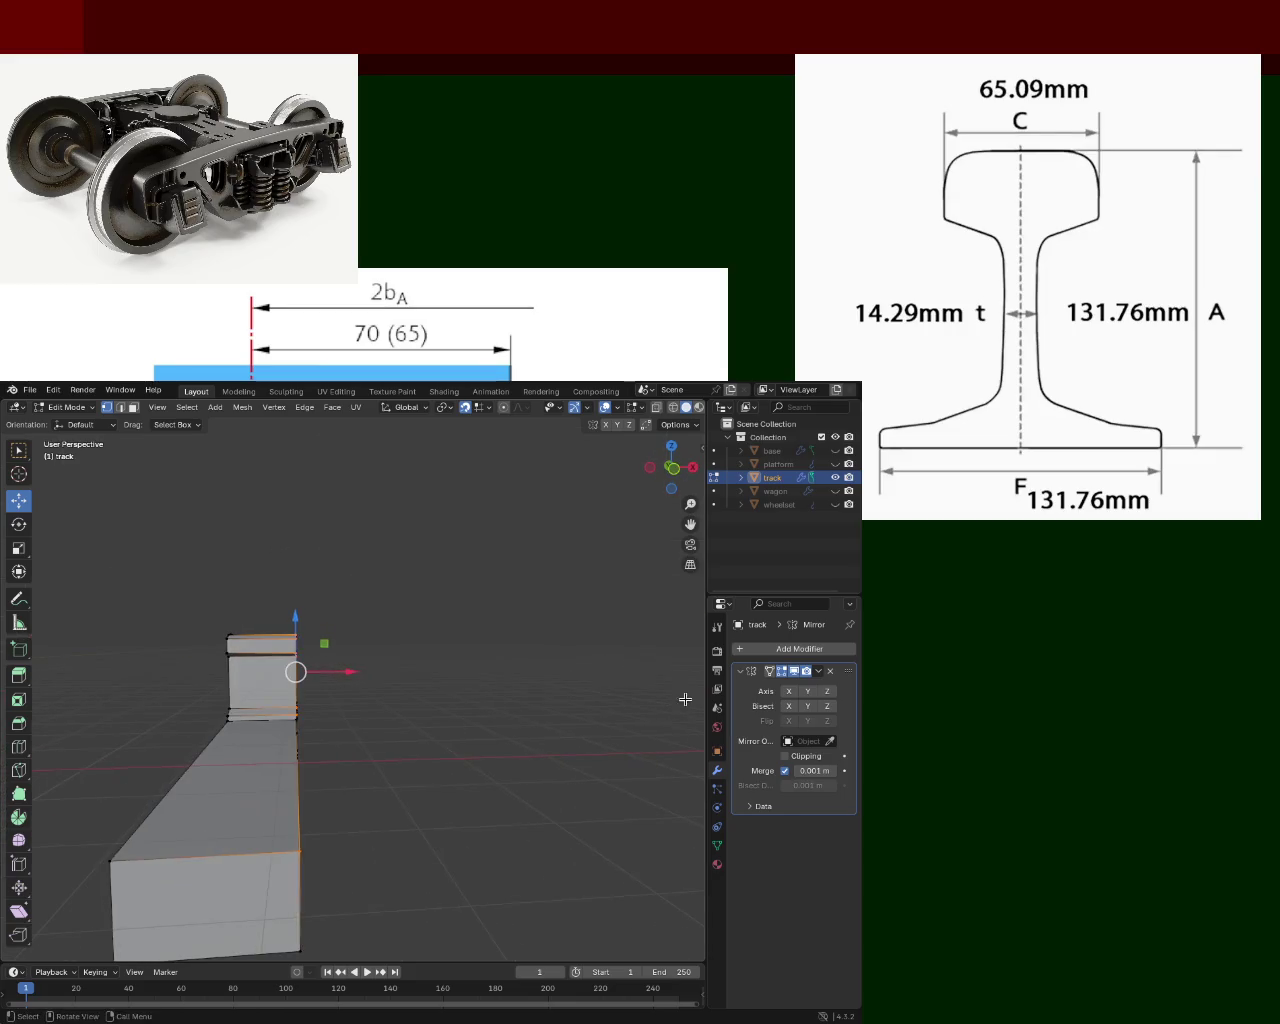
Turn on wireframe shading, reselect the right-side vertices, then select the entire rail mesh.
click(672, 407)
click(280, 596)
drag(372, 567, 289, 738)
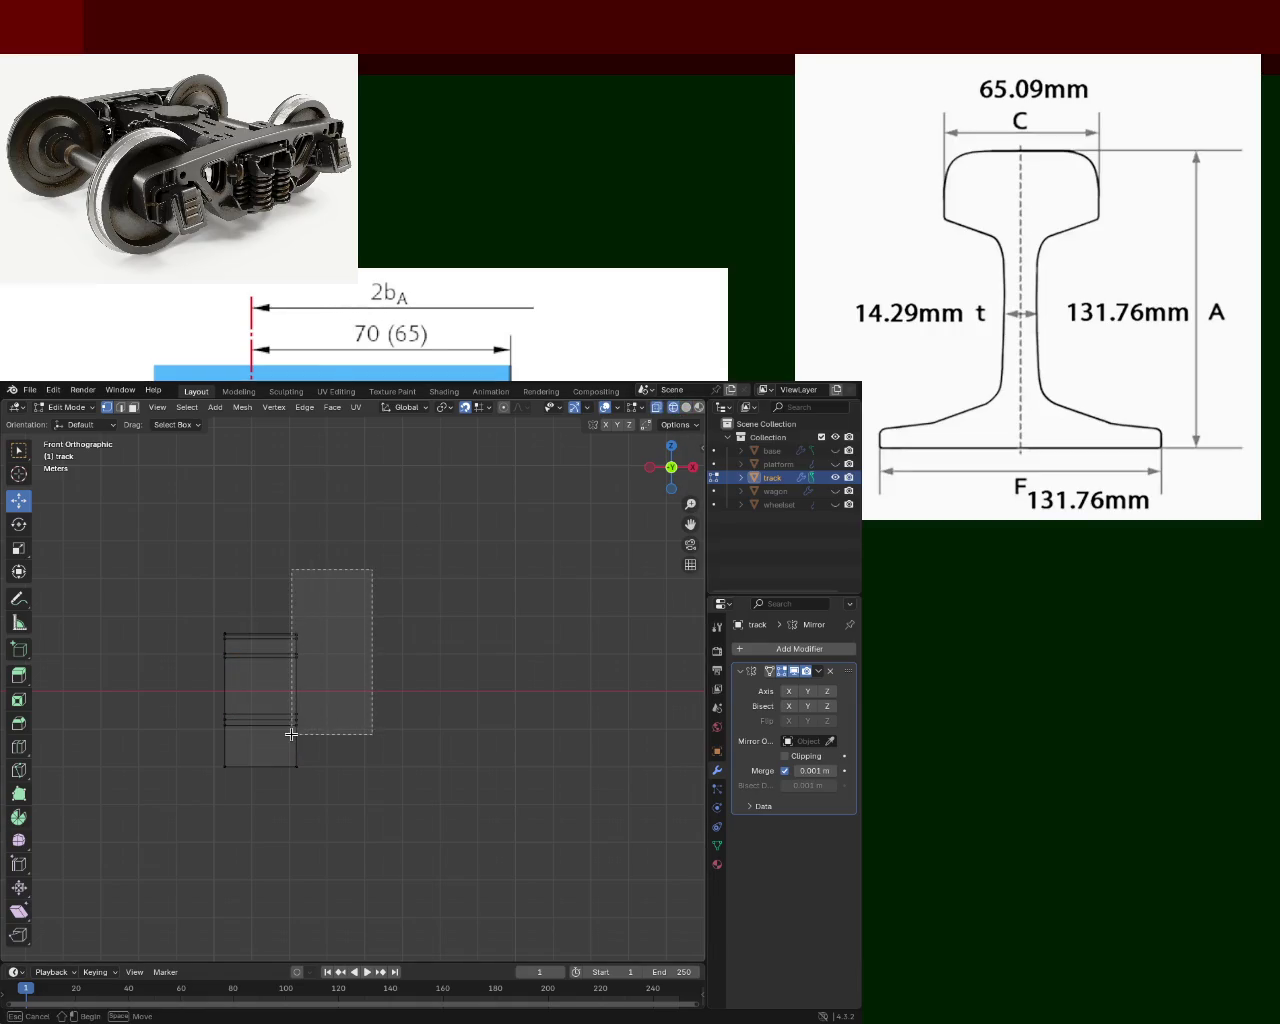
middle_drag(418, 738, 449, 737)
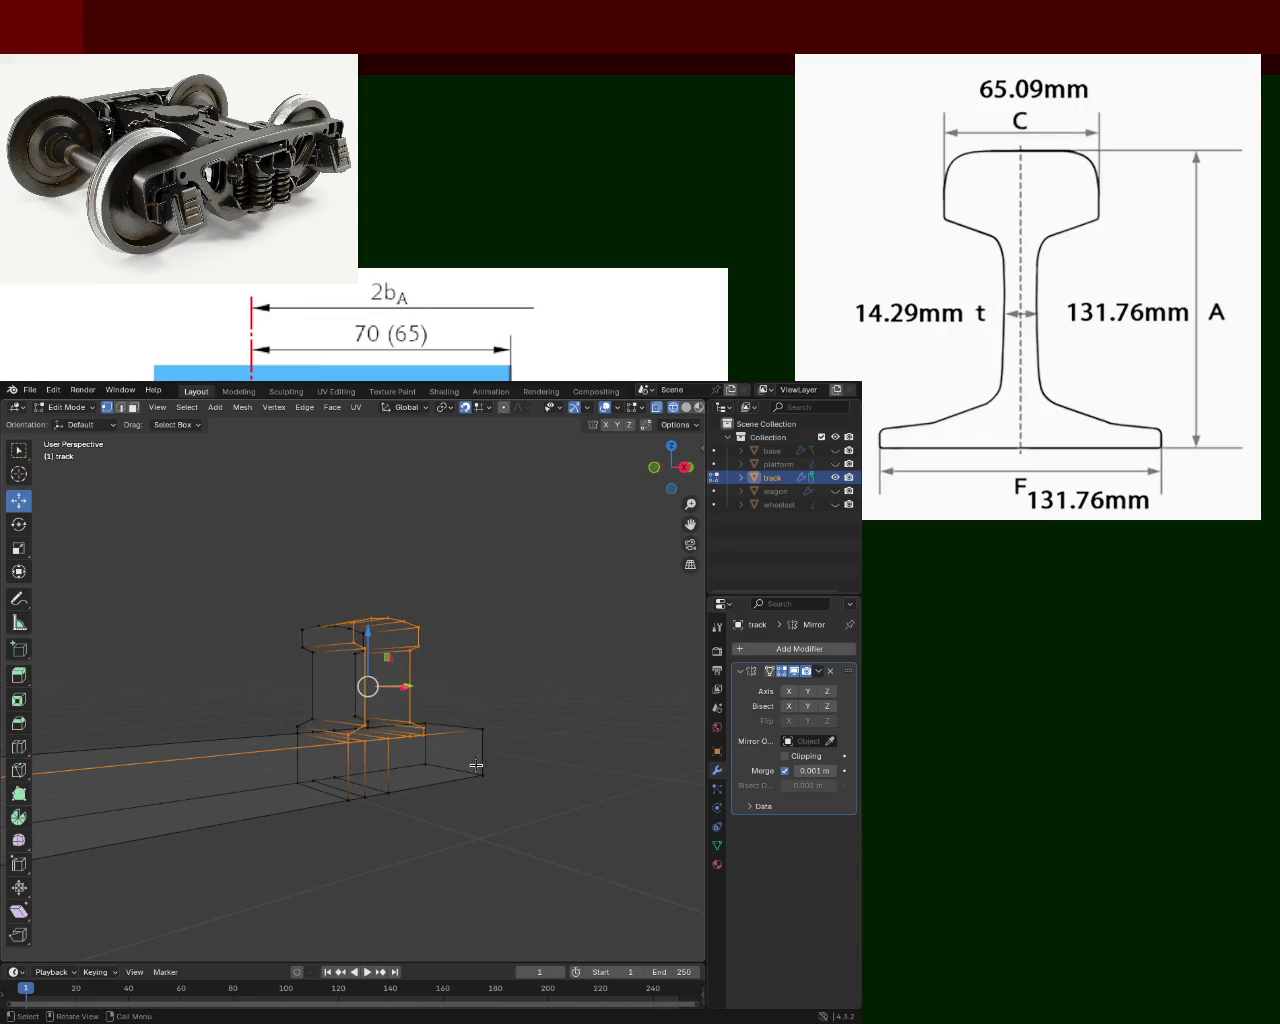
scroll(474, 770, up, 3)
middle_drag(474, 777, 534, 744)
key(a)
mouse_move(488, 680)
middle_down()
mouse_move(405, 629)
mouse_move(218, 665)
middle_up()
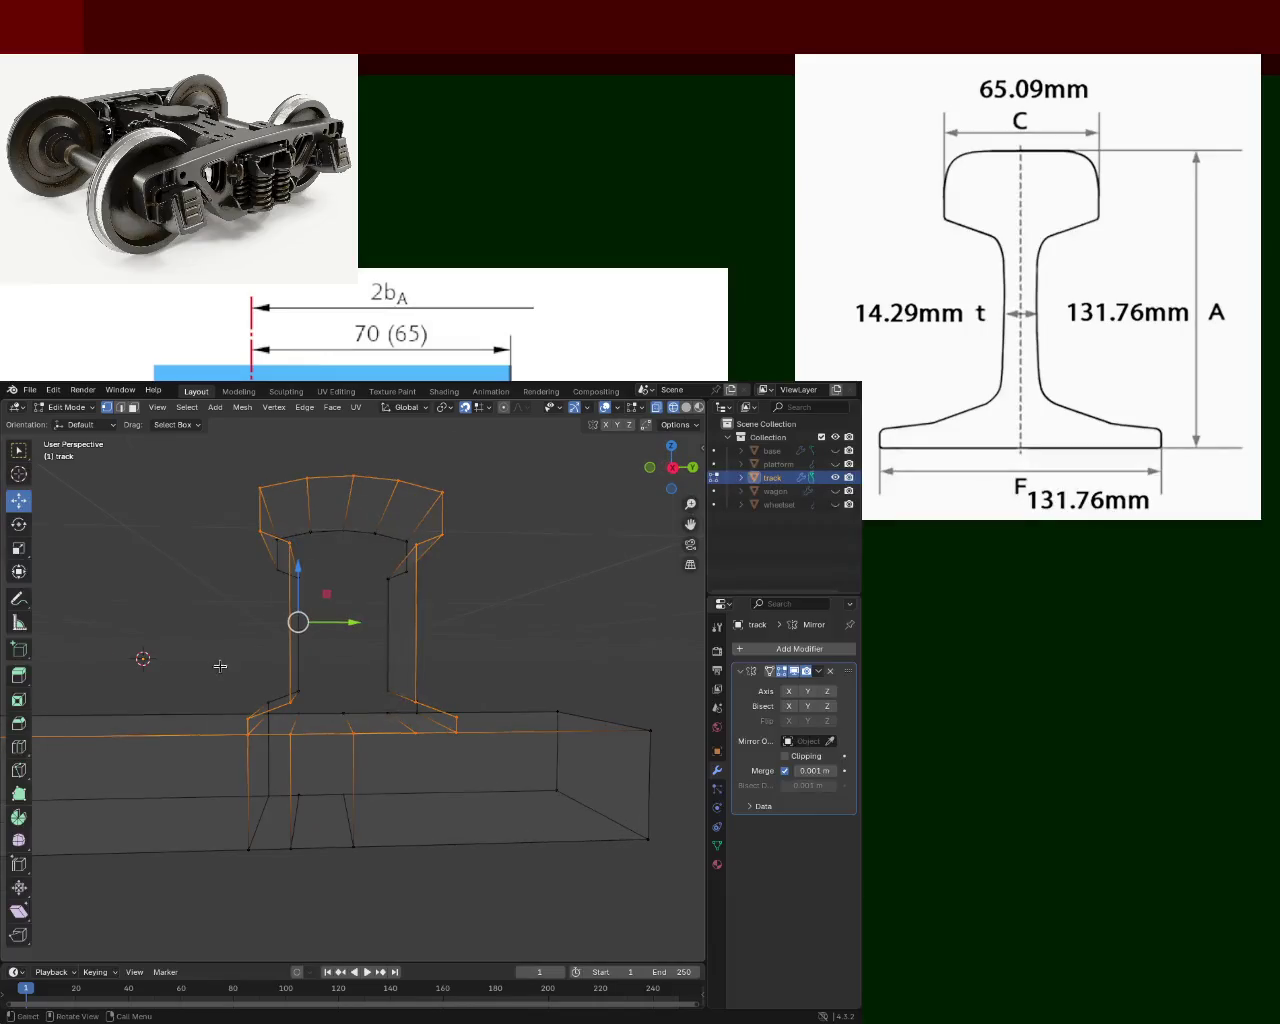
Pick rail-web and rail-head outline vertices, then clear them and return to solid shading.
click(500, 615)
mouse_move(443, 594)
middle_down()
mouse_move(413, 614)
mouse_move(440, 568)
middle_up()
click(443, 564)
shift+click(322, 565)
shift+click(296, 512)
shift+click(244, 515)
shift+click(345, 494)
shift+click(390, 490)
shift+click(434, 491)
shift+click(470, 508)
shift+click(467, 552)
click(550, 557)
mouse_move(466, 571)
middle_down()
mouse_move(485, 568)
mouse_move(469, 565)
middle_up()
key(shift+z)
Fill a face between the left and right web edges.
click(319, 696)
shift+click(322, 537)
click(434, 548)
shift+click(434, 695)
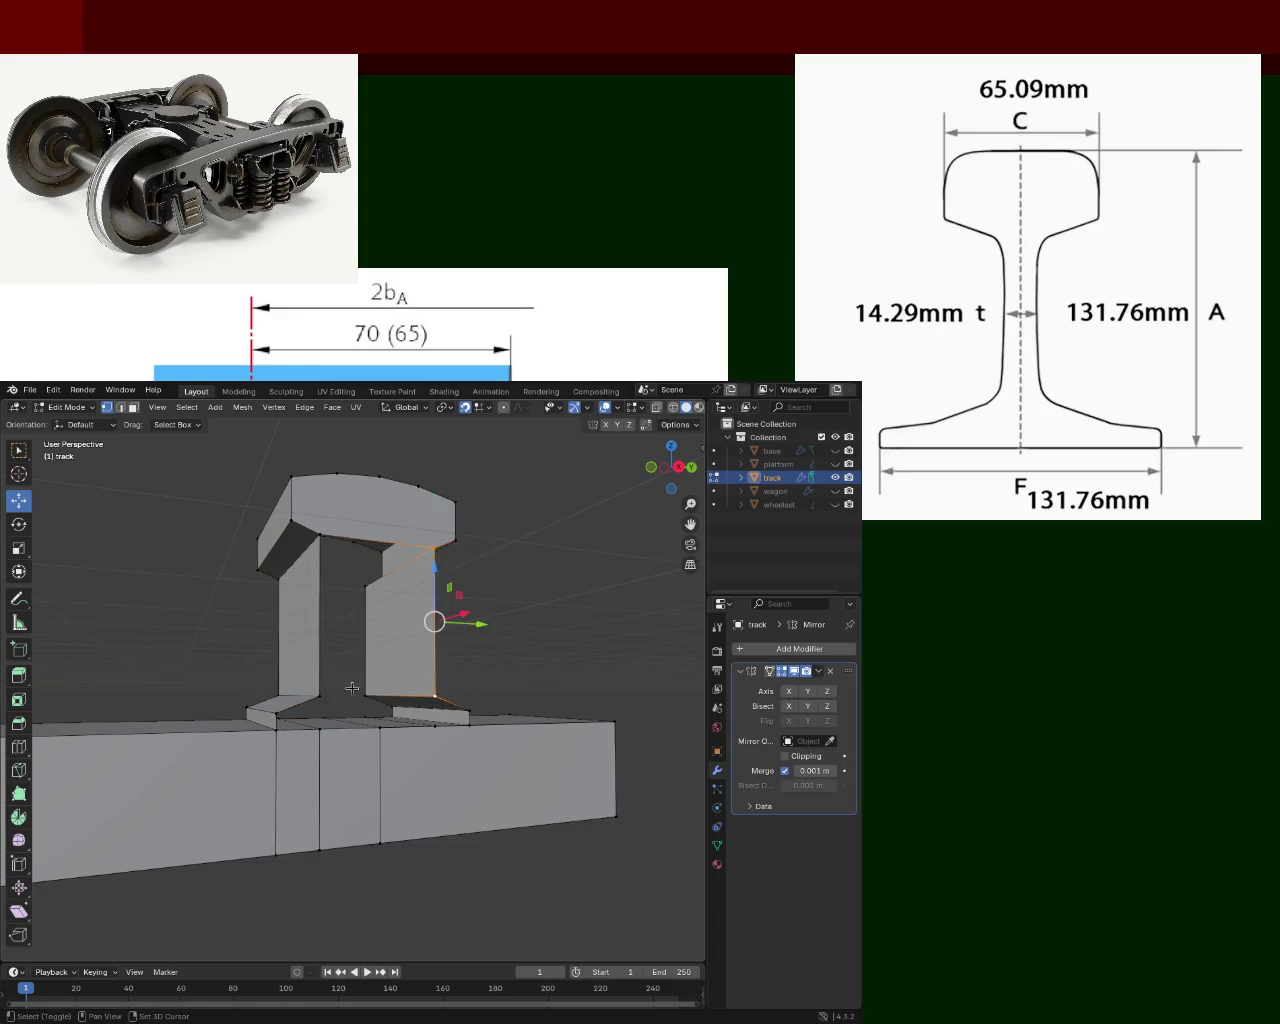
shift+click(320, 694)
shift+click(320, 535)
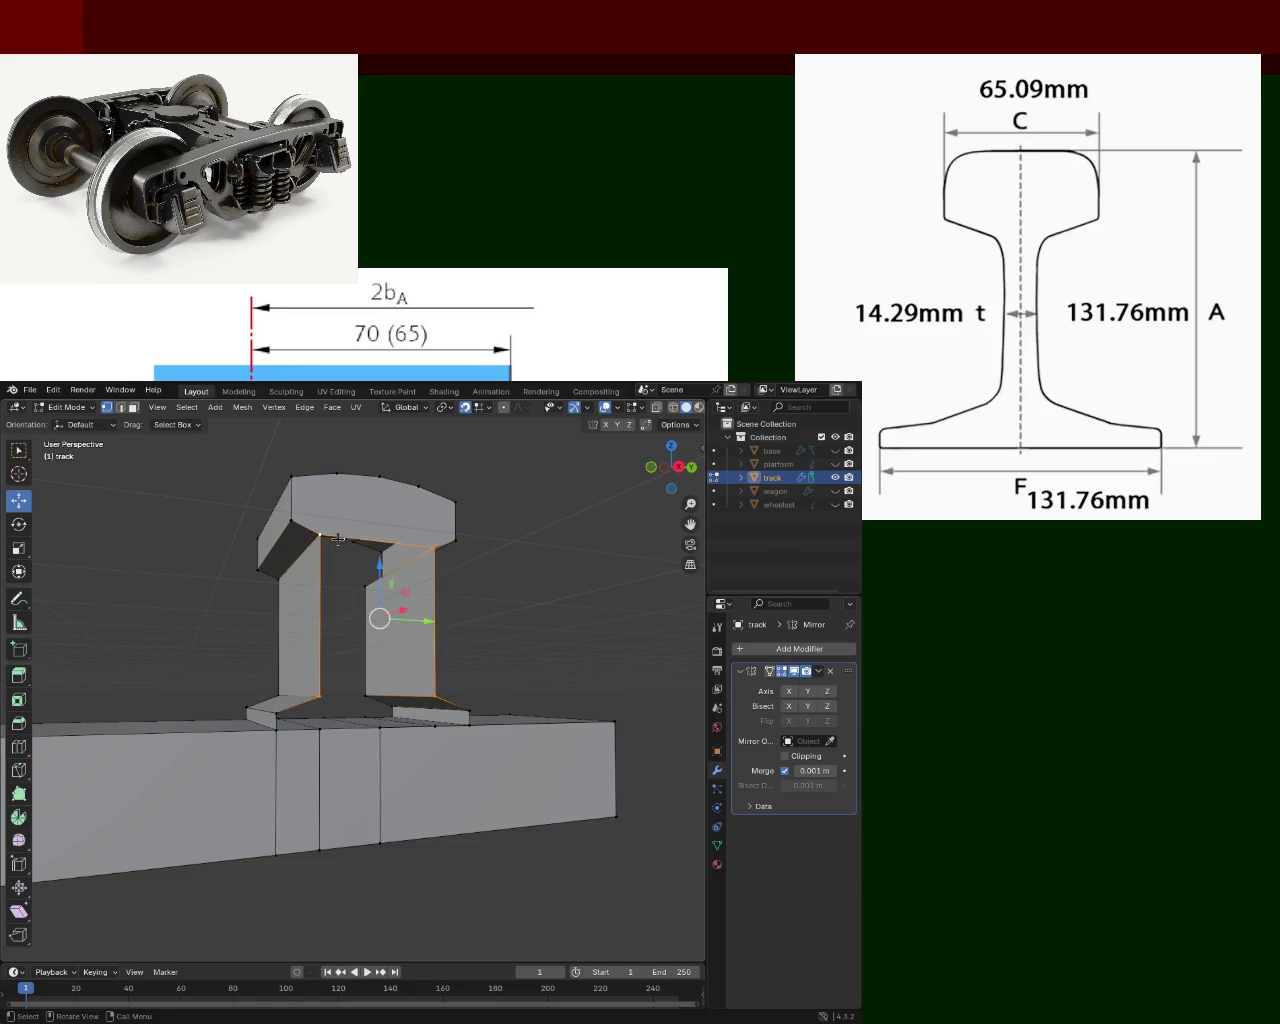
key(f)
Fill a face across the base step's vertices.
click(270, 721)
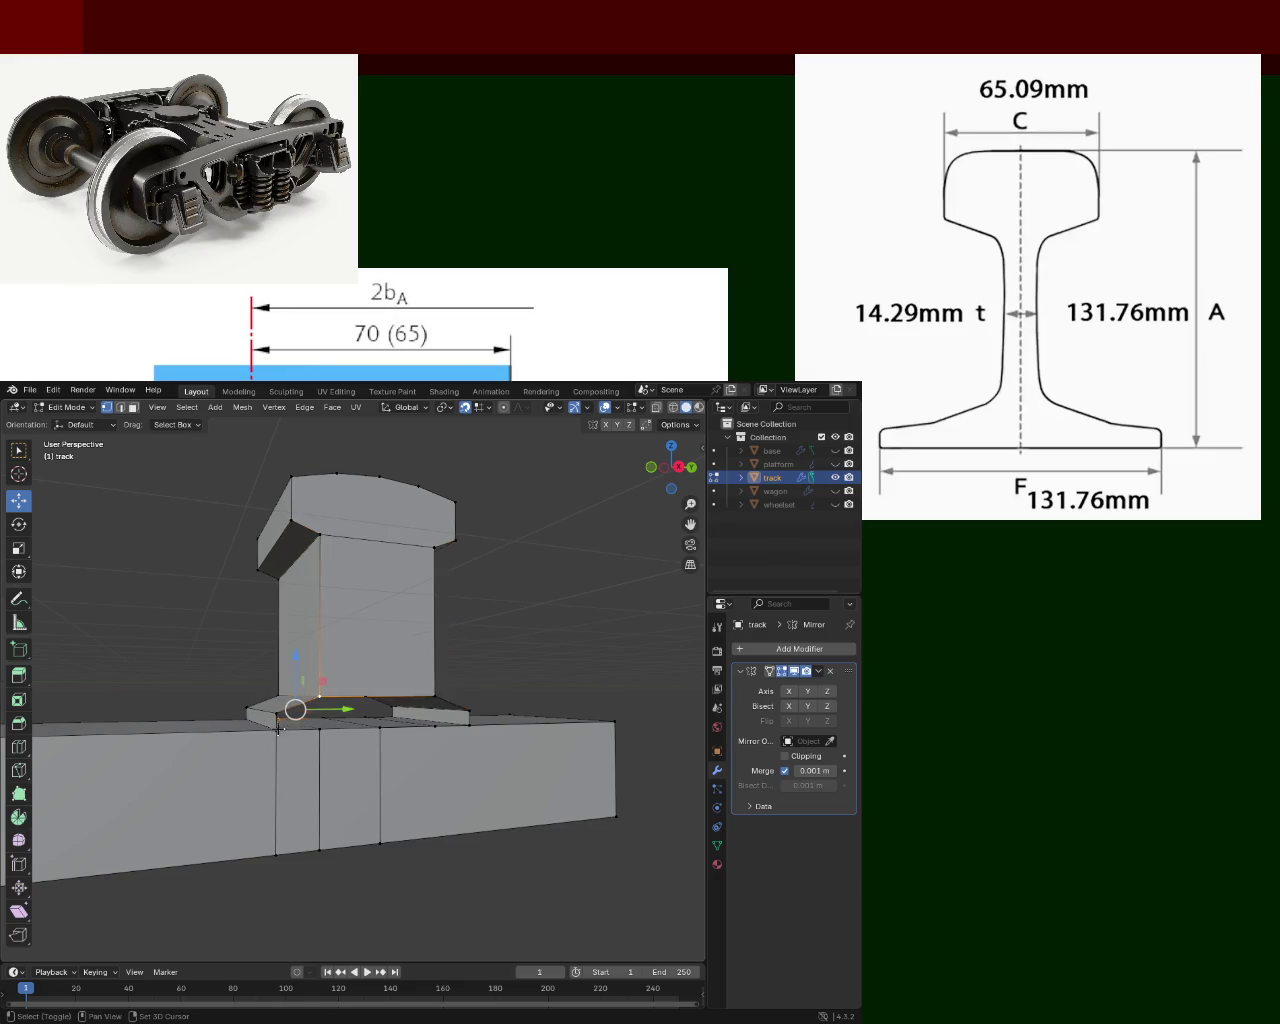
shift+click(317, 729)
shift+click(381, 728)
shift+click(436, 726)
shift+click(470, 712)
key(f)
click(506, 712)
middle_drag(506, 712, 447, 728)
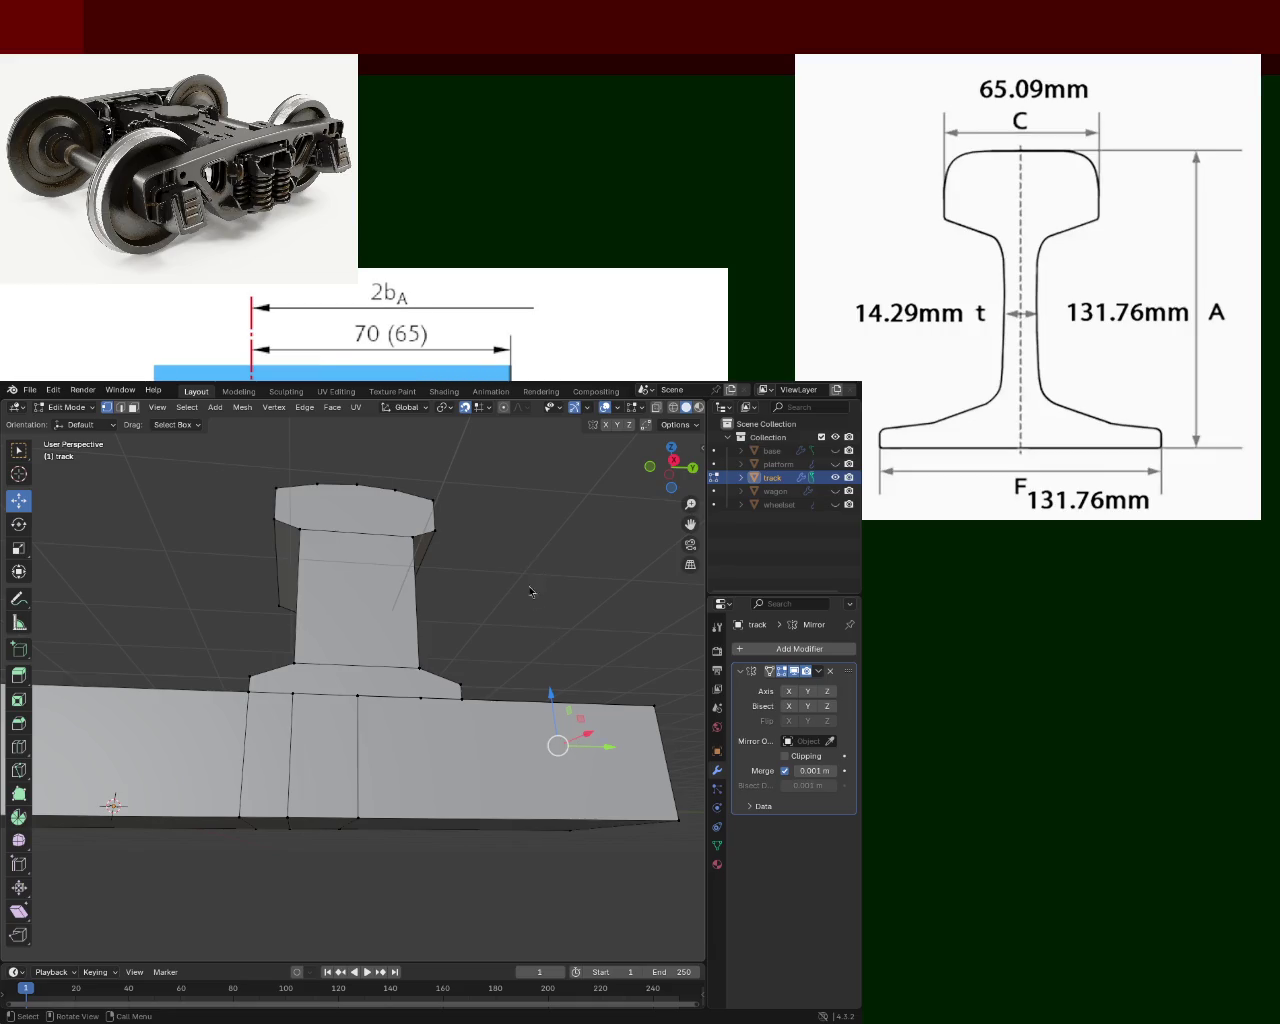
mouse_move(415, 603)
middle_down()
mouse_move(410, 660)
mouse_move(466, 671)
mouse_move(343, 663)
mouse_move(437, 663)
mouse_move(463, 678)
mouse_move(409, 637)
mouse_move(358, 653)
middle_up()
mouse_move(491, 663)
middle_down()
mouse_move(365, 616)
mouse_move(384, 592)
mouse_move(342, 530)
middle_up()
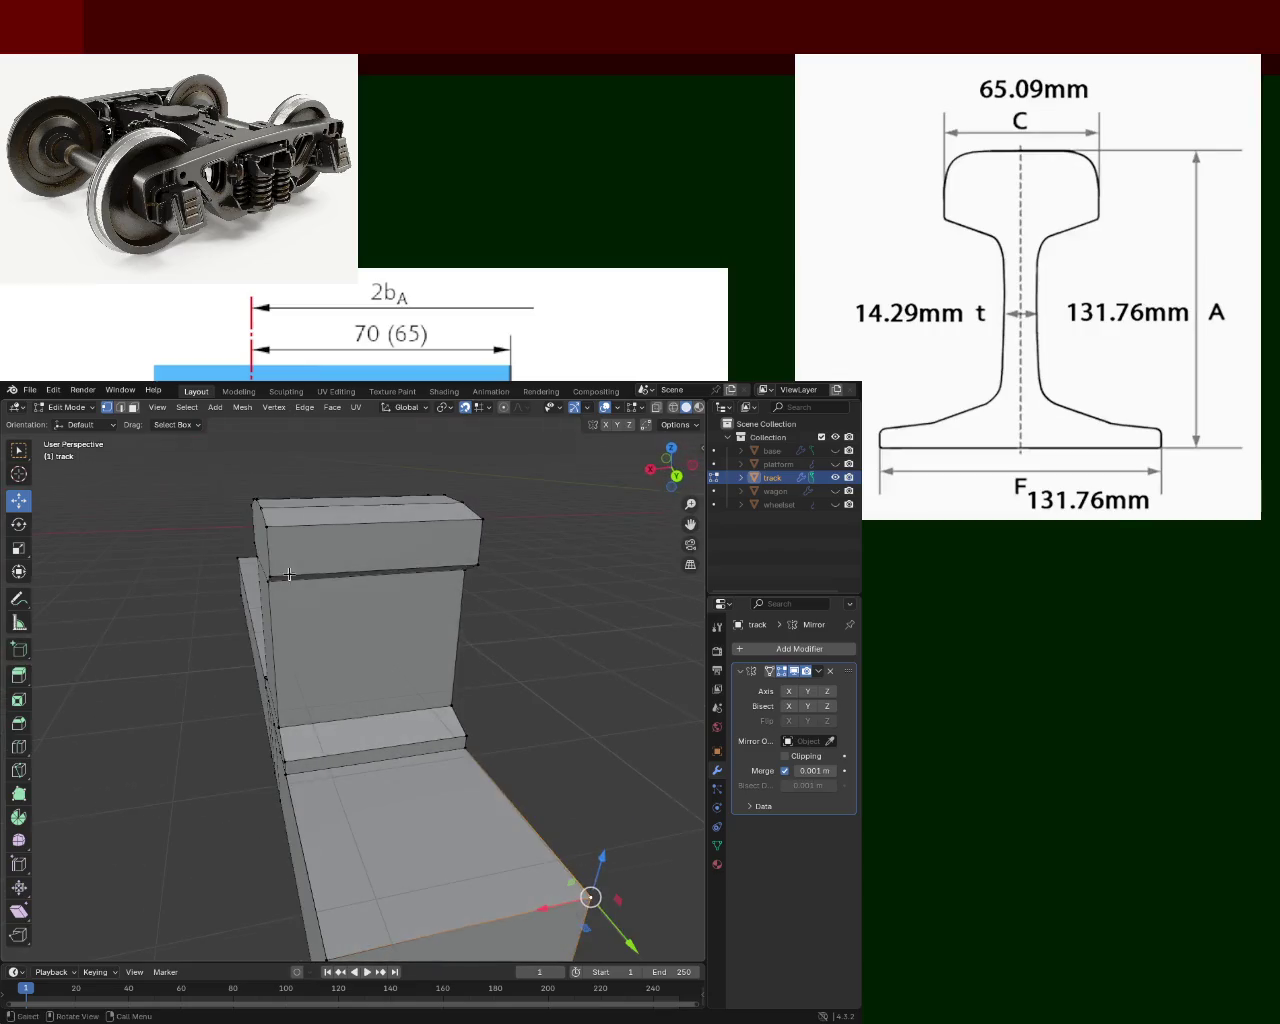
click(380, 492)
right_click(296, 484)
key(Escape)
right_click(235, 545)
key(Escape)
click(246, 525)
shift+click(246, 525)
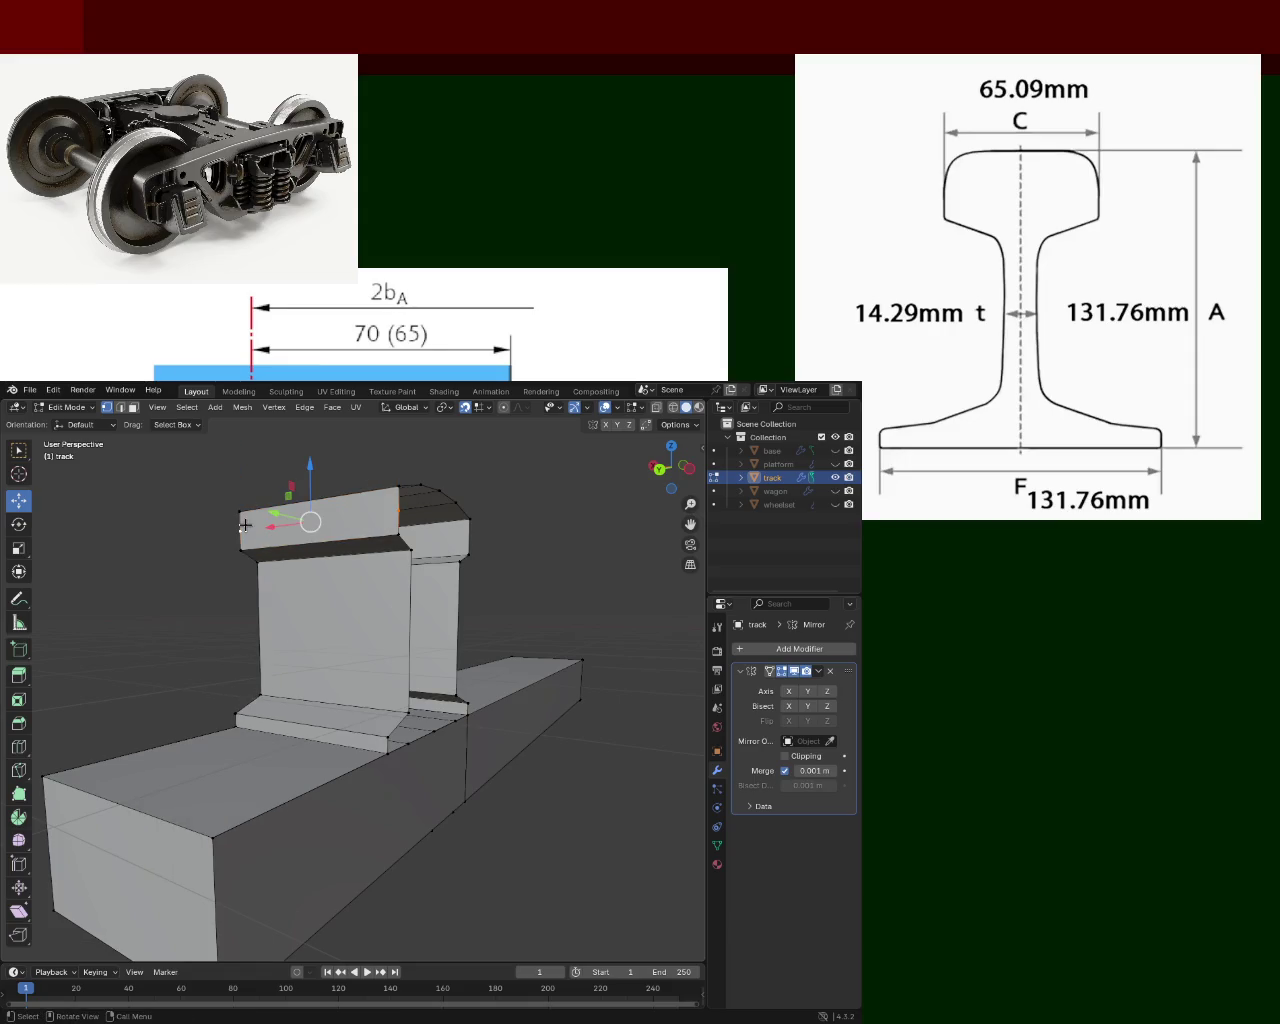
middle_drag(245, 525, 215, 523)
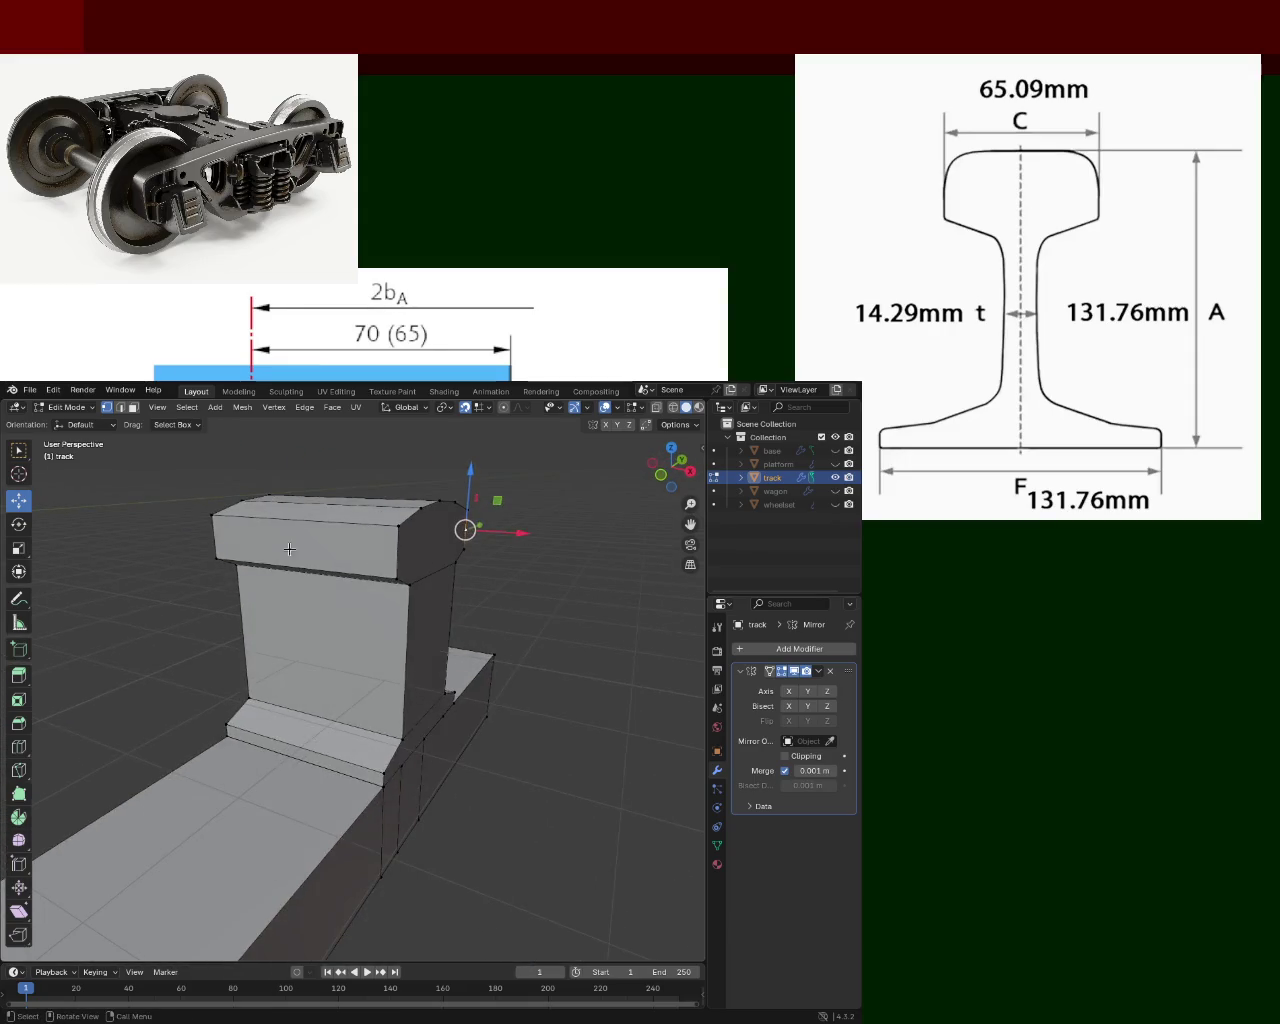
right_click(215, 522)
key(Escape)
click(398, 525)
click(249, 541)
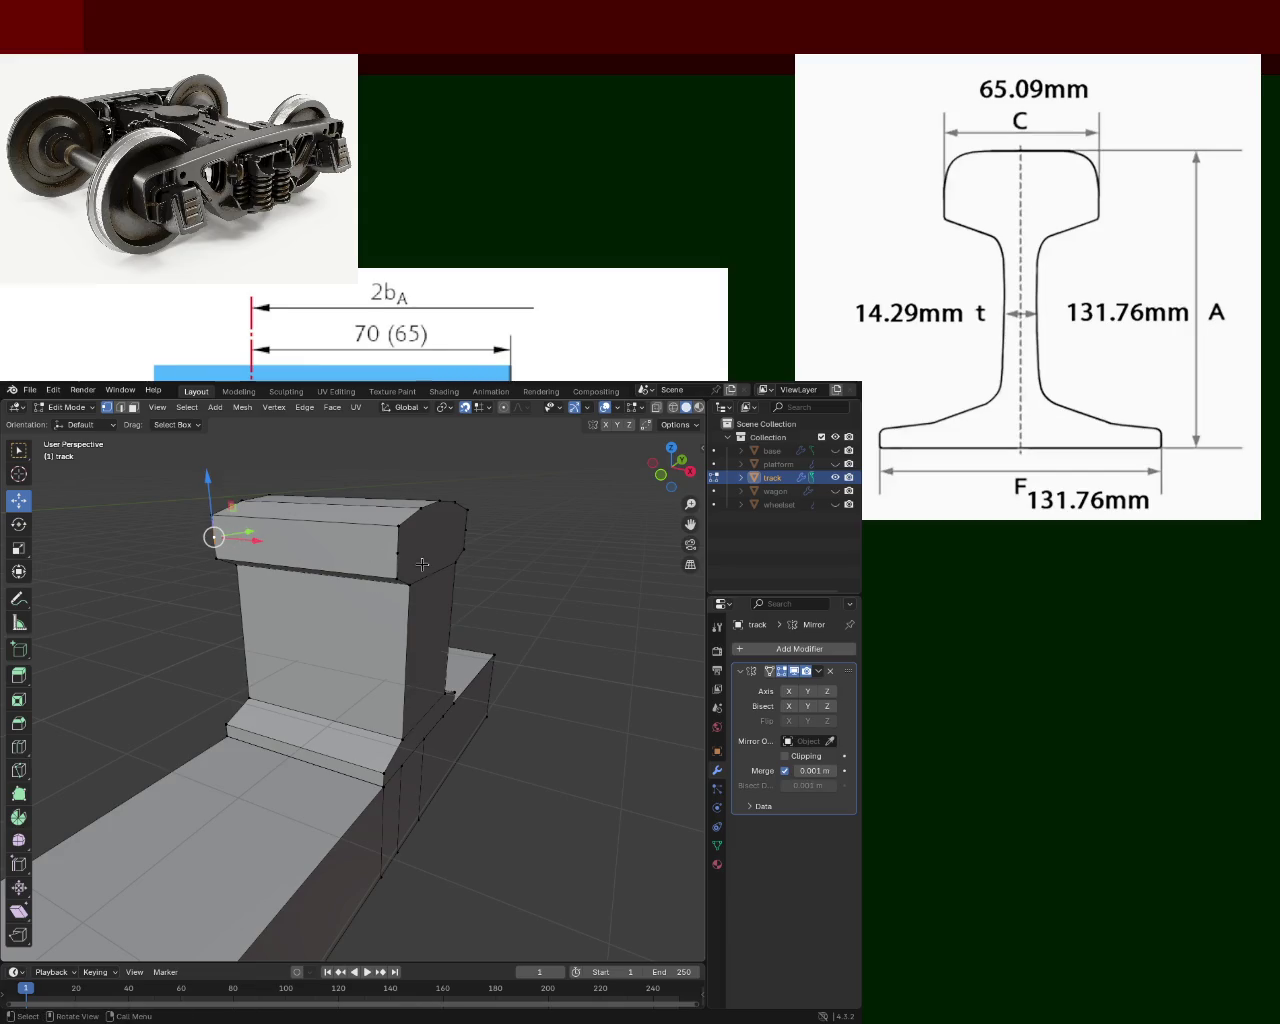
key(j)
click(398, 545)
shift+click(217, 540)
middle_drag(209, 534, 328, 537)
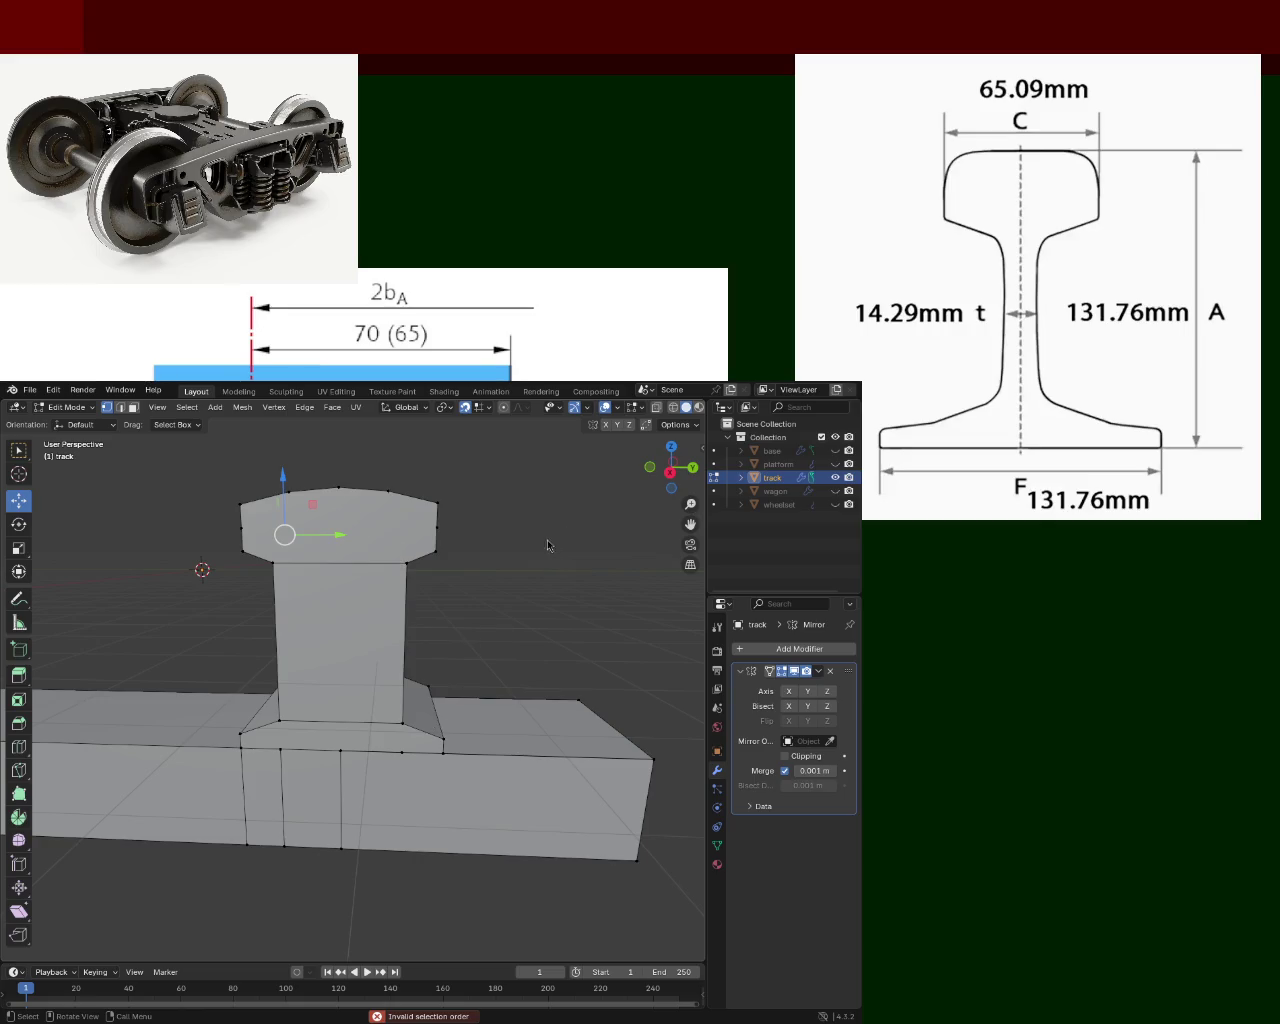
Select the rail head's outer corner edge in edge select mode.
middle_drag(431, 512, 429, 521)
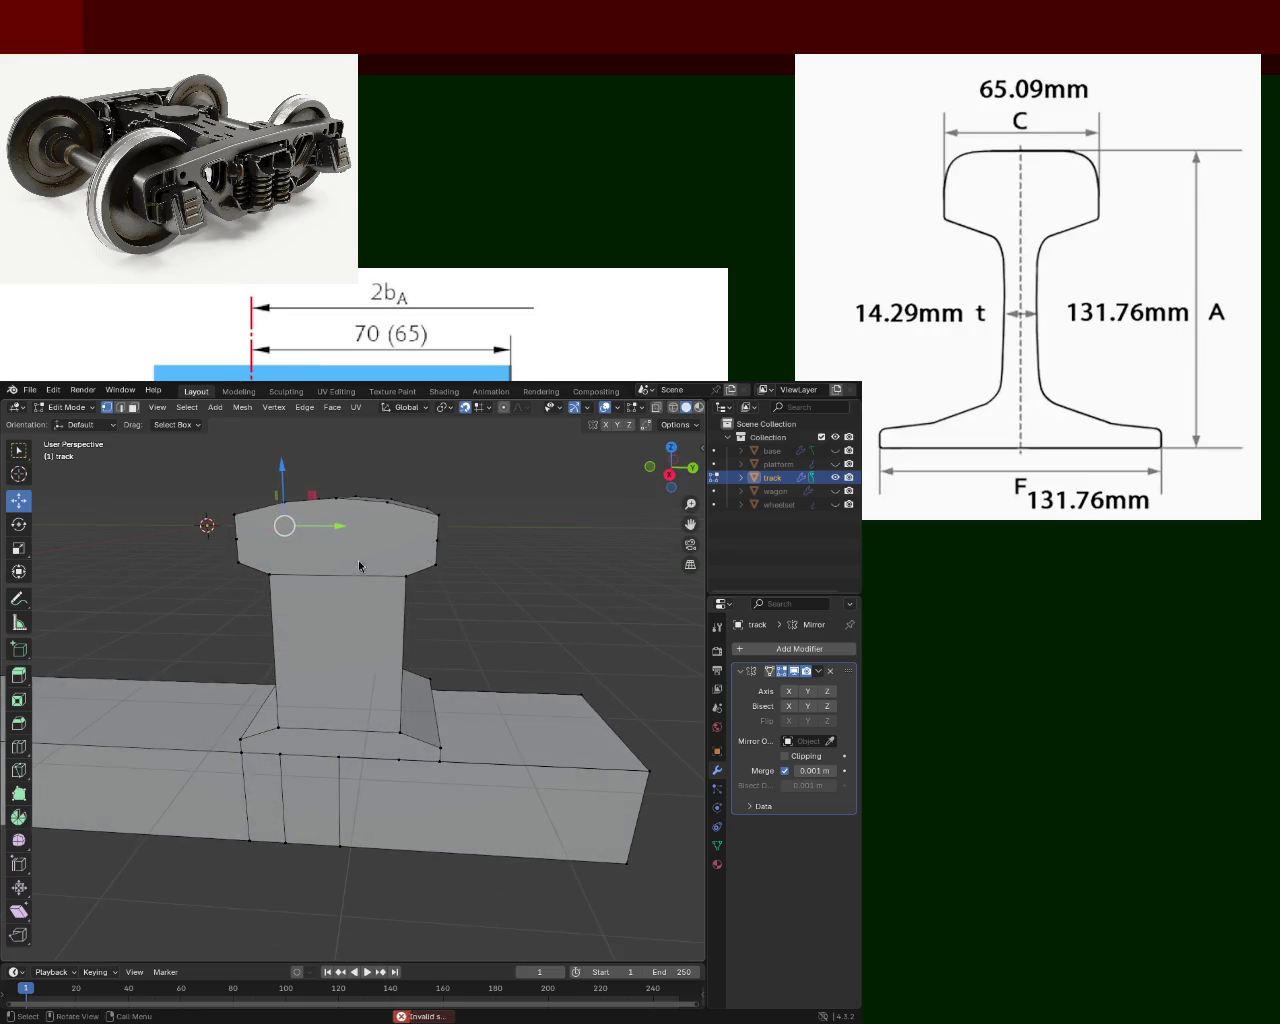
mouse_move(416, 527)
middle_down()
mouse_move(450, 535)
mouse_move(443, 543)
middle_up()
click(457, 537)
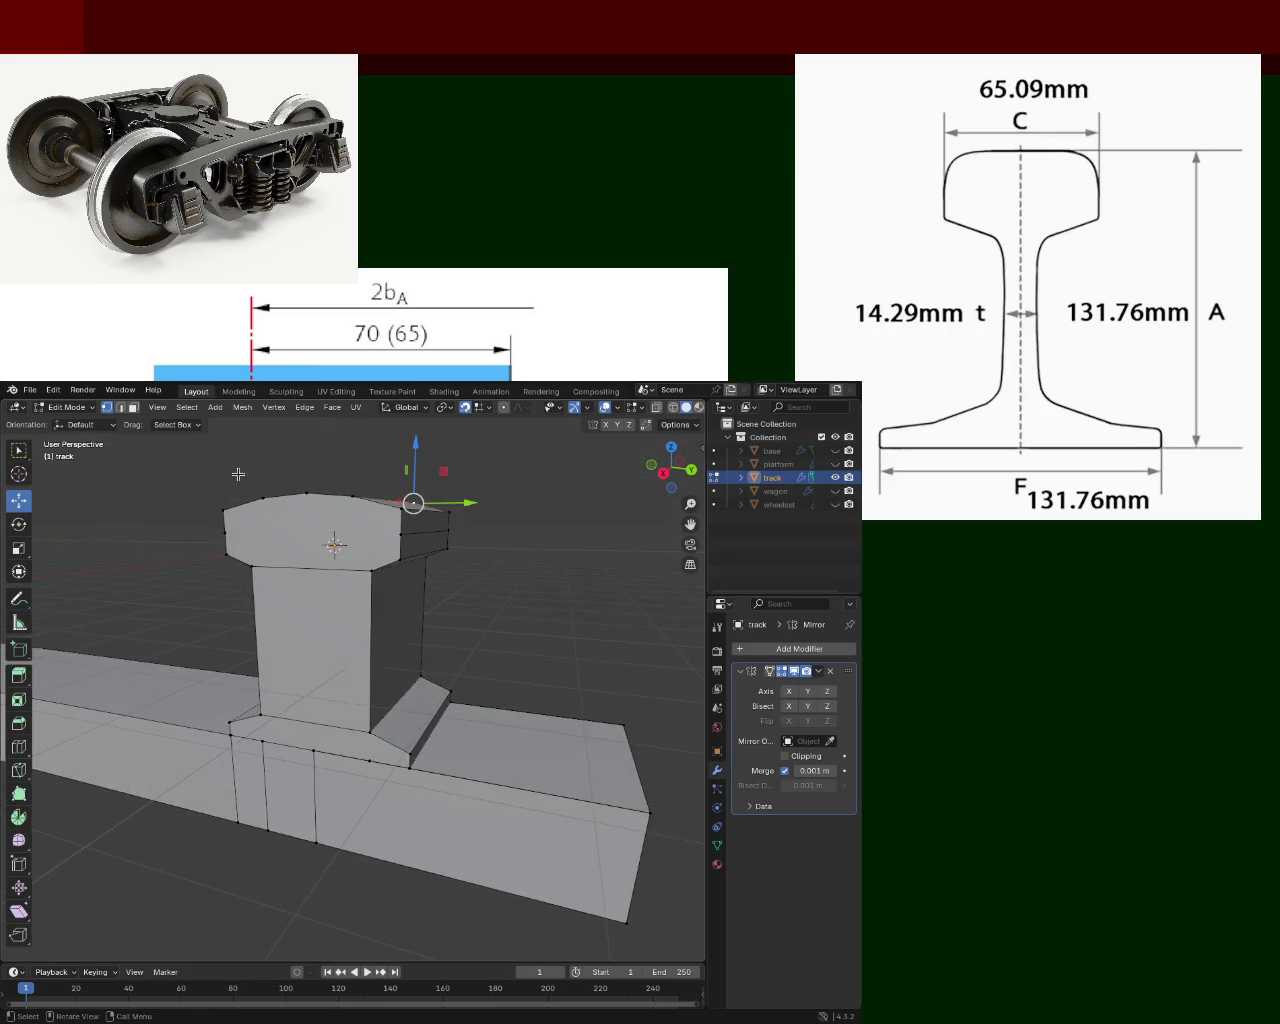
click(120, 407)
click(430, 508)
With snapping off, move the corner edge down along Z and sideways along Y.
mouse_move(428, 480)
mouse_down()
mouse_move(426, 520)
mouse_move(429, 490)
mouse_up()
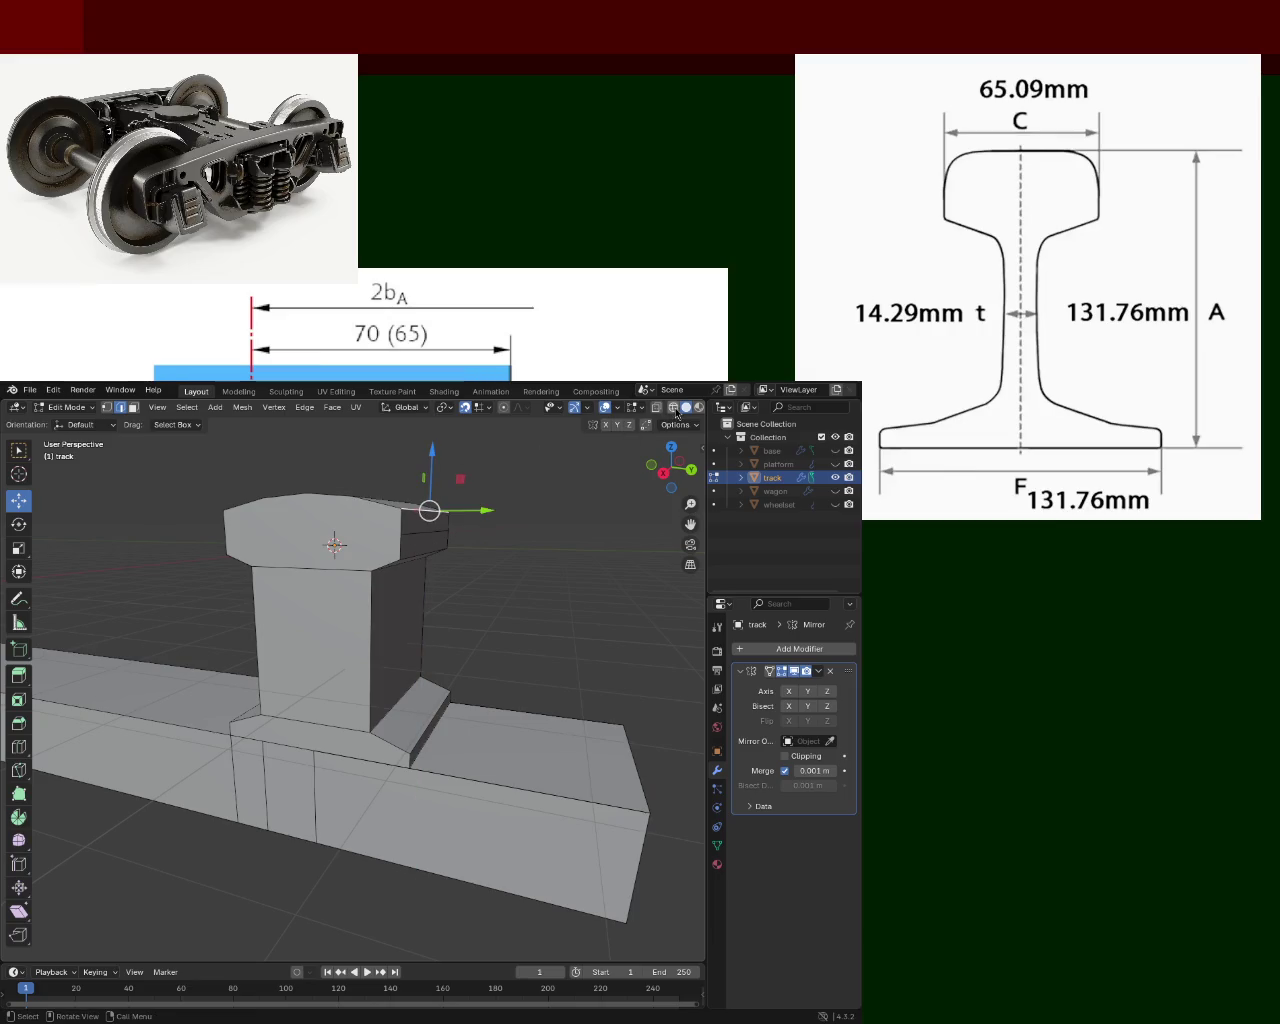
click(465, 408)
drag(434, 485, 433, 507)
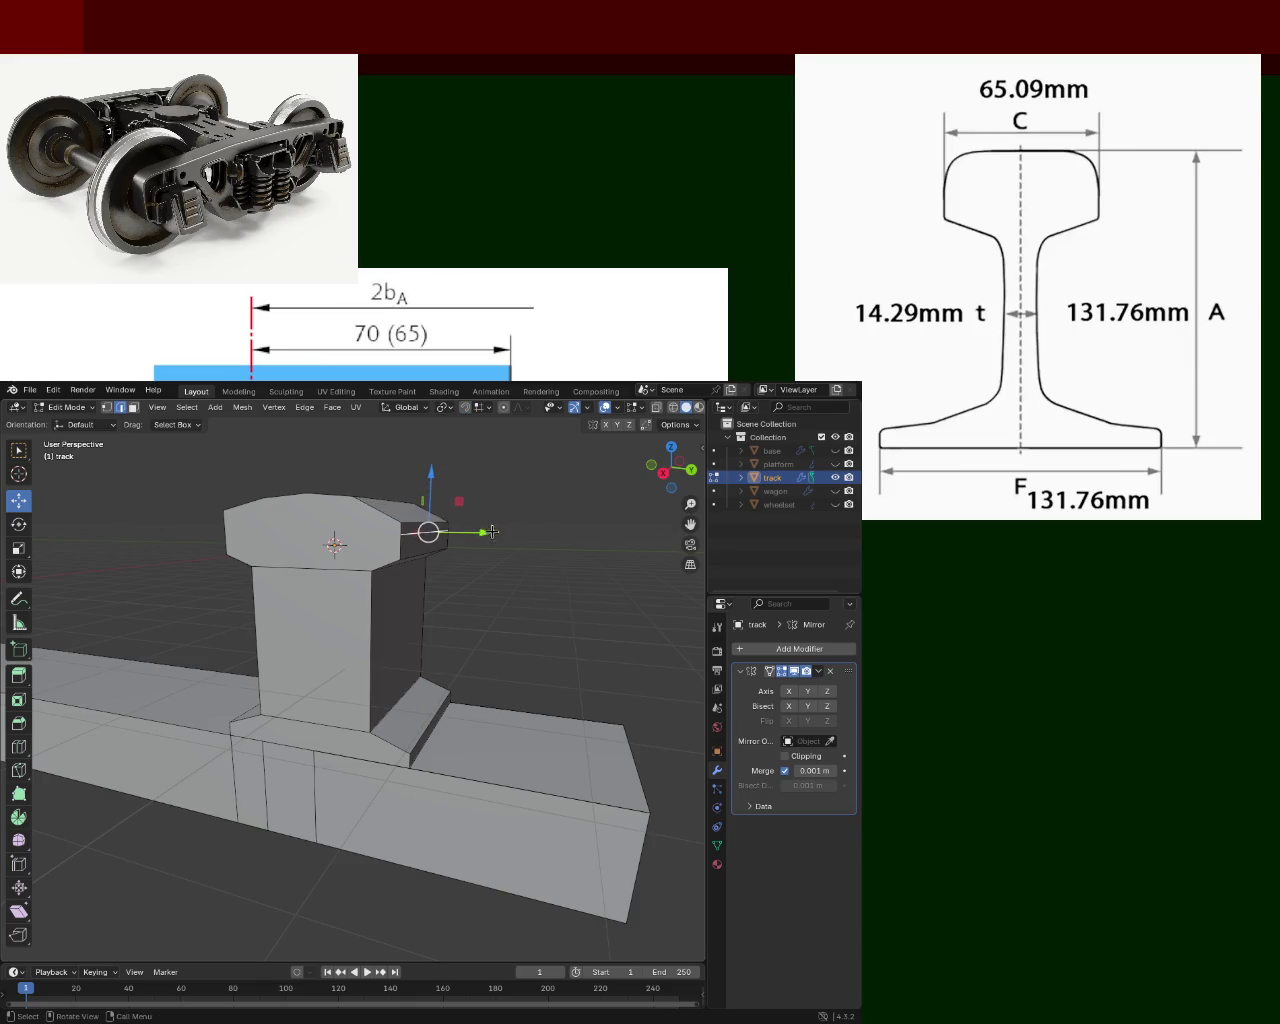
mouse_move(490, 532)
mouse_down()
mouse_move(484, 541)
mouse_move(440, 478)
mouse_move(435, 487)
mouse_up()
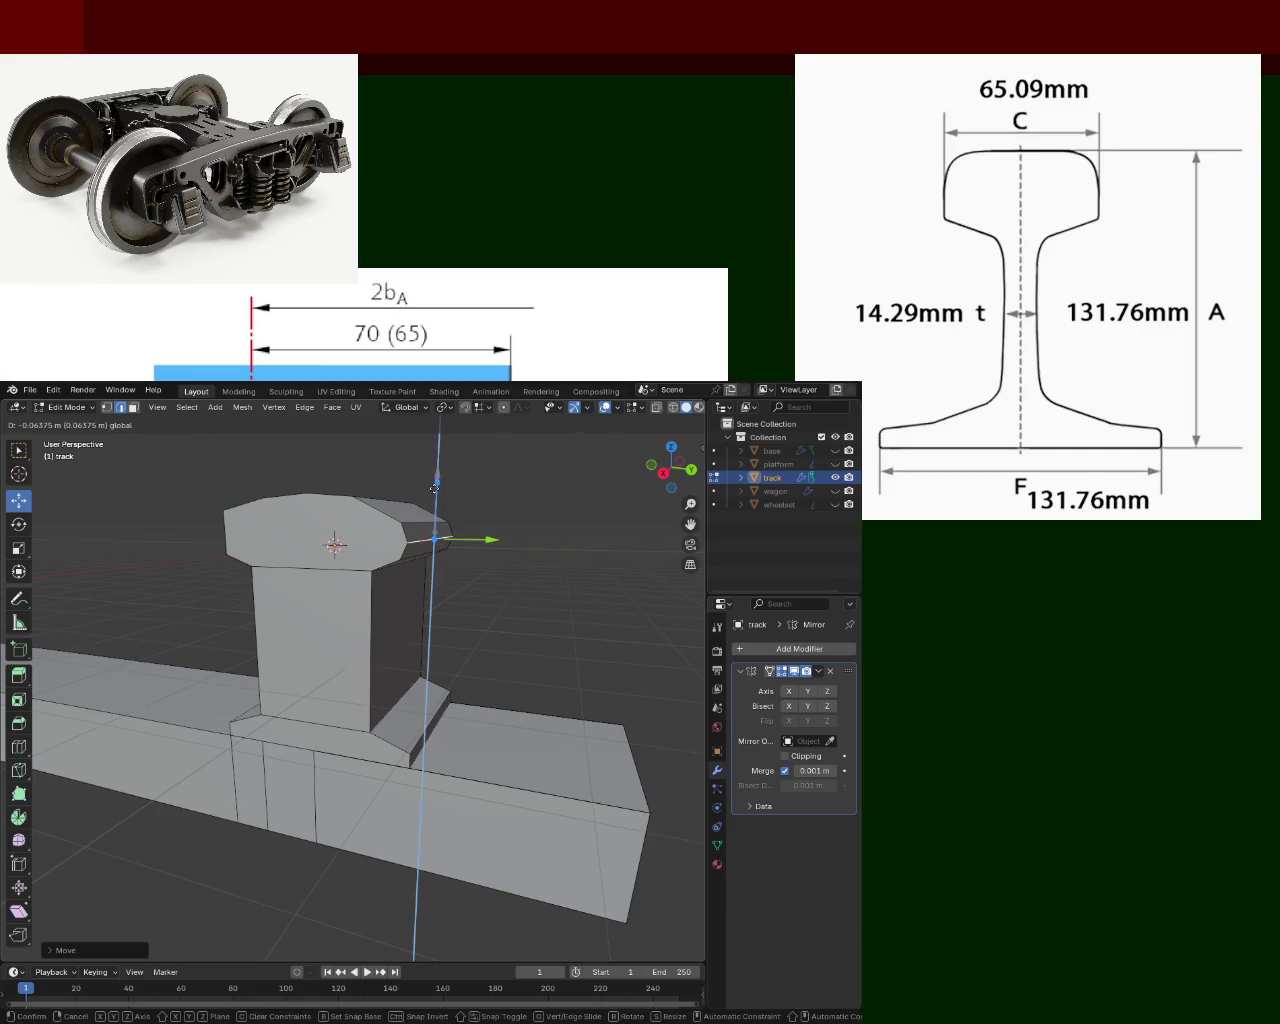
mouse_move(435, 487)
middle_down()
mouse_move(377, 521)
mouse_move(276, 550)
middle_up()
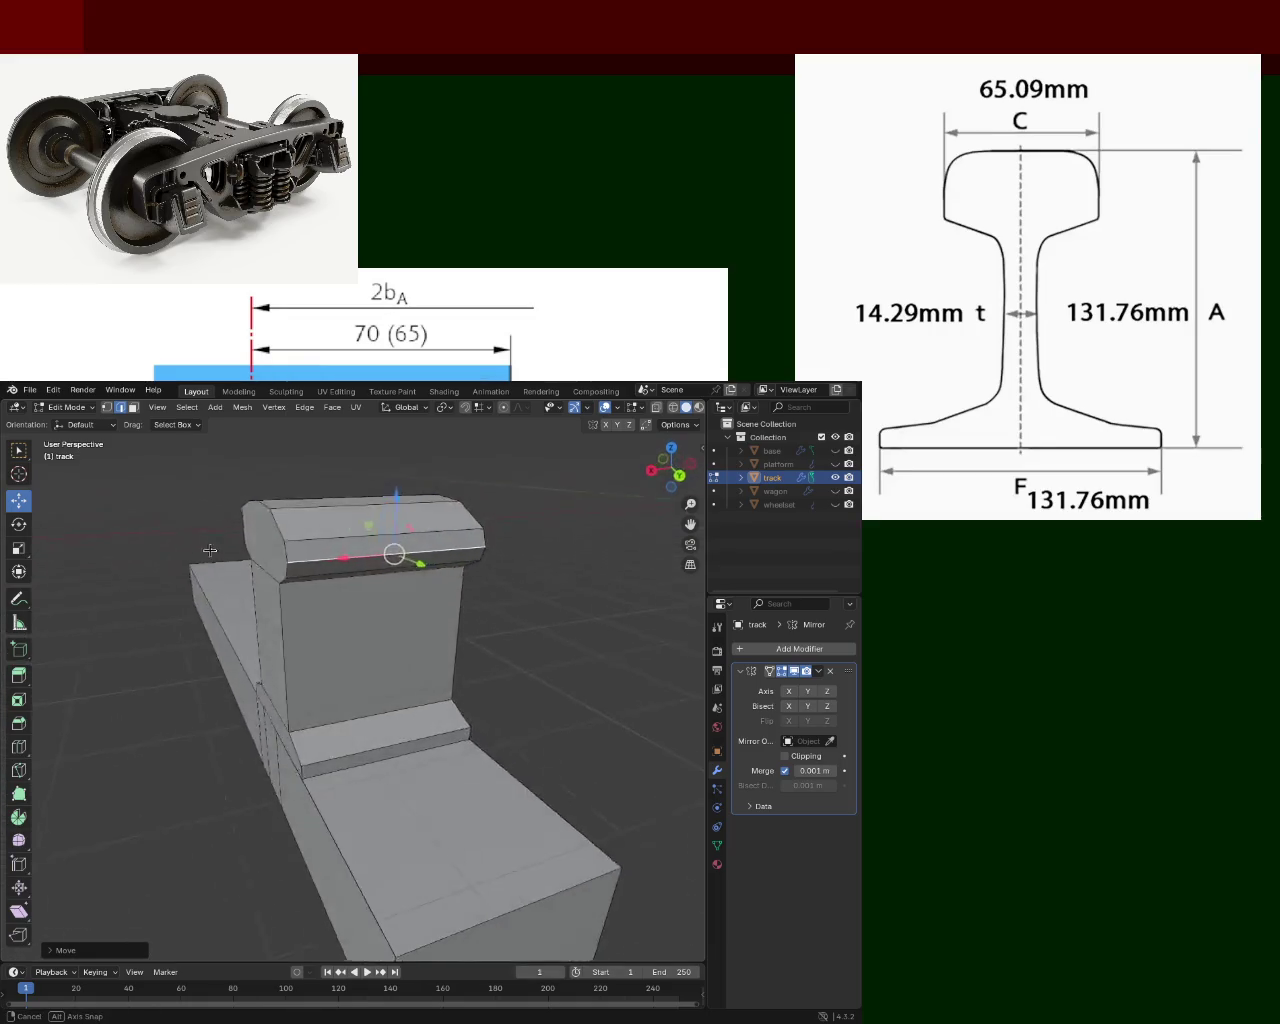
Subdivide the lower base step edge to add a midpoint vertex.
mouse_move(276, 550)
middle_down()
mouse_move(305, 549)
mouse_move(269, 635)
mouse_move(321, 688)
mouse_move(372, 652)
mouse_move(292, 645)
middle_up()
click(106, 407)
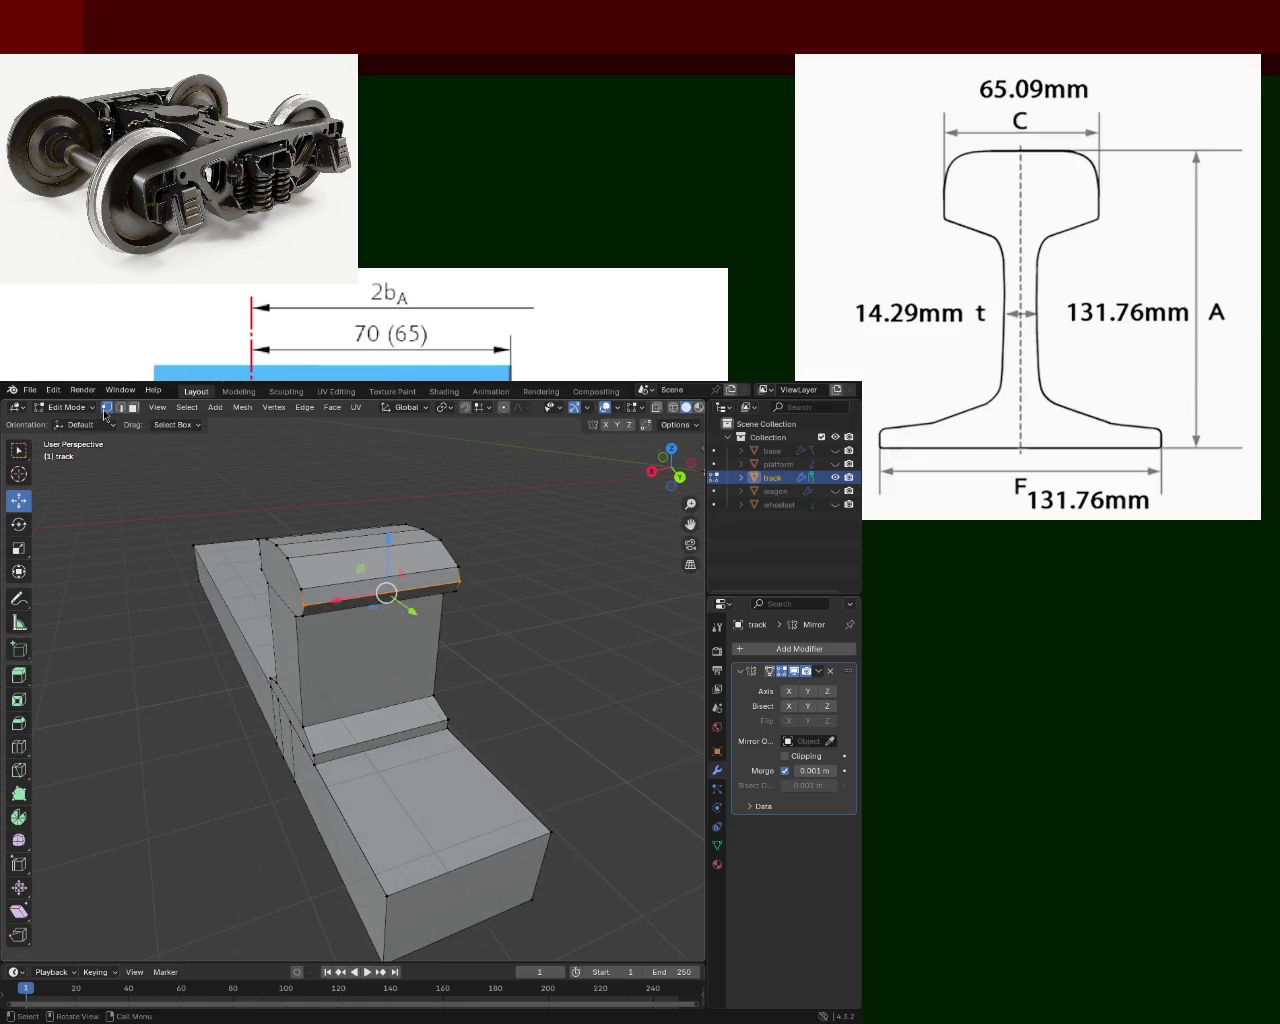
click(308, 755)
right_click(310, 750)
click(310, 750)
click(386, 747)
Subdivide the rail head's top front edge at its midpoint.
middle_drag(329, 665, 321, 684)
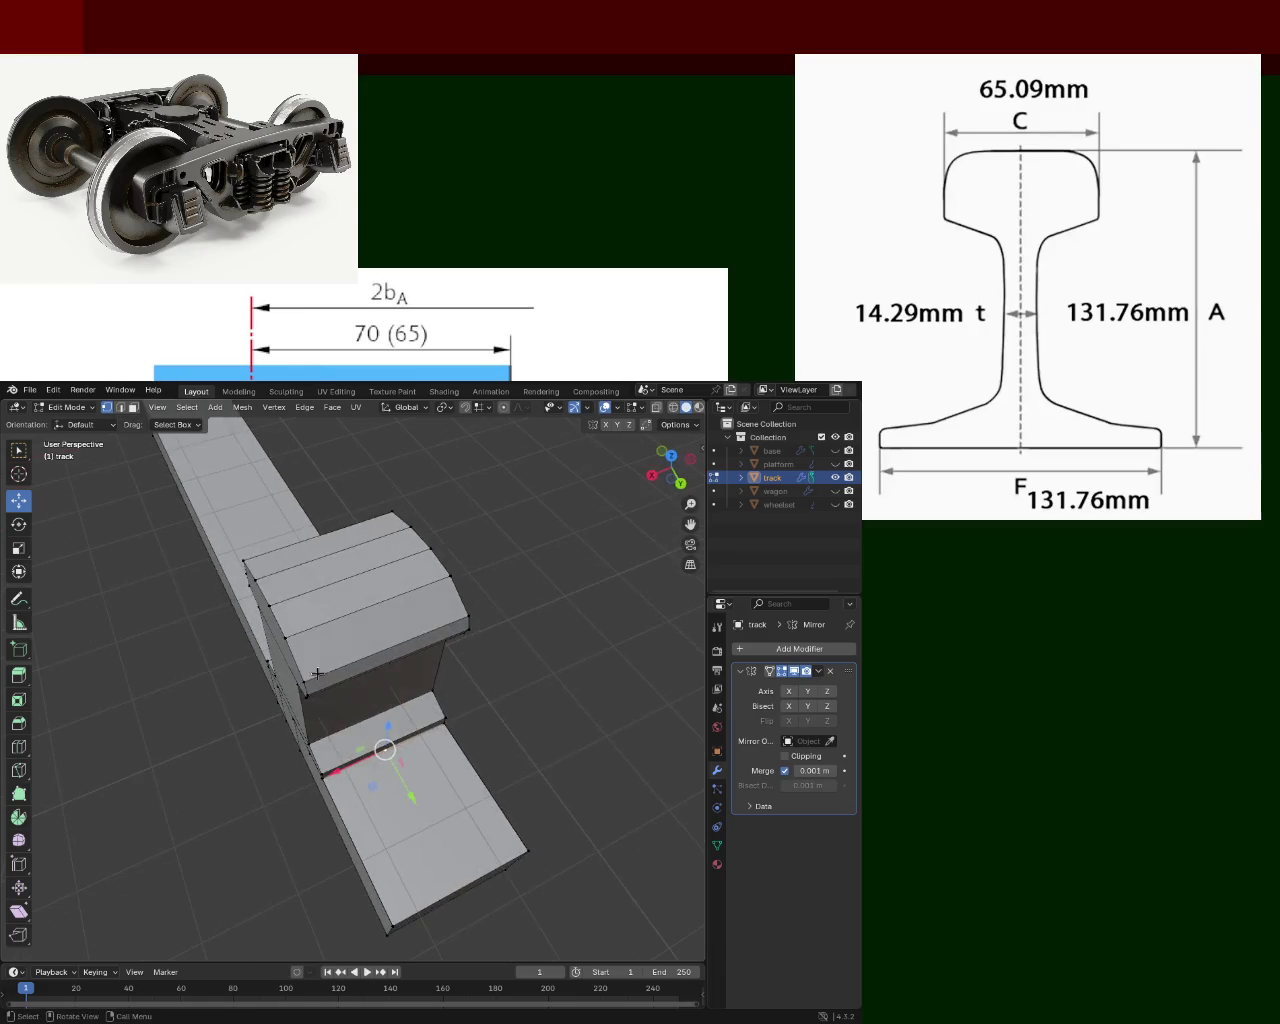
middle_drag(293, 604, 380, 580)
click(433, 553)
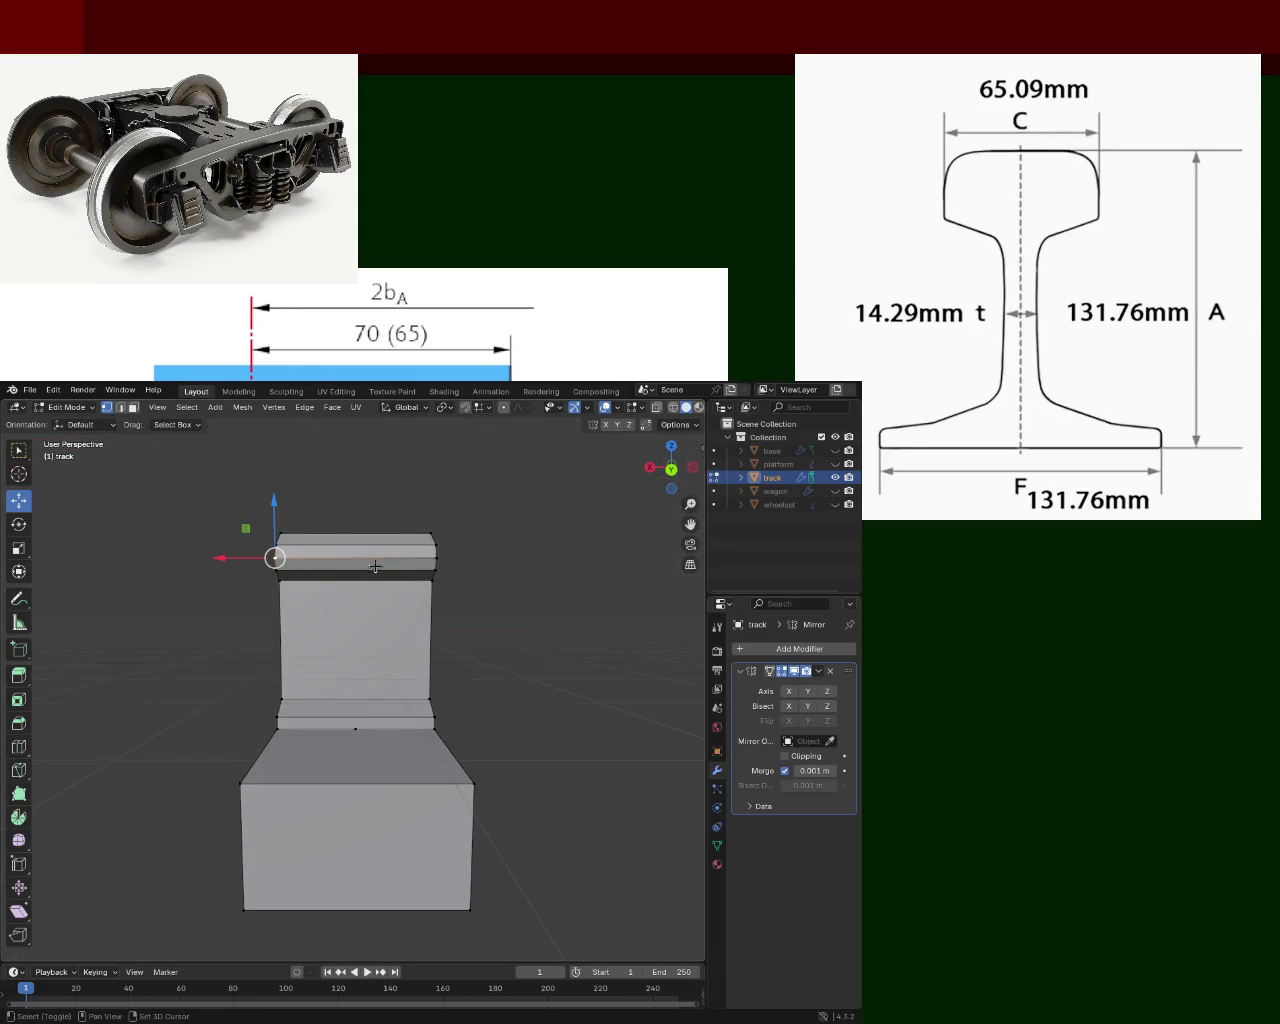
right_click(433, 553)
click(393, 563)
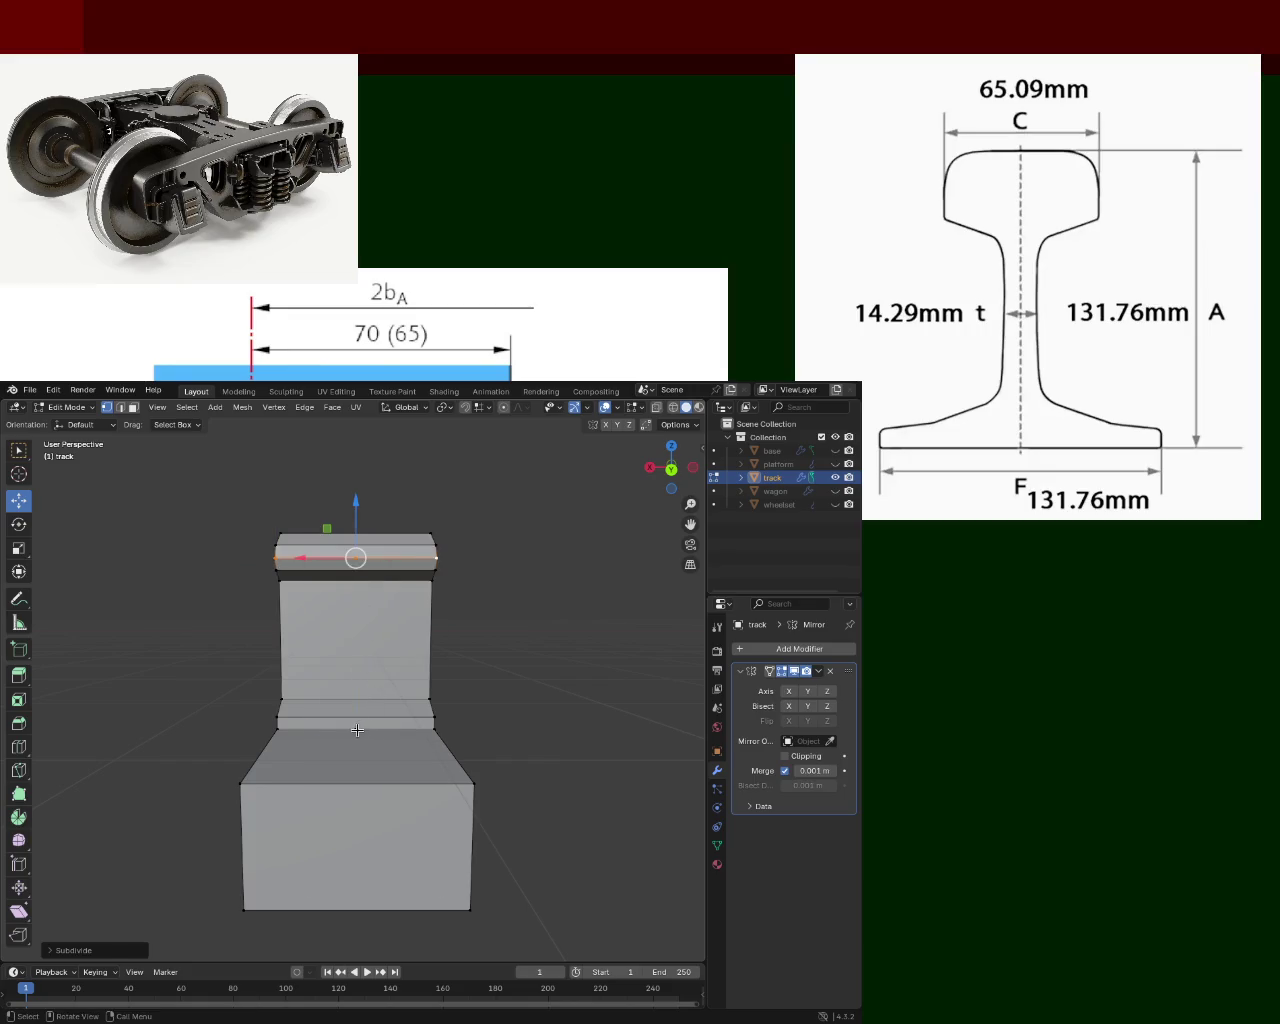
Select several more rail edges, ending on the rail head's top edge.
click(357, 730)
click(354, 645)
shift+click(357, 575)
mouse_move(357, 575)
middle_down()
mouse_move(401, 609)
mouse_move(433, 531)
mouse_move(299, 732)
middle_up()
shift+click(401, 609)
click(401, 609)
click(255, 717)
right_click(255, 717)
click(292, 722)
mouse_move(335, 648)
middle_down()
mouse_move(254, 657)
mouse_move(347, 536)
middle_up()
click(347, 534)
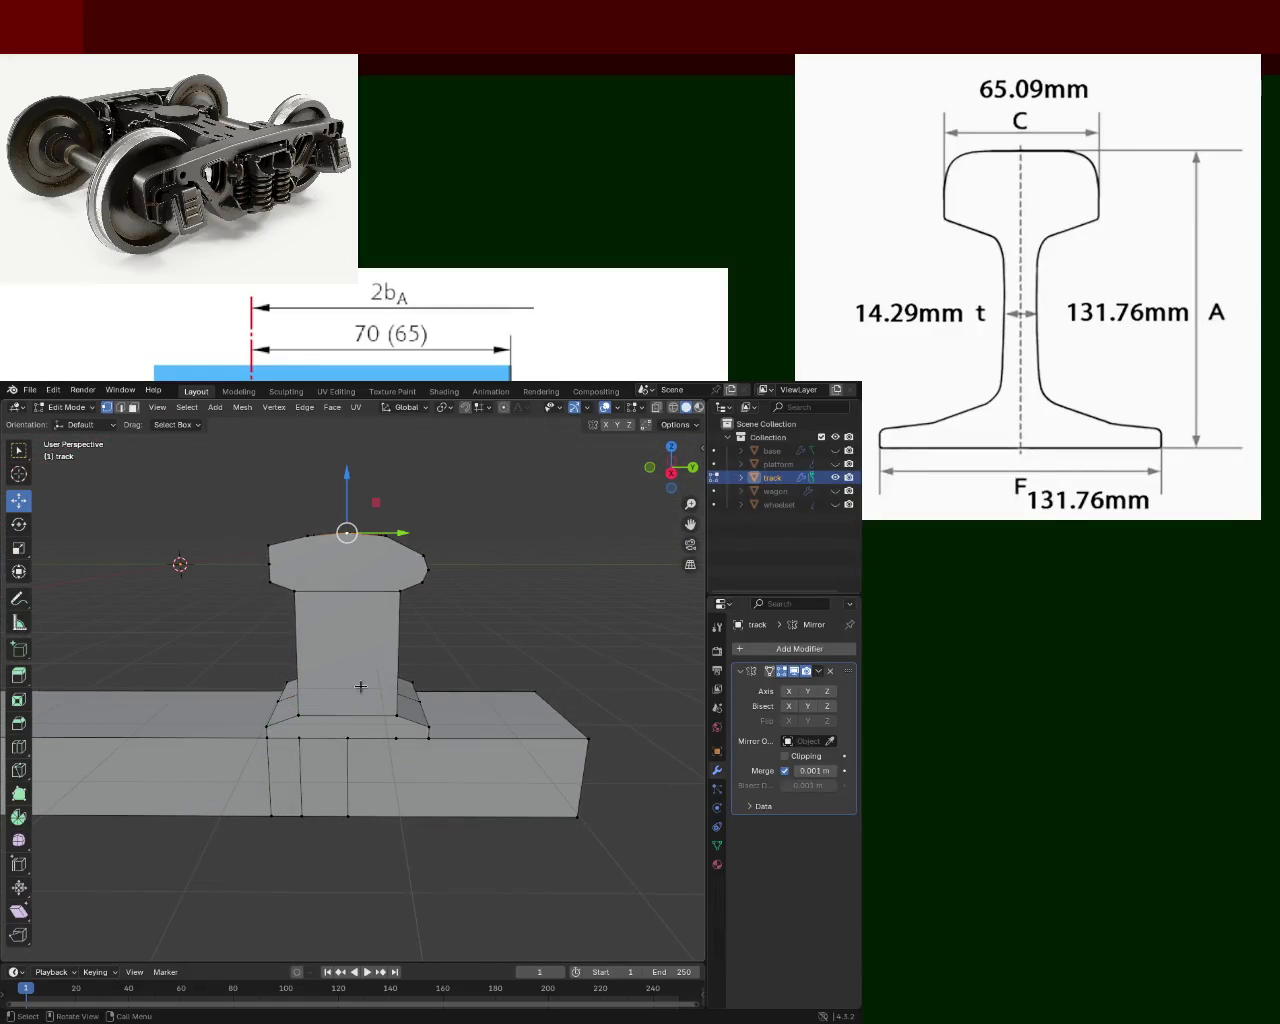
In wireframe view, delete the vertices of the rail's first two end faces.
shift+click(347, 737)
mouse_move(346, 728)
middle_down()
mouse_move(333, 762)
mouse_move(322, 740)
middle_up()
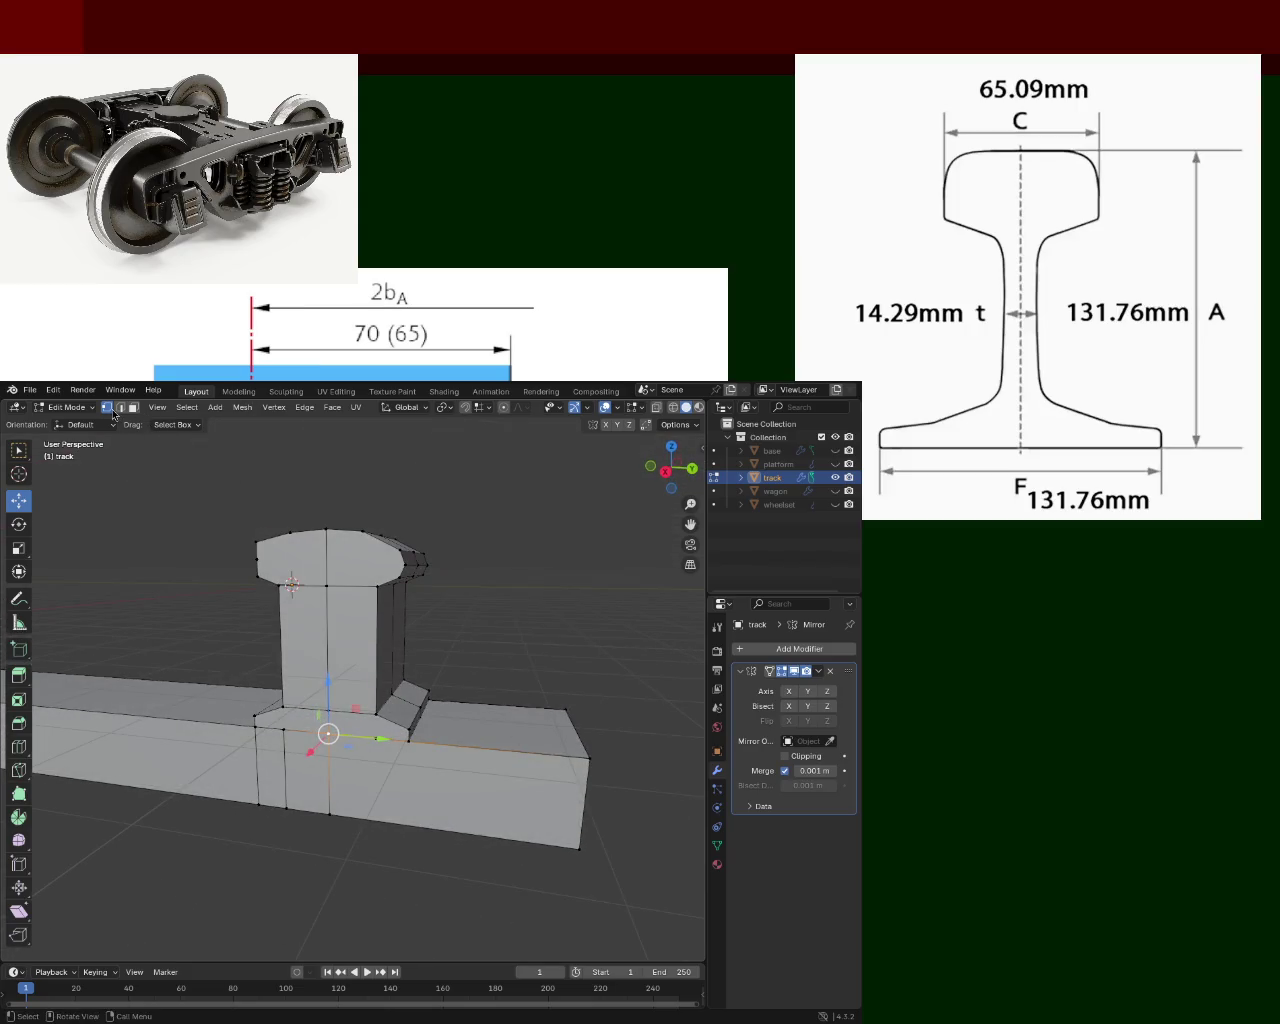
click(673, 408)
mouse_move(632, 634)
mouse_down()
mouse_move(533, 886)
mouse_move(531, 868)
mouse_up()
key(x)
click(435, 763)
mouse_move(435, 763)
middle_down()
mouse_move(394, 700)
mouse_move(446, 742)
middle_up()
drag(446, 742, 272, 806)
key(x)
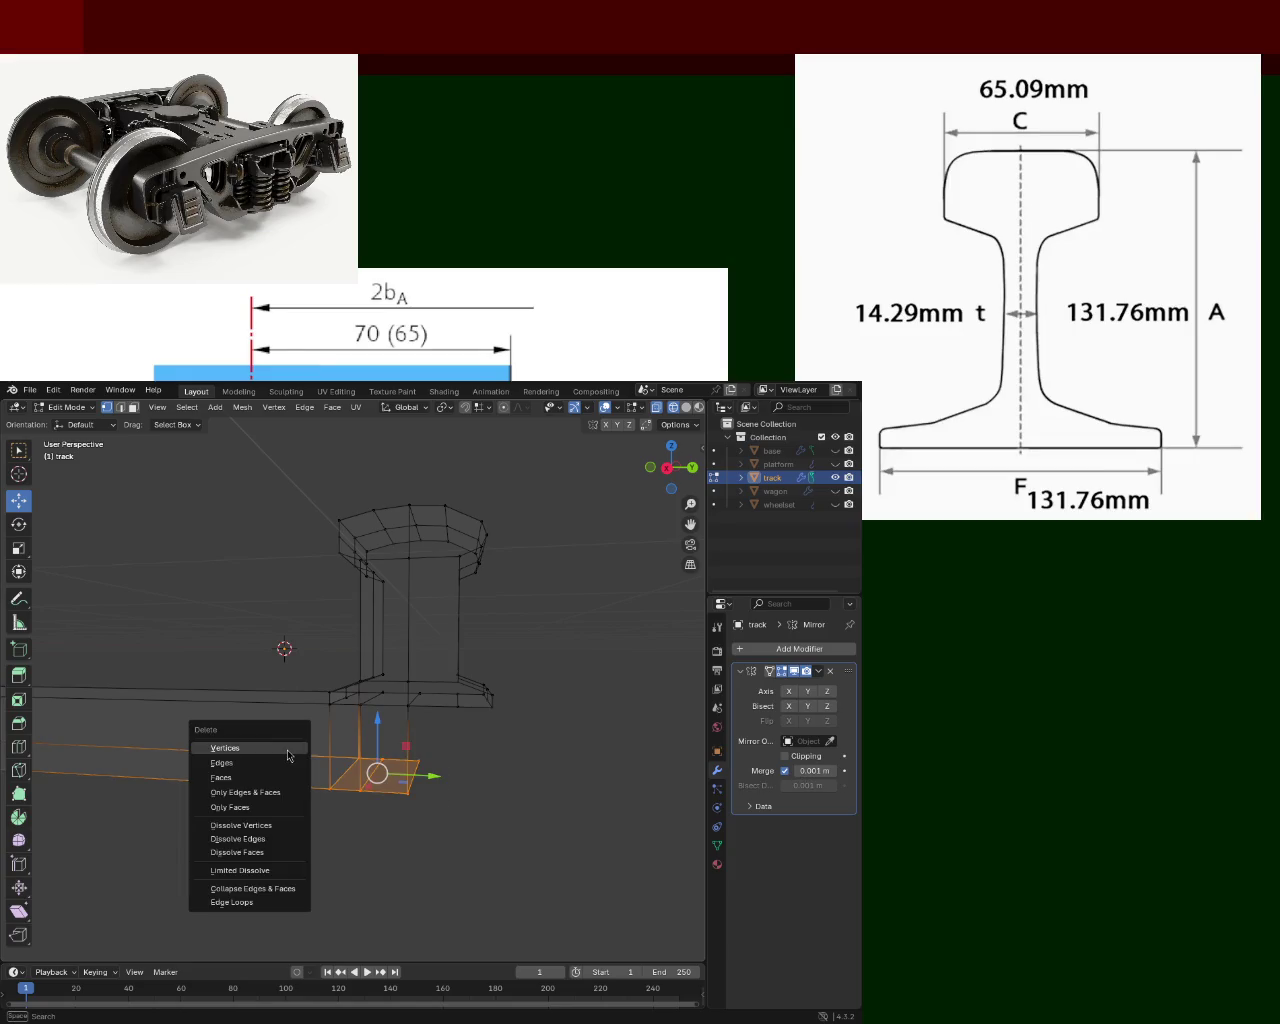
click(288, 755)
Delete the vertices of the rail's near end face.
middle_drag(274, 731, 371, 728)
mouse_move(423, 677)
middle_down()
mouse_move(187, 654)
mouse_move(300, 646)
middle_up()
drag(195, 690, 121, 800)
key(x)
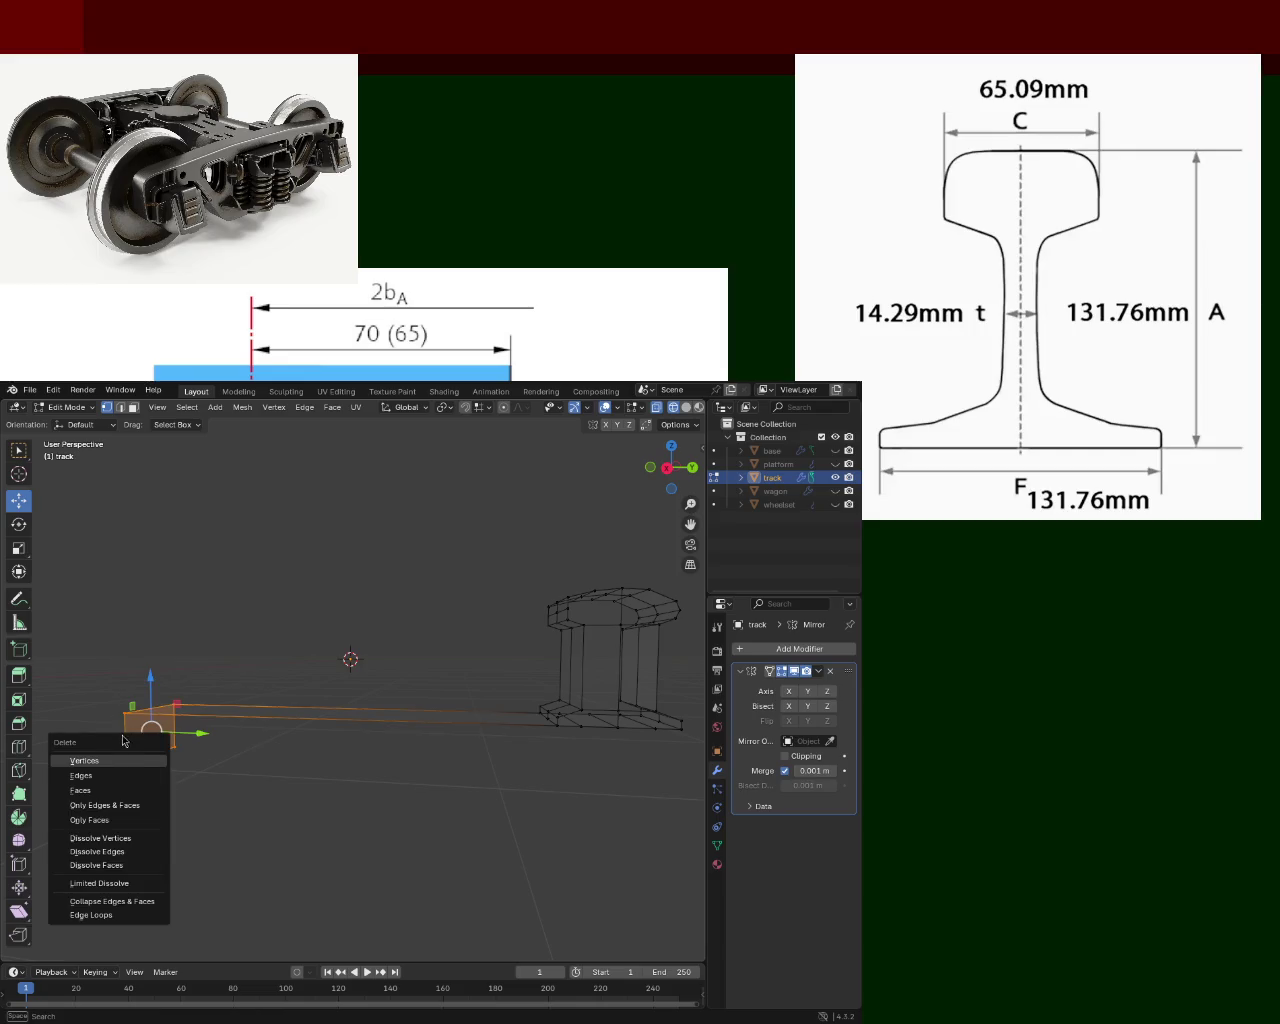
click(111, 765)
mouse_move(111, 765)
middle_down()
mouse_move(300, 666)
mouse_move(331, 766)
mouse_move(325, 564)
mouse_move(290, 548)
middle_up()
In top orthographic view, delete the bottom rows of vertices.
drag(284, 542, 386, 736)
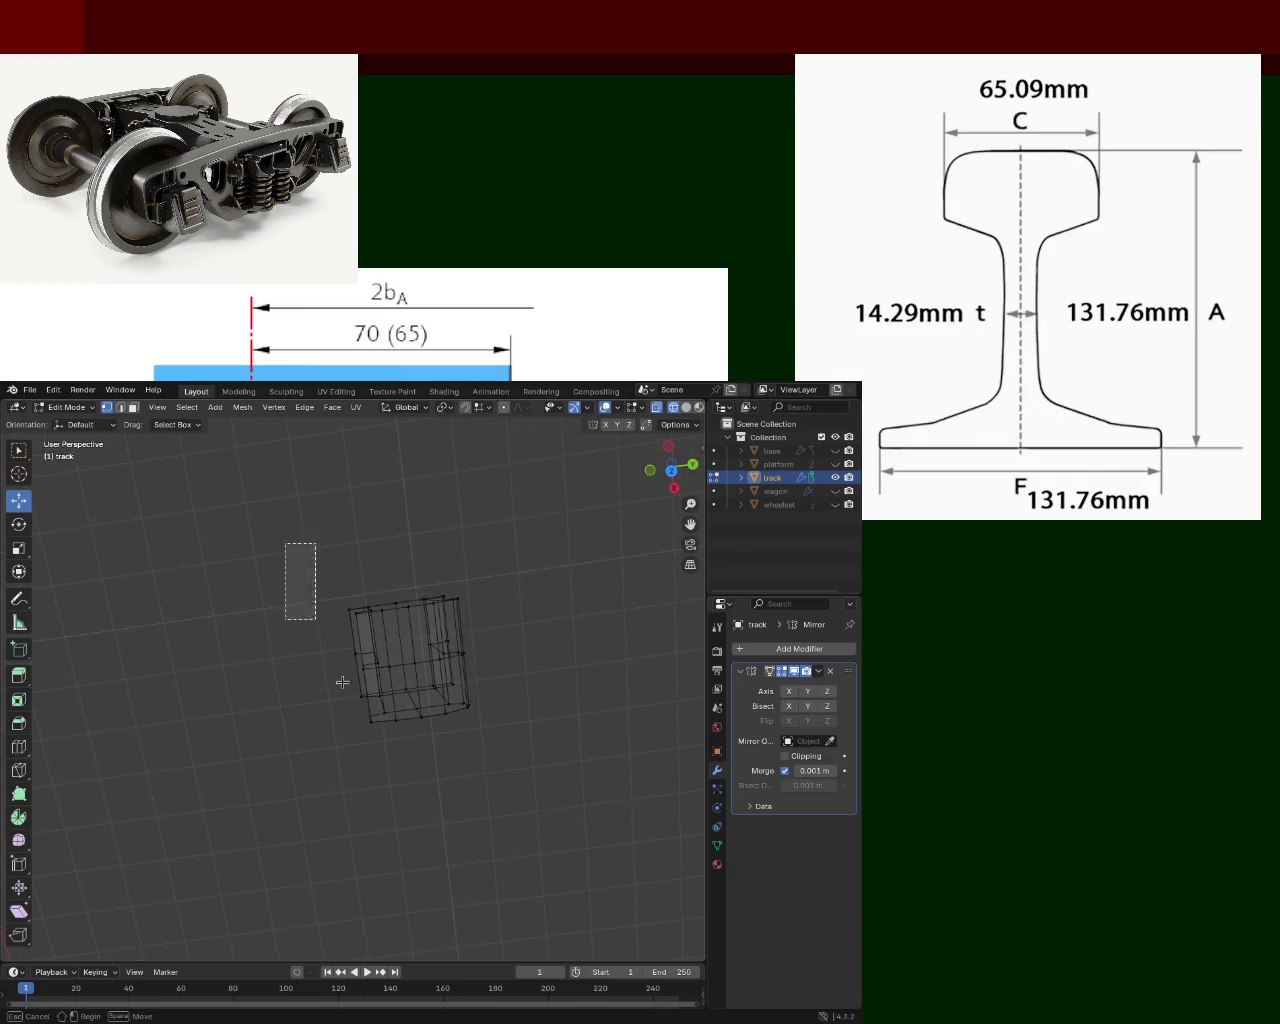
key(KP_1)
mouse_move(517, 547)
mouse_down()
mouse_move(311, 862)
mouse_move(354, 892)
mouse_up()
mouse_move(509, 751)
middle_down()
mouse_move(330, 620)
mouse_move(343, 780)
mouse_move(329, 832)
mouse_move(358, 910)
middle_up()
key(KP_7)
key(KP_1)
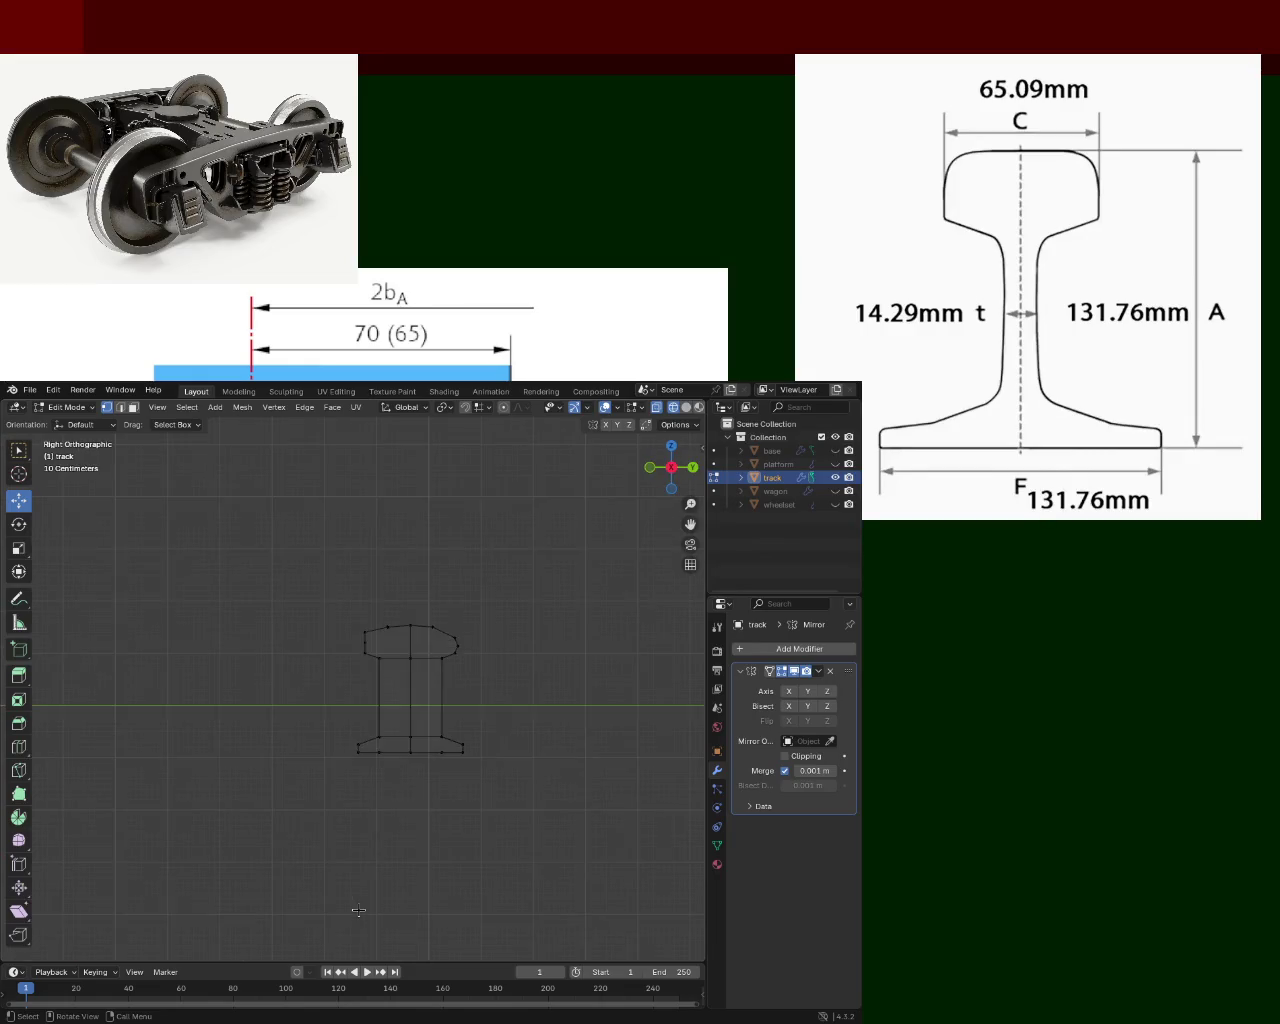
key(KP_7)
drag(445, 725, 209, 628)
key(x)
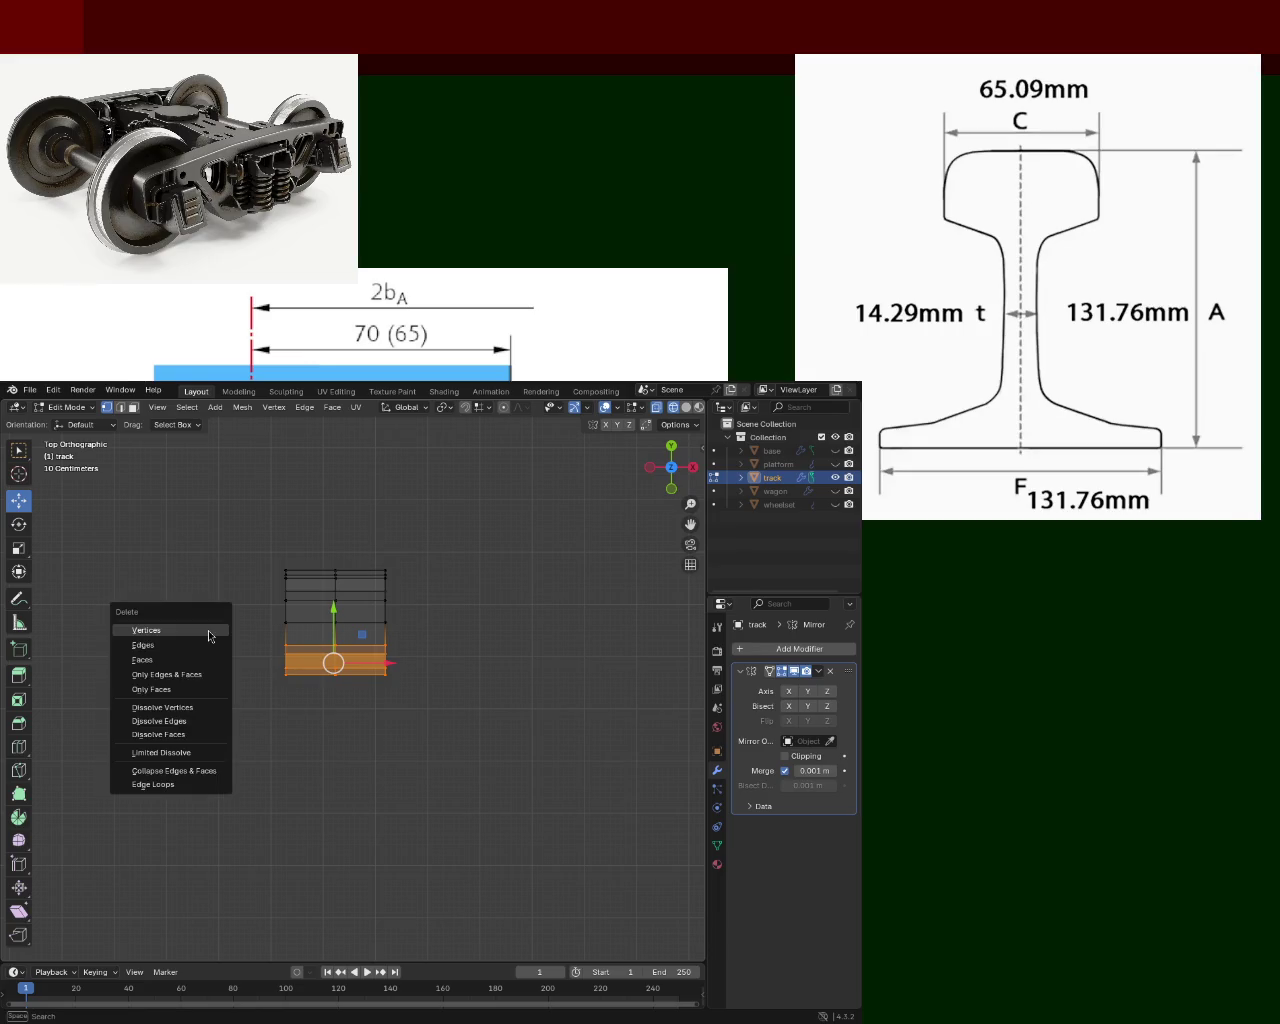
click(208, 628)
Delete the right column of vertices, leaving a single half-profile outline.
drag(449, 530, 340, 714)
key(x)
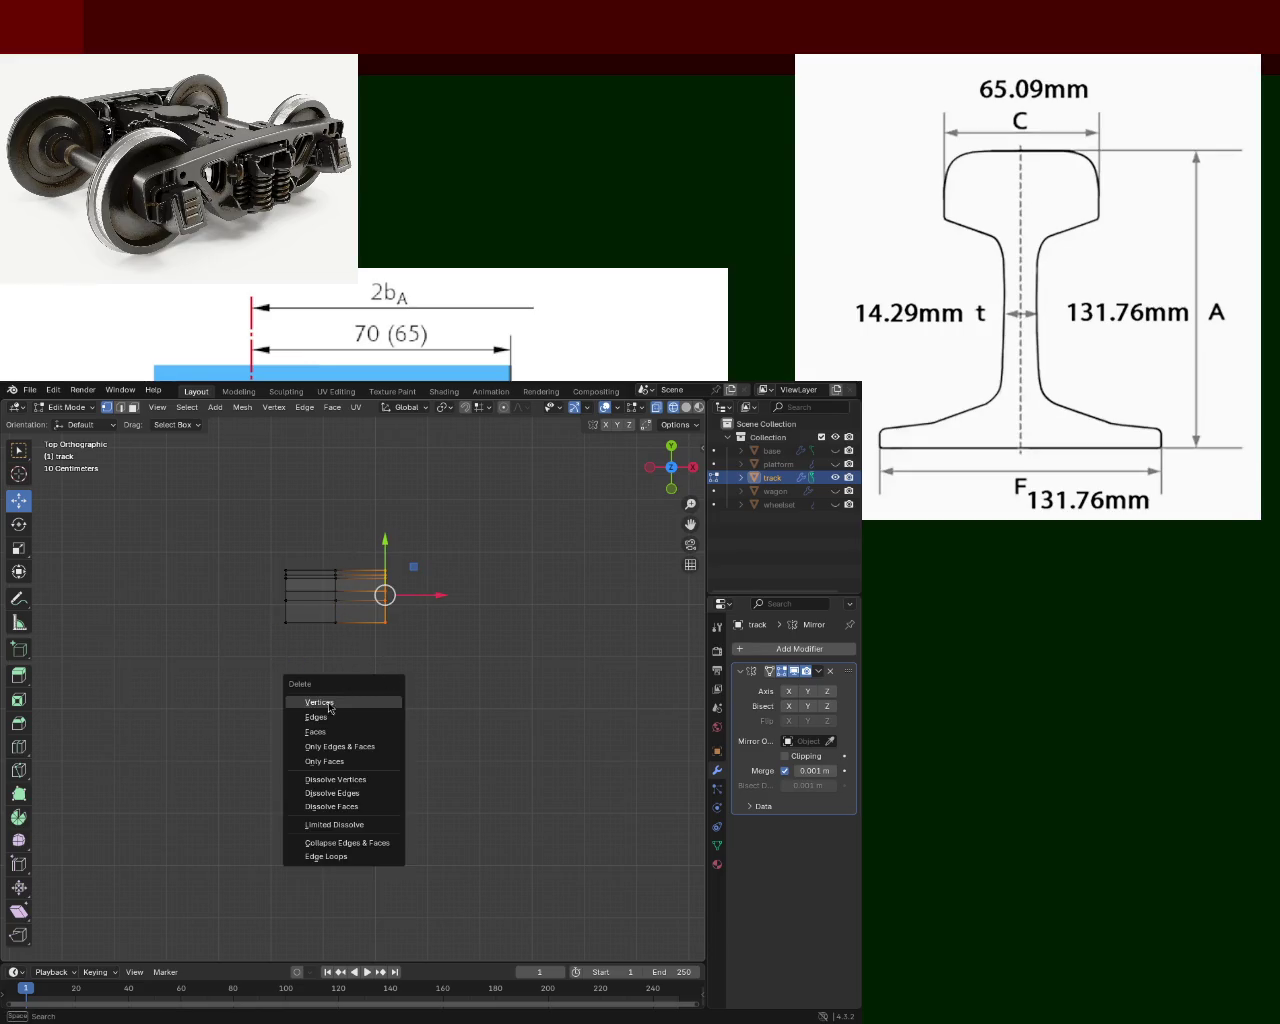
click(368, 708)
mouse_move(383, 686)
middle_down()
mouse_move(391, 671)
mouse_move(331, 808)
middle_up()
scroll(393, 757, up, 5)
mouse_move(393, 757)
middle_down()
mouse_move(408, 823)
mouse_move(400, 666)
mouse_move(471, 663)
mouse_move(335, 621)
mouse_move(383, 640)
middle_up()
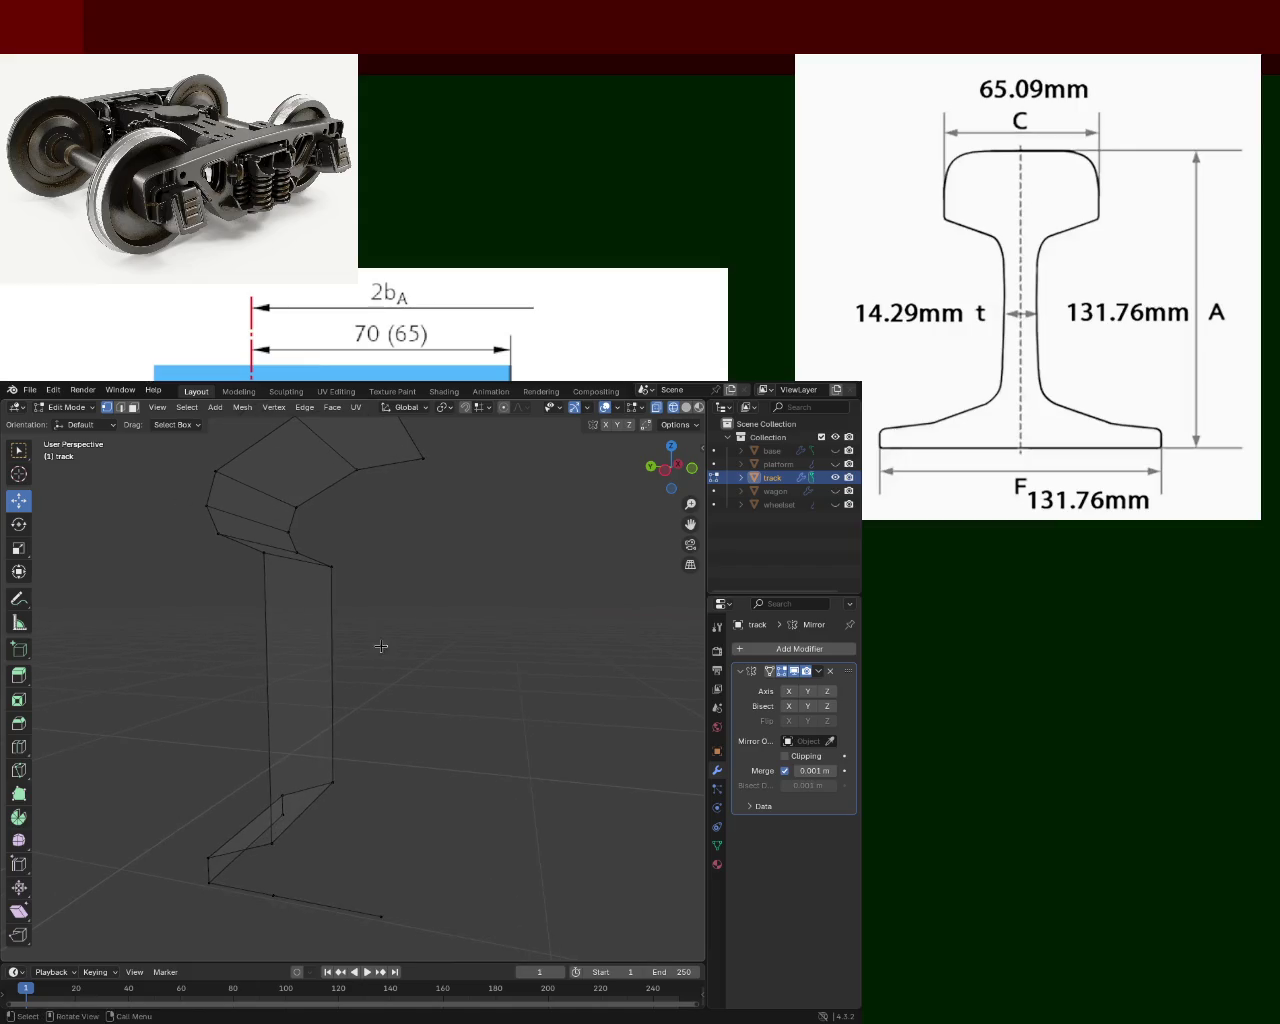
Enable Axis Y on the track's Mirror modifier, toggle out of edit mode, and select the track object.
click(808, 693)
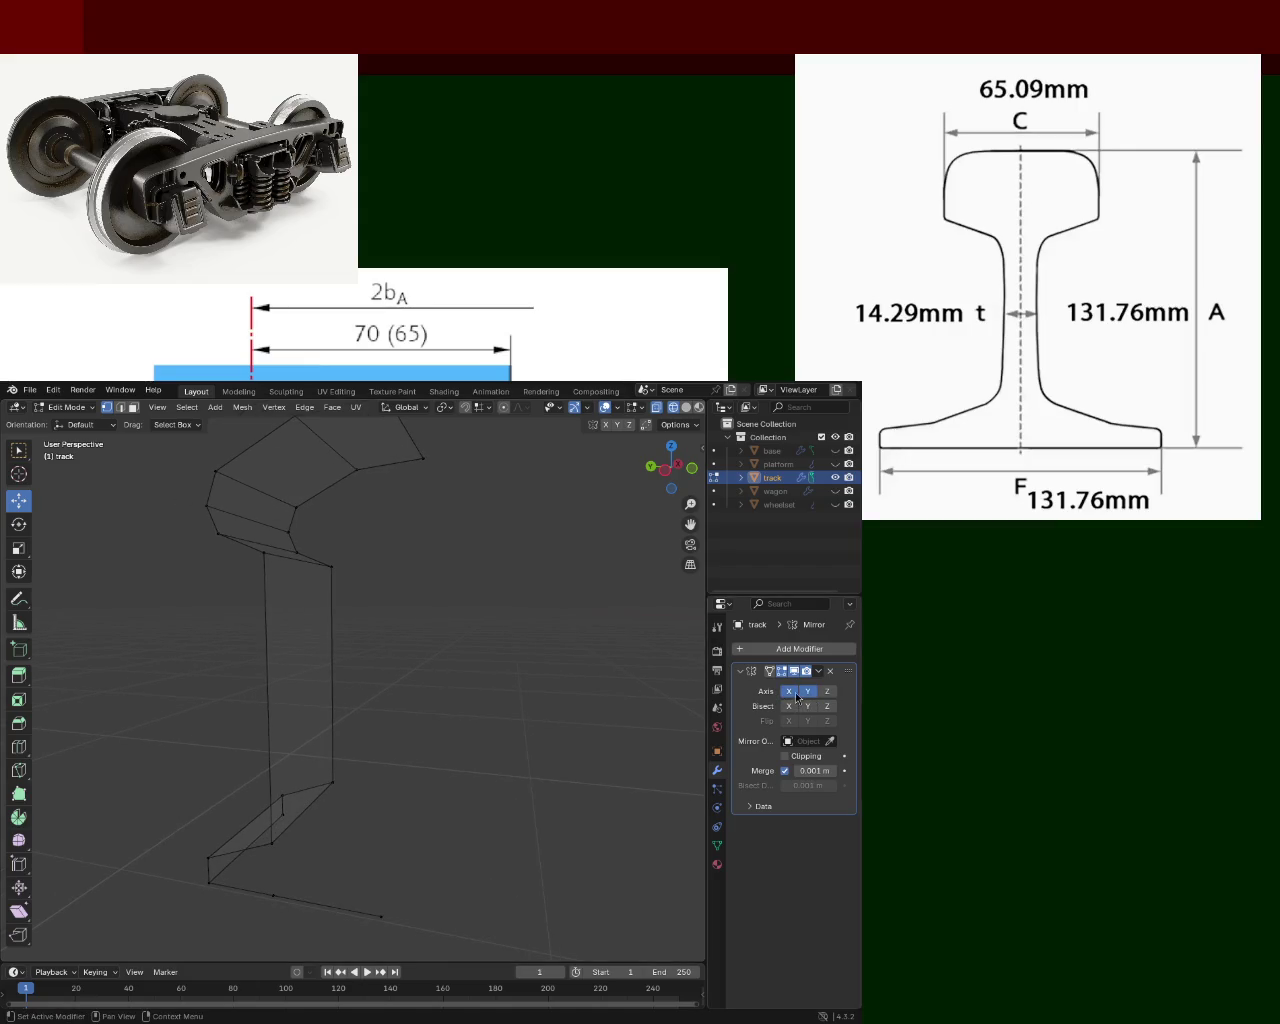
scroll(403, 651, down, 5)
mouse_move(403, 651)
middle_down()
mouse_move(443, 730)
mouse_move(378, 669)
mouse_move(451, 703)
mouse_move(314, 671)
mouse_move(357, 680)
mouse_move(343, 680)
middle_up()
scroll(443, 730, down, 3)
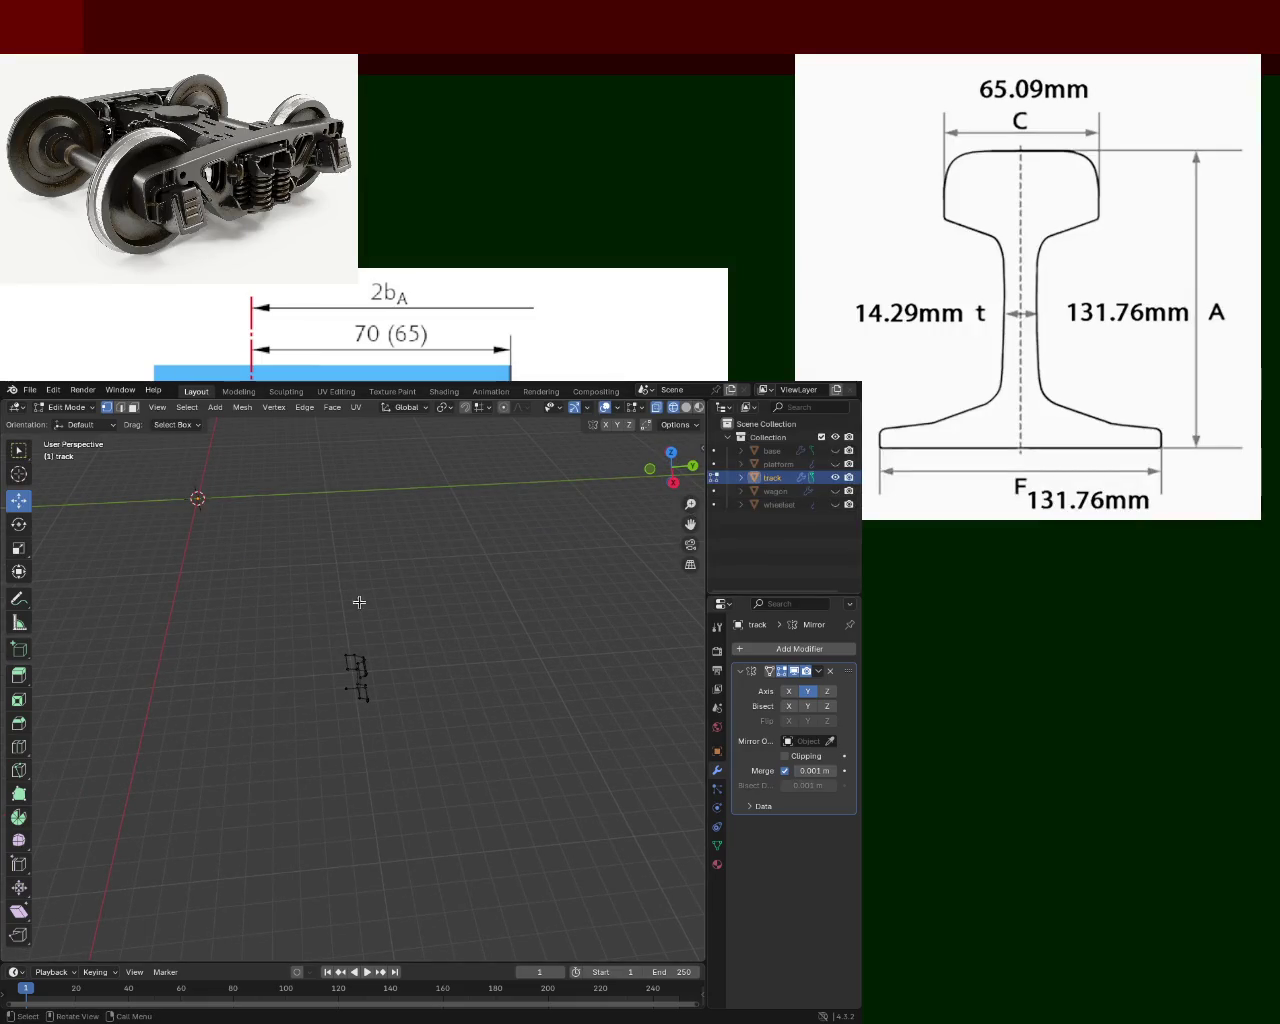
key(Tab)
key(Tab)
key(Tab)
key(Tab)
click(769, 479)
Move the whole track mesh along Y and X back beside the world origin.
middle_drag(400, 637, 340, 617)
key(a)
mouse_move(411, 729)
middle_down()
mouse_move(411, 694)
mouse_move(398, 688)
middle_up()
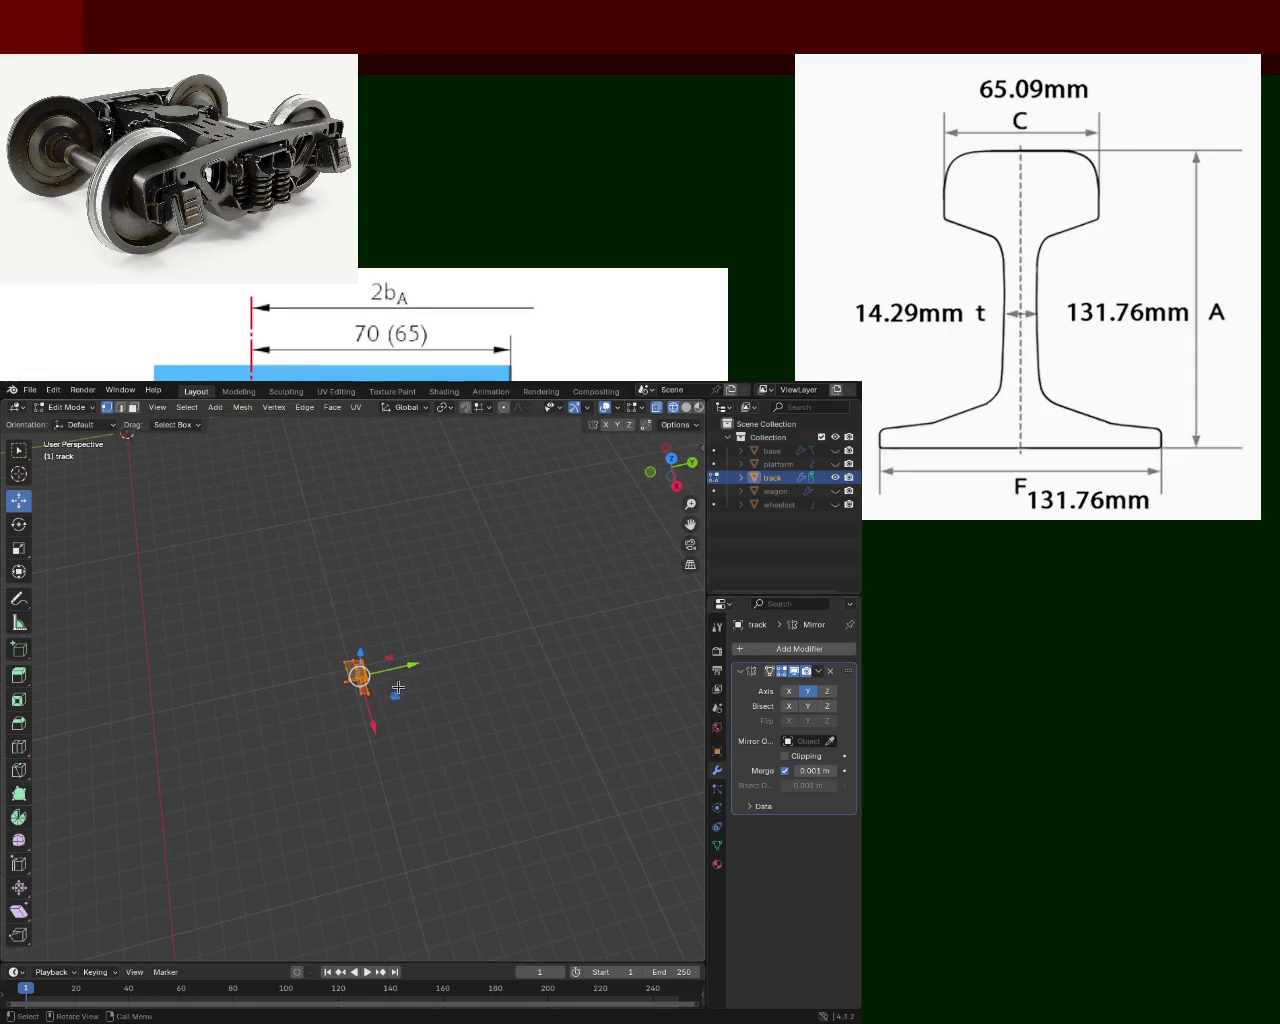
key(g)
key(y)
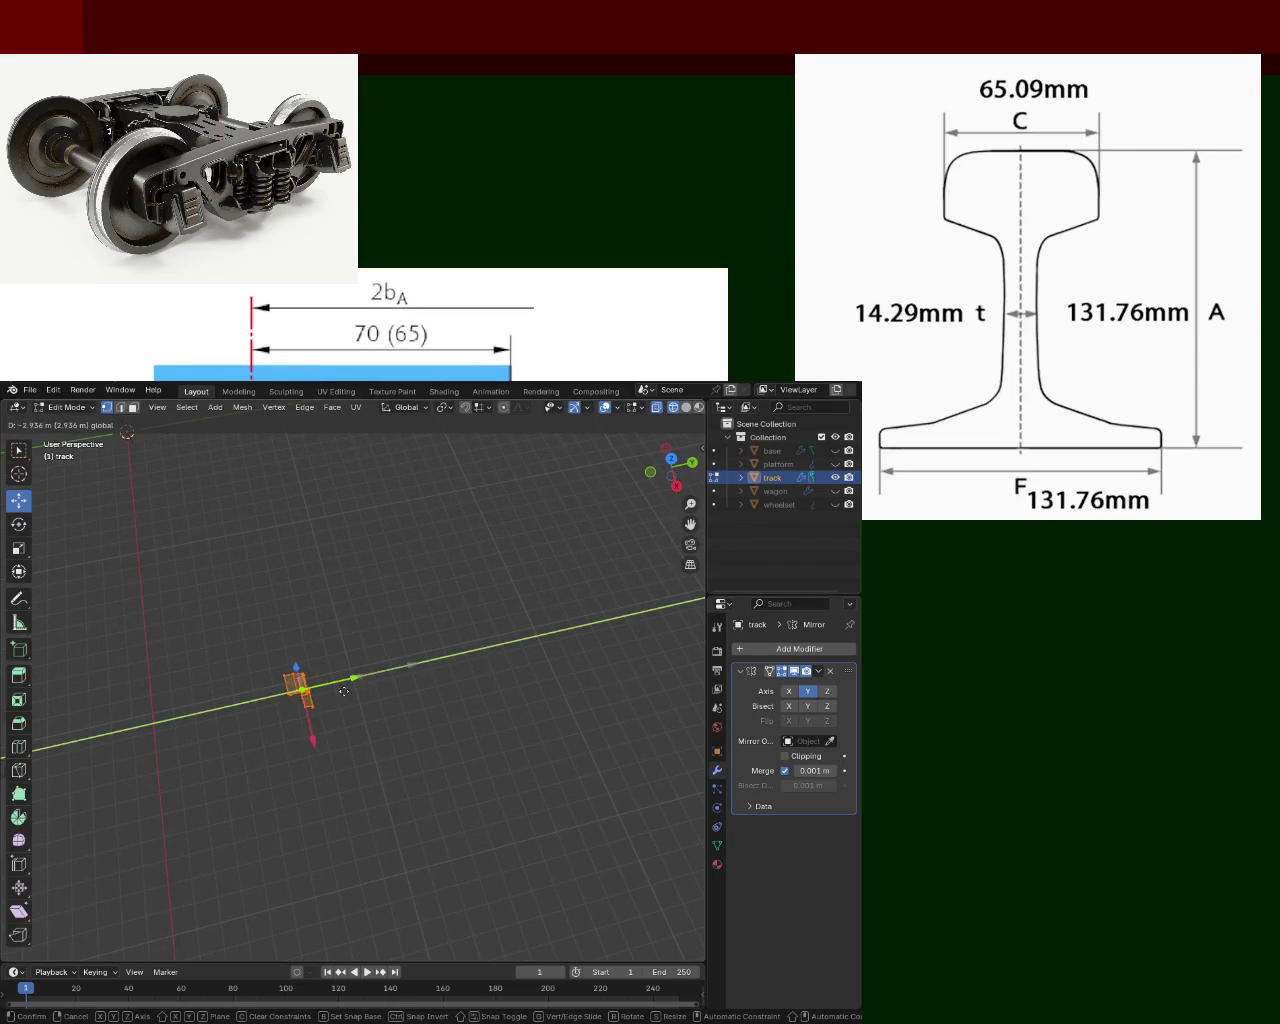
click(343, 691)
mouse_move(340, 820)
shift+middle_down()
mouse_move(314, 546)
mouse_move(363, 832)
shift+middle_up()
key(g)
key(x)
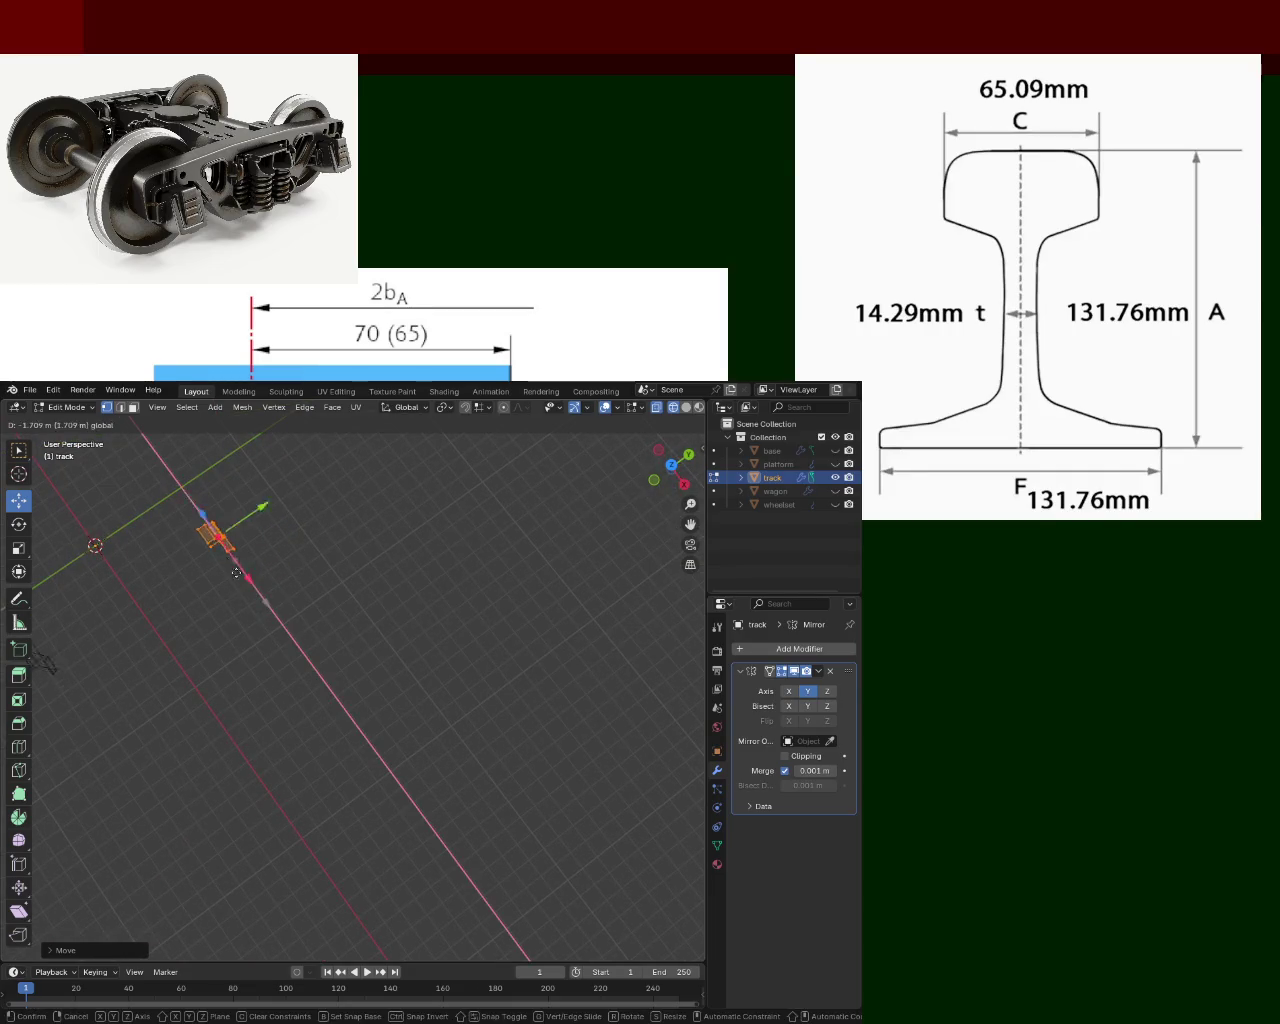
key(y)
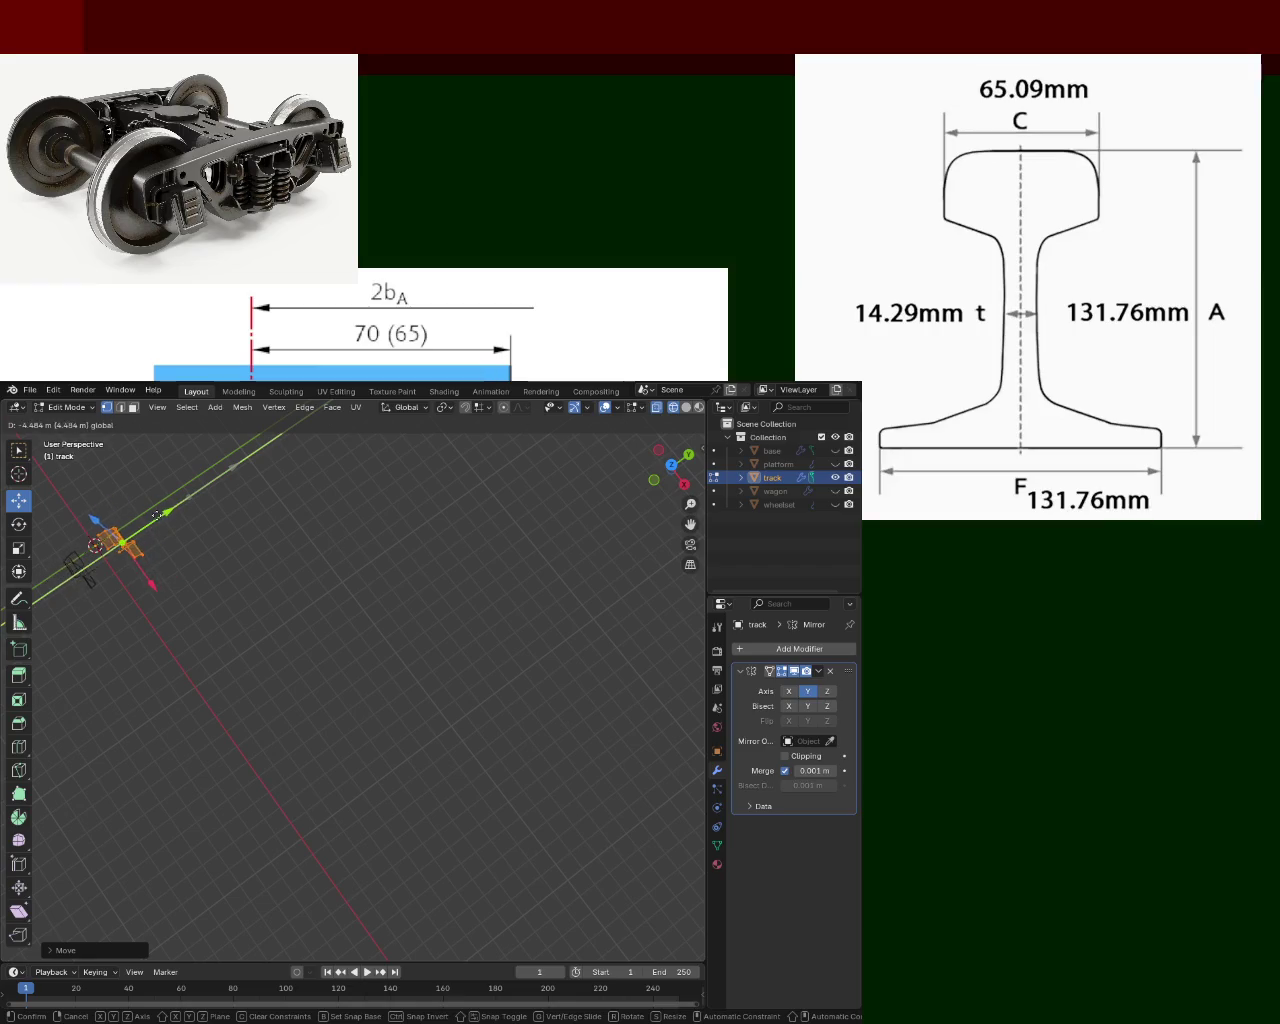
click(157, 514)
key(KP_Decimal)
scroll(323, 584, up, 5)
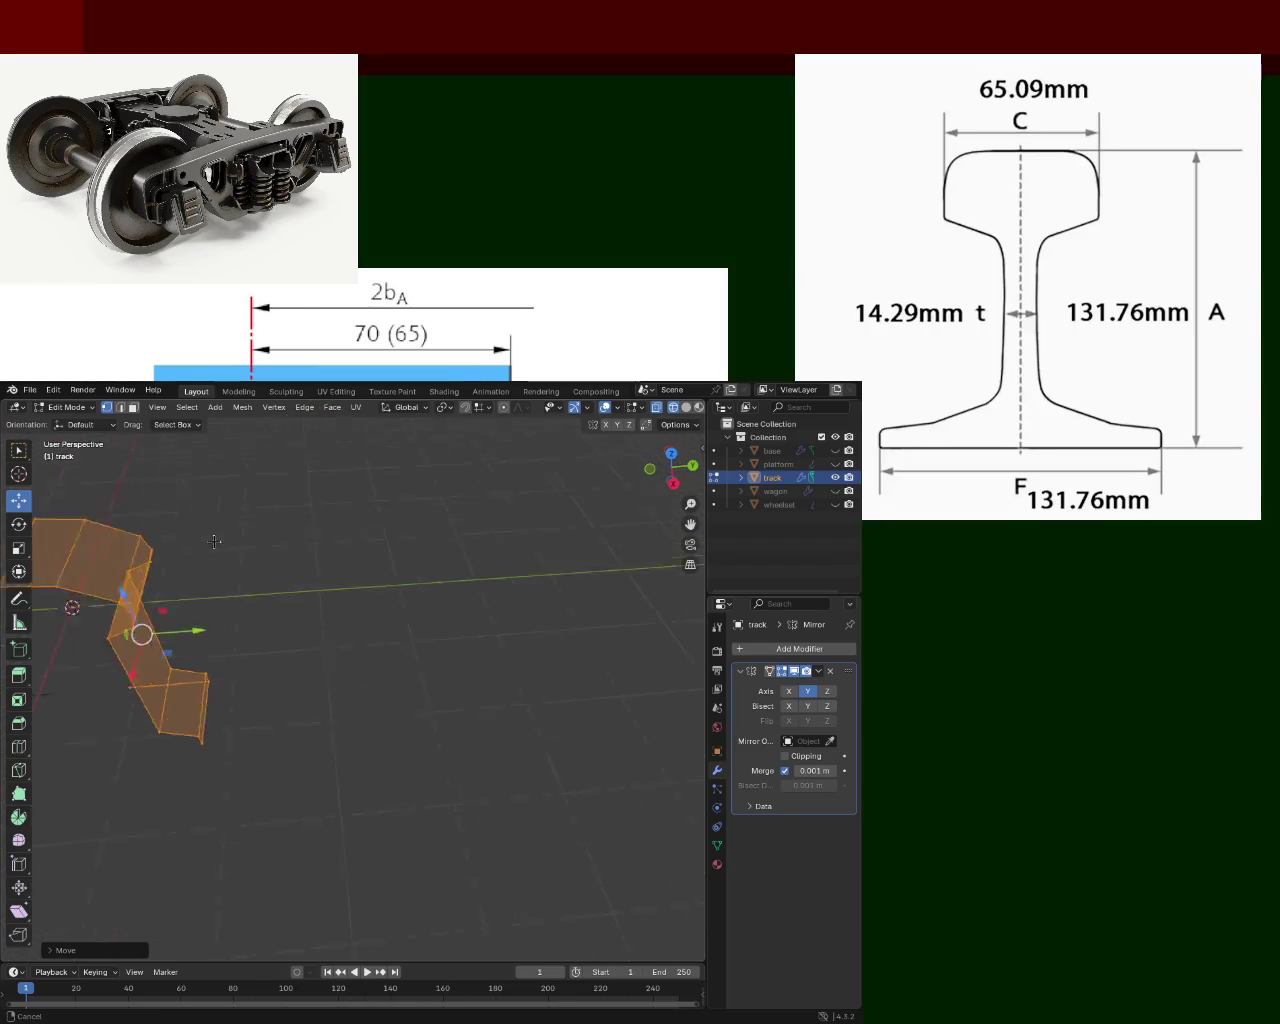
Box-select the right profile half and slide it about 0.43 m along Y toward the centre.
click(366, 597)
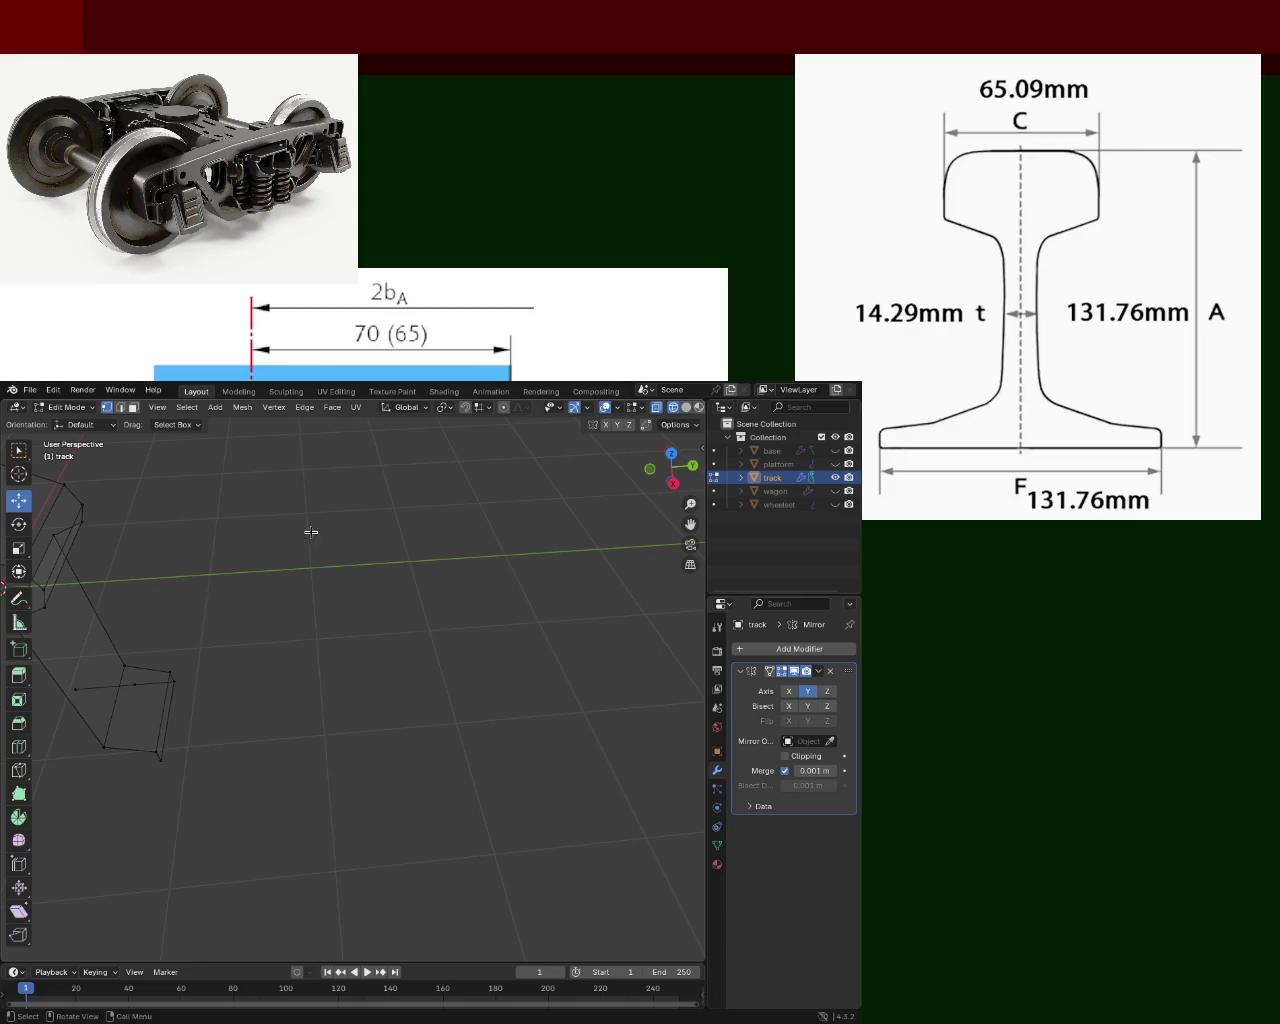
mouse_move(310, 532)
middle_down()
mouse_move(404, 541)
mouse_move(374, 564)
middle_up()
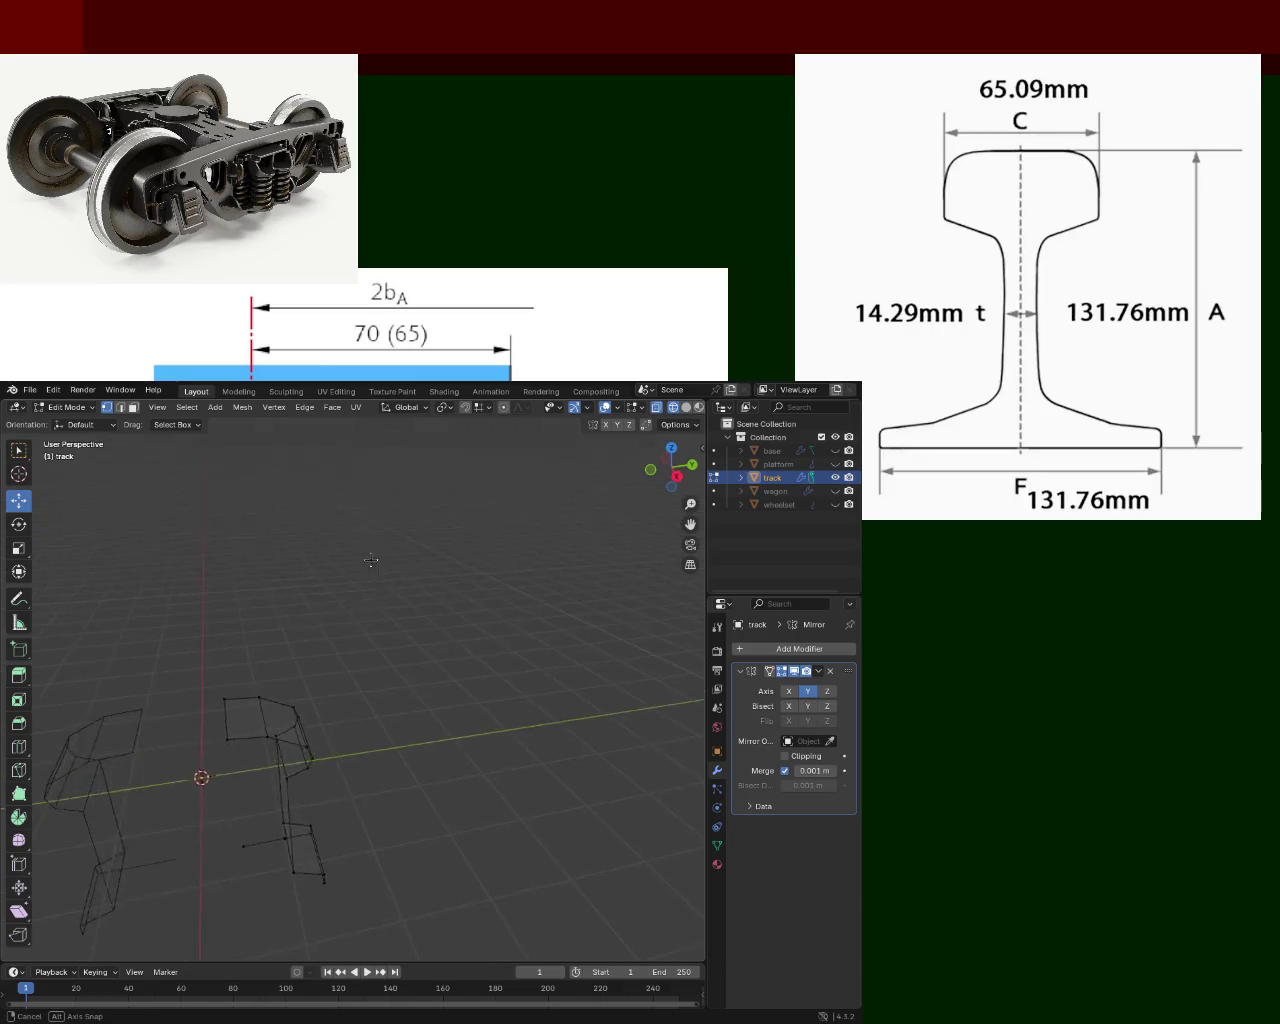
mouse_move(374, 564)
middle_down()
mouse_move(394, 501)
mouse_move(400, 576)
middle_up()
drag(494, 780, 326, 516)
drag(465, 647, 375, 650)
key(KP_3)
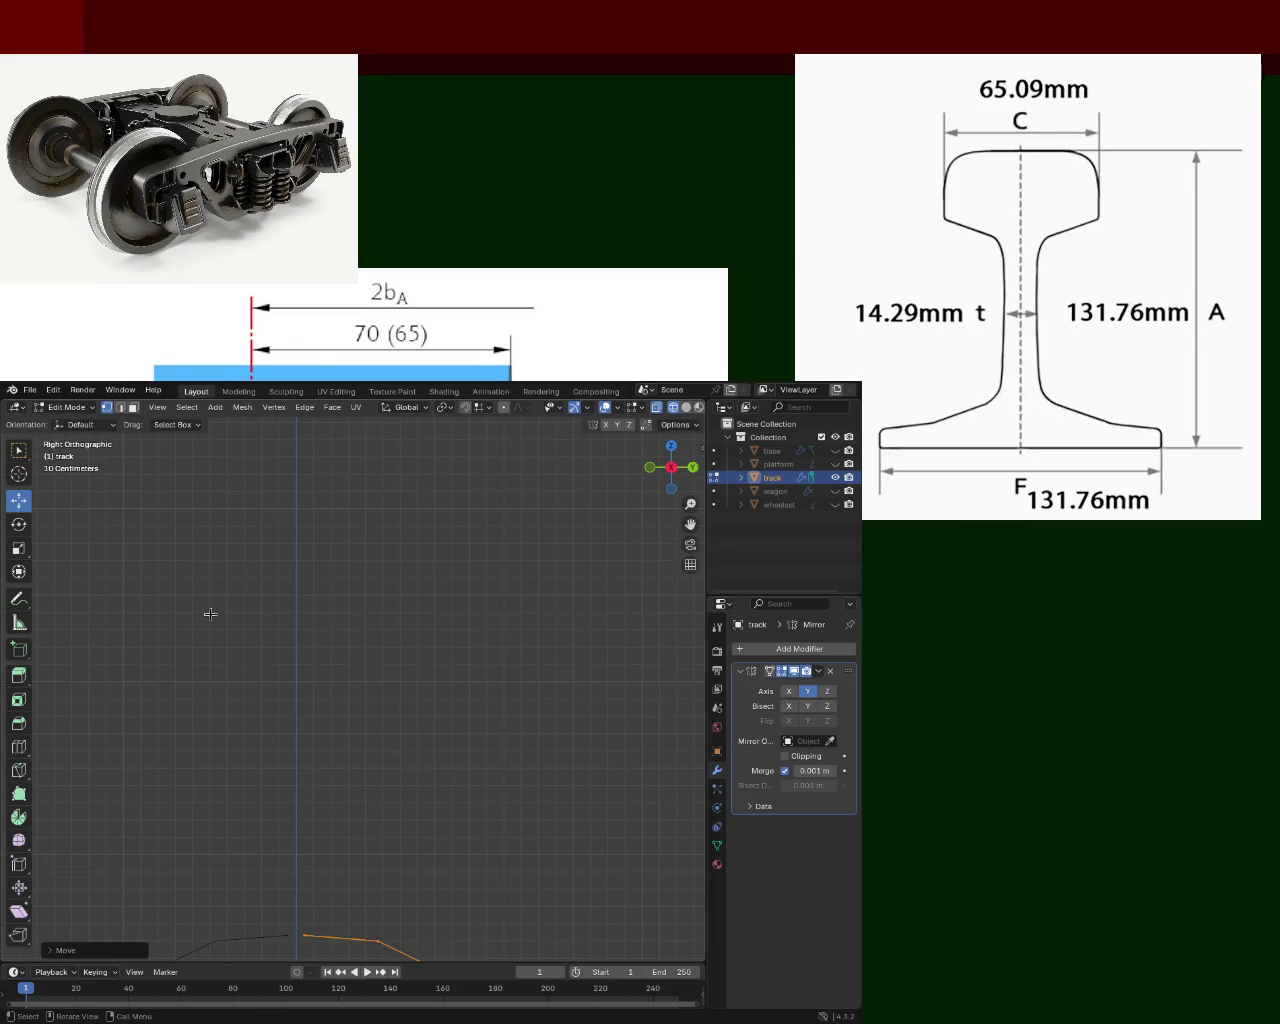
In the right orthographic view, reposition the profile along Y after abandoning a vertical move.
shift+scroll(434, 717, down, 5)
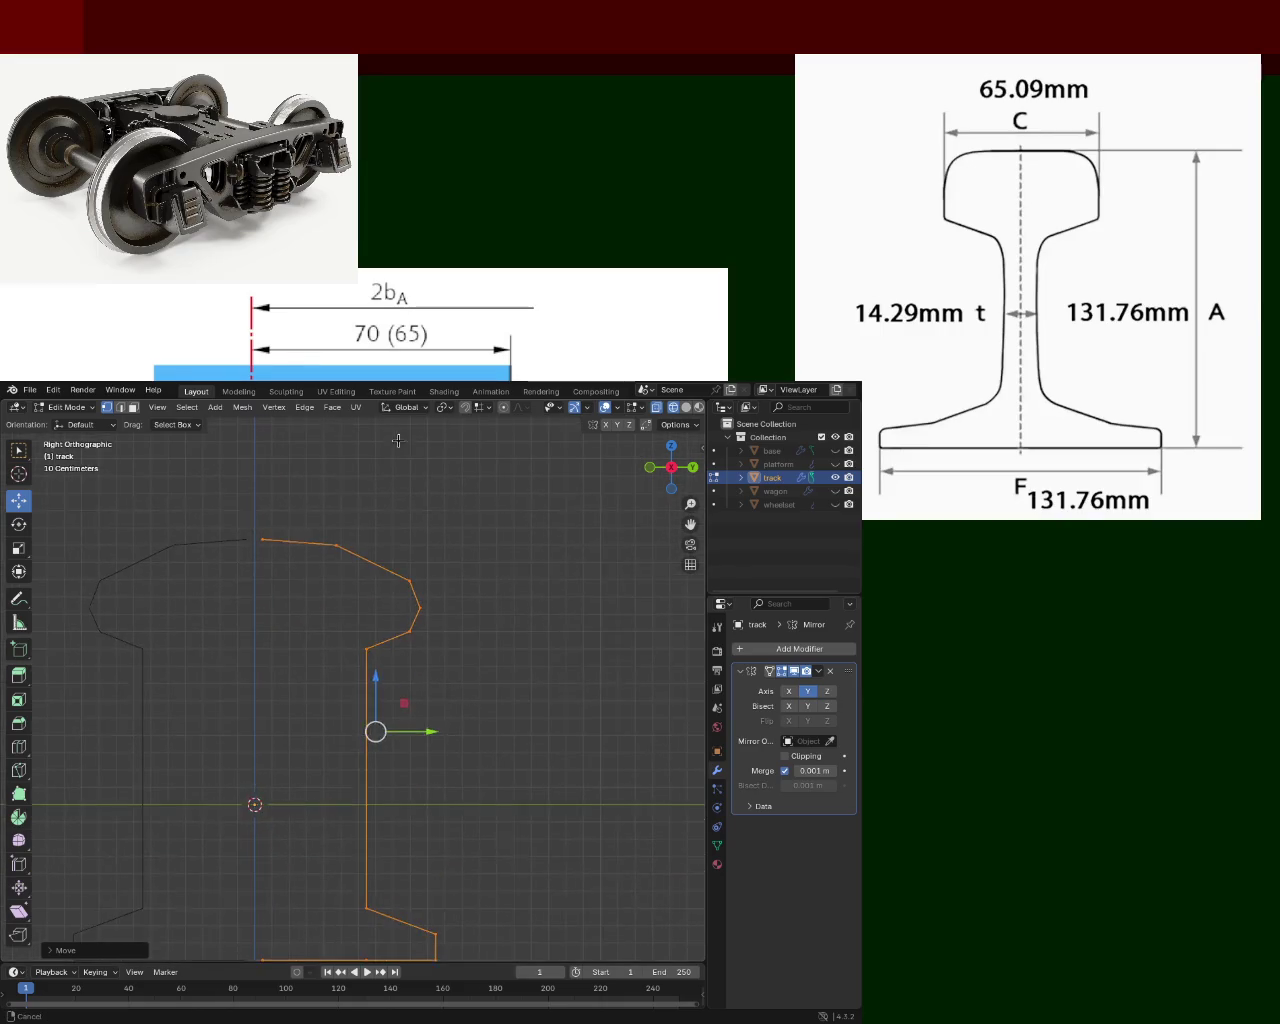
drag(399, 722, 399, 726)
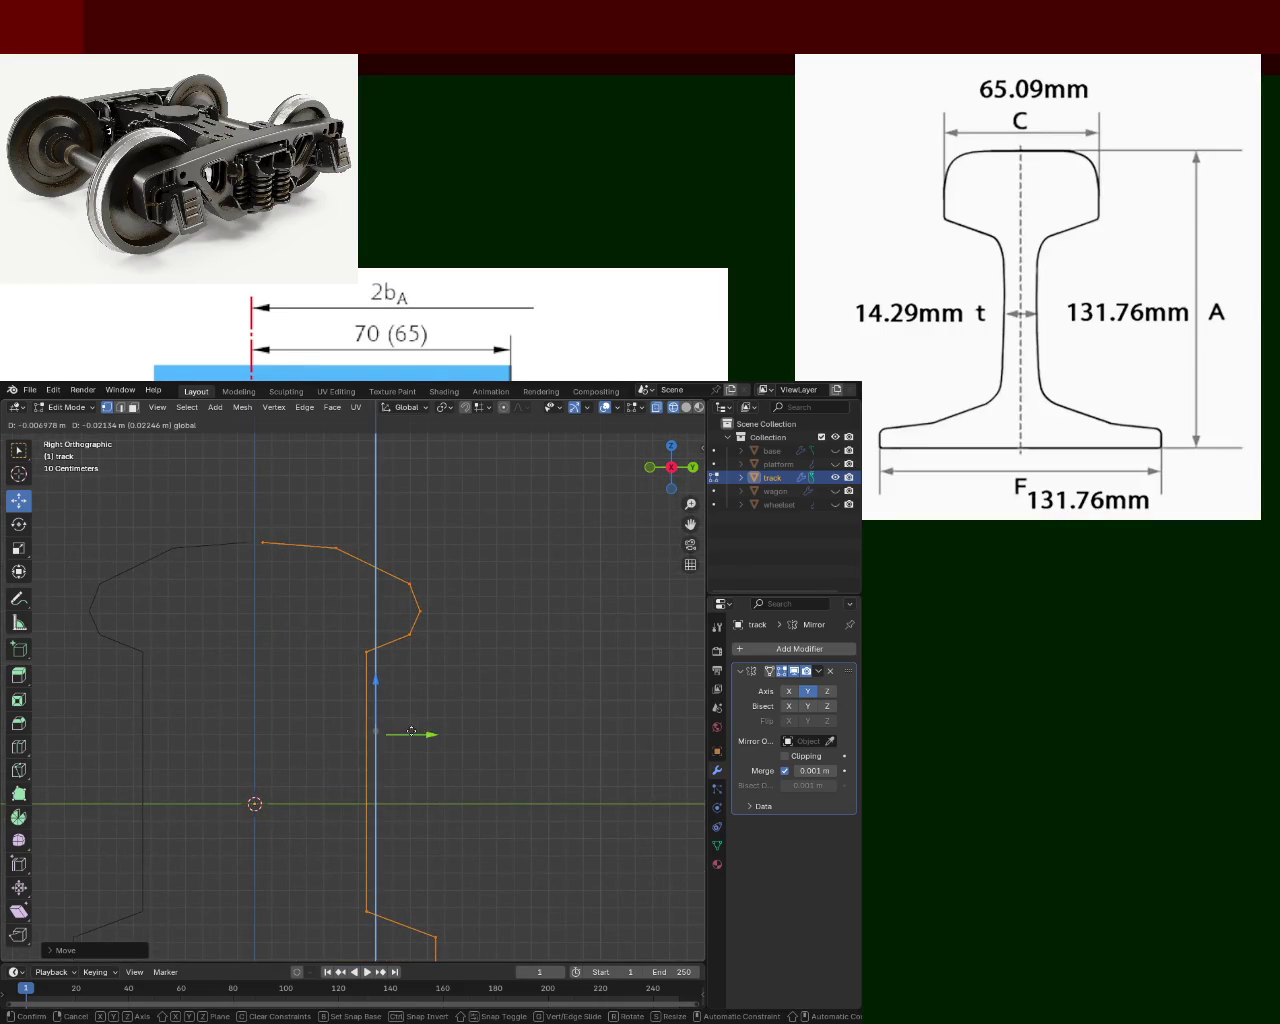
key(g)
key(z)
key(Escape)
scroll(457, 640, down, 2)
key(g)
key(y)
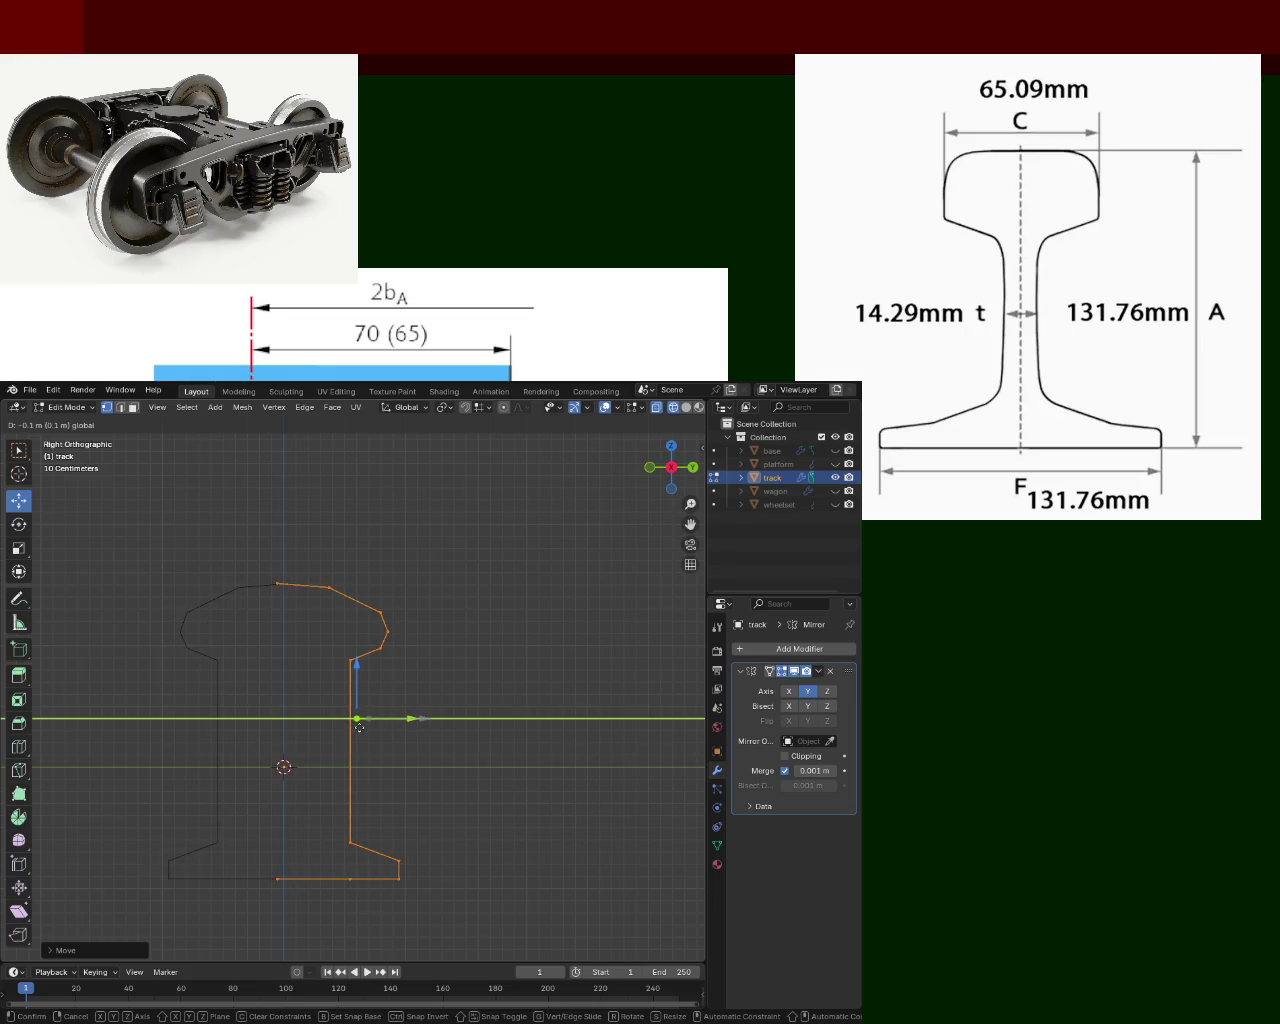
click(365, 727)
Drag the rail-head vertices along Y onto the centre line to close the gap.
mouse_move(365, 727)
middle_down()
mouse_move(301, 602)
mouse_move(394, 627)
middle_up()
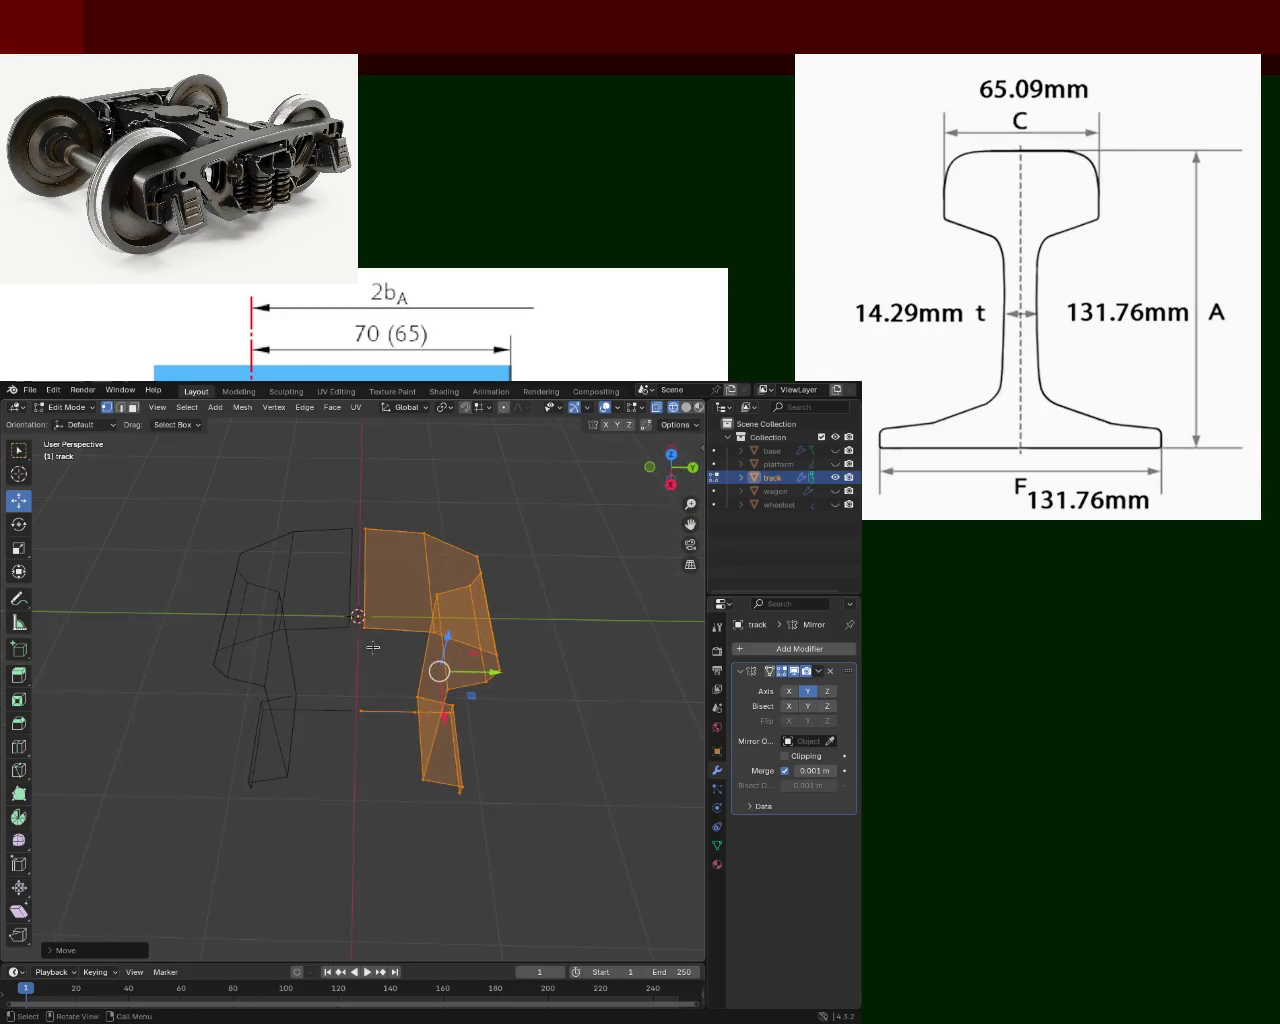
drag(394, 627, 411, 641)
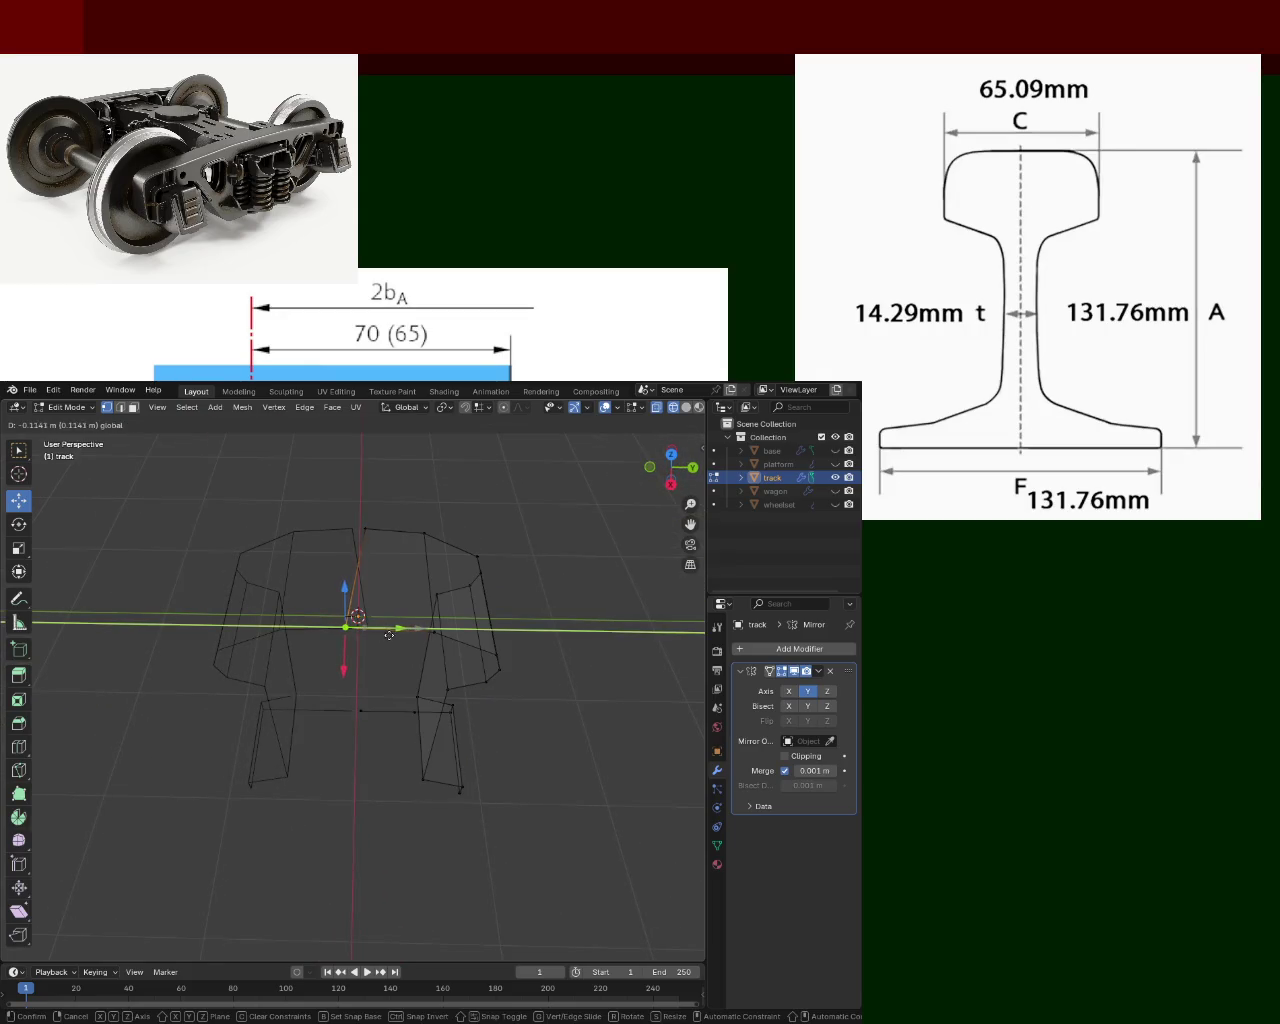
click(365, 529)
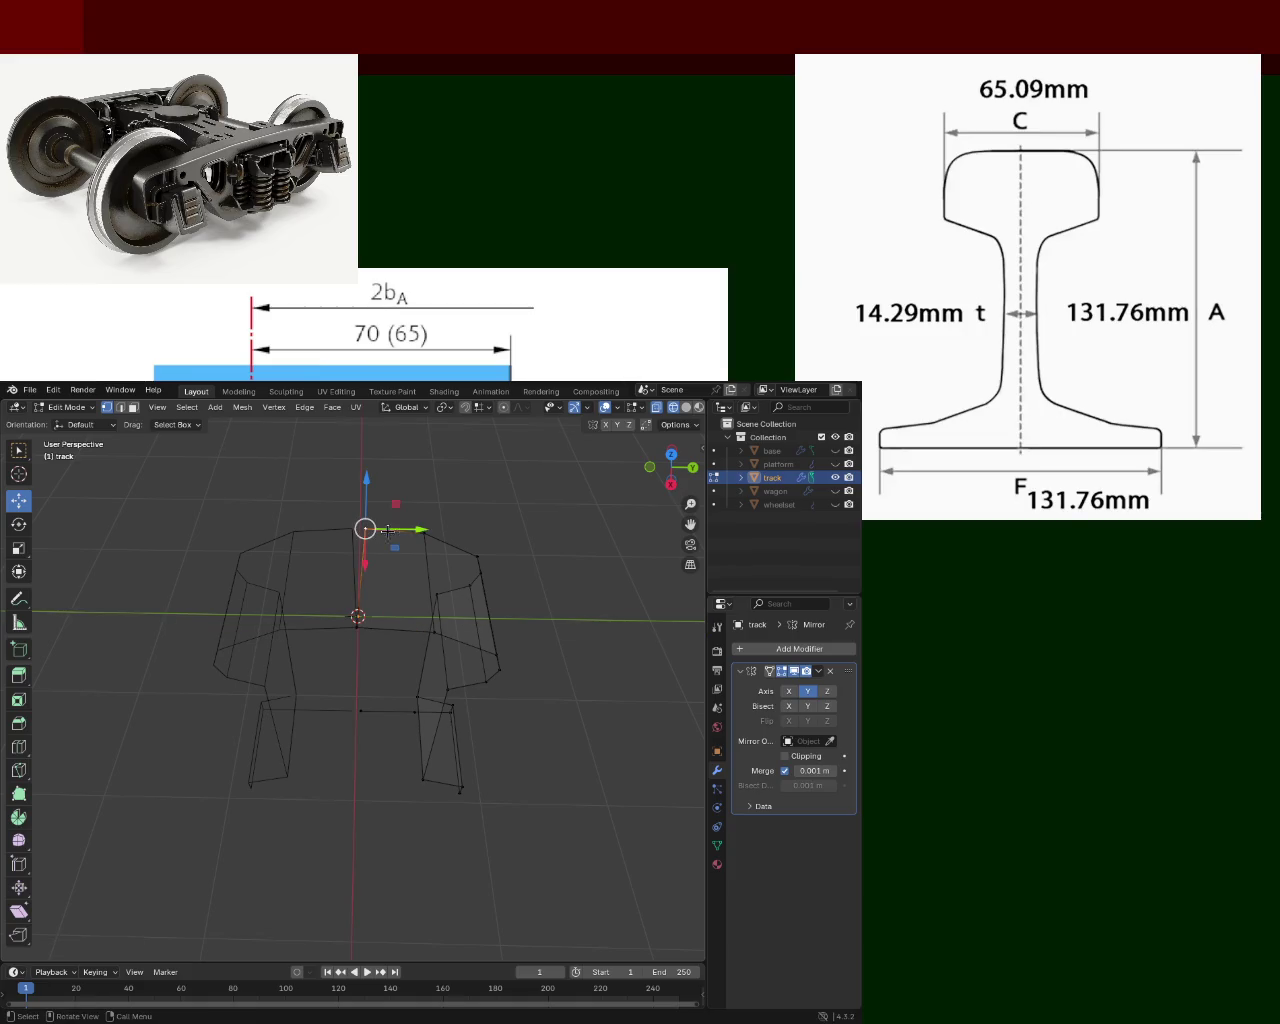
mouse_move(411, 541)
mouse_down()
mouse_move(422, 533)
mouse_move(401, 537)
mouse_move(416, 537)
mouse_up()
middle_drag(416, 537, 445, 712)
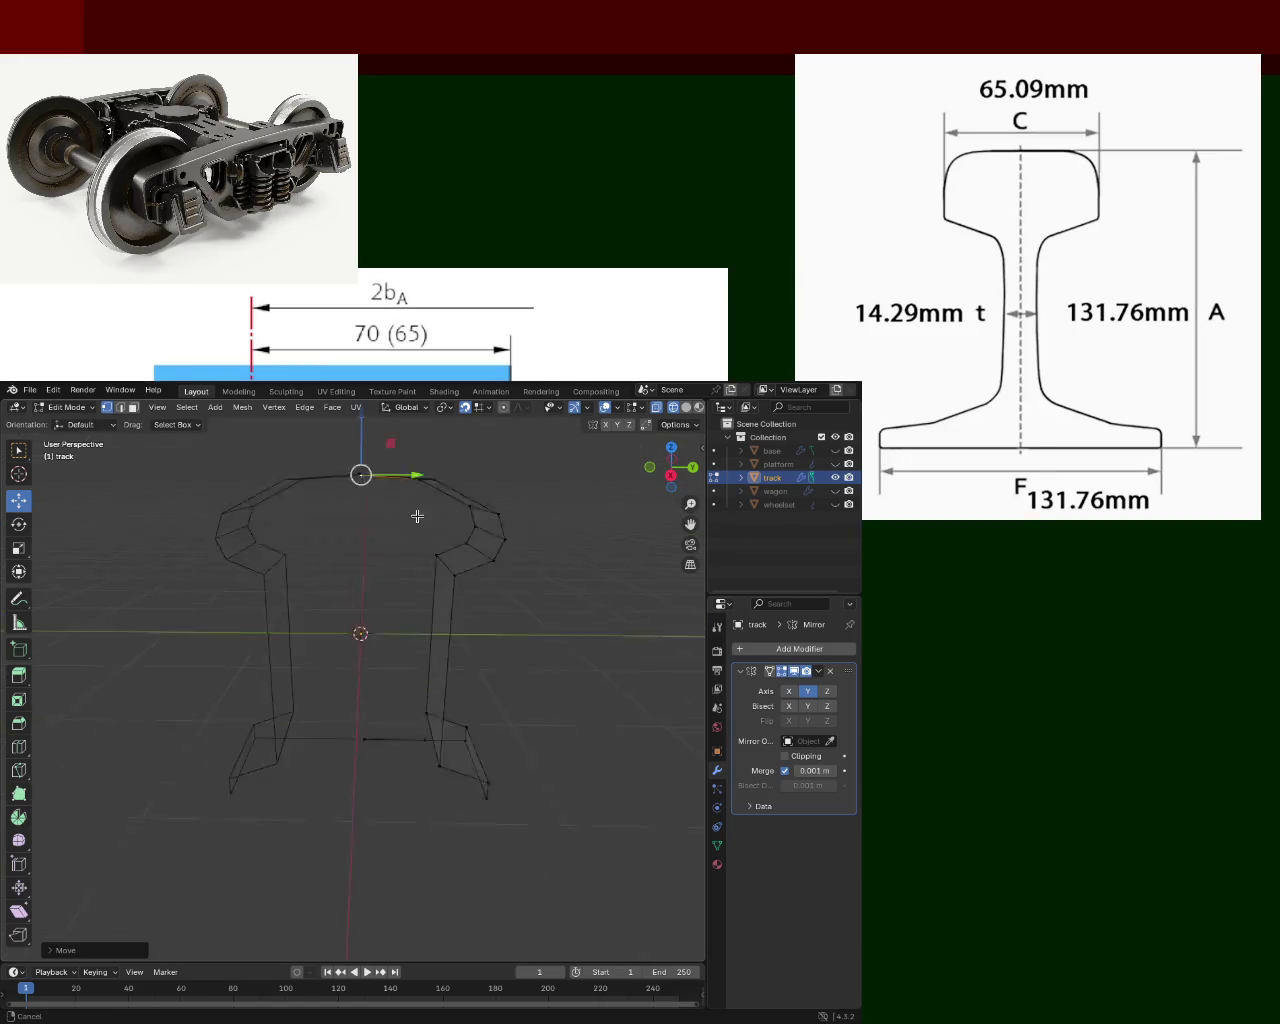
drag(445, 712, 438, 712)
mouse_move(438, 712)
middle_down()
mouse_move(412, 649)
mouse_move(315, 614)
mouse_move(790, 688)
middle_up()
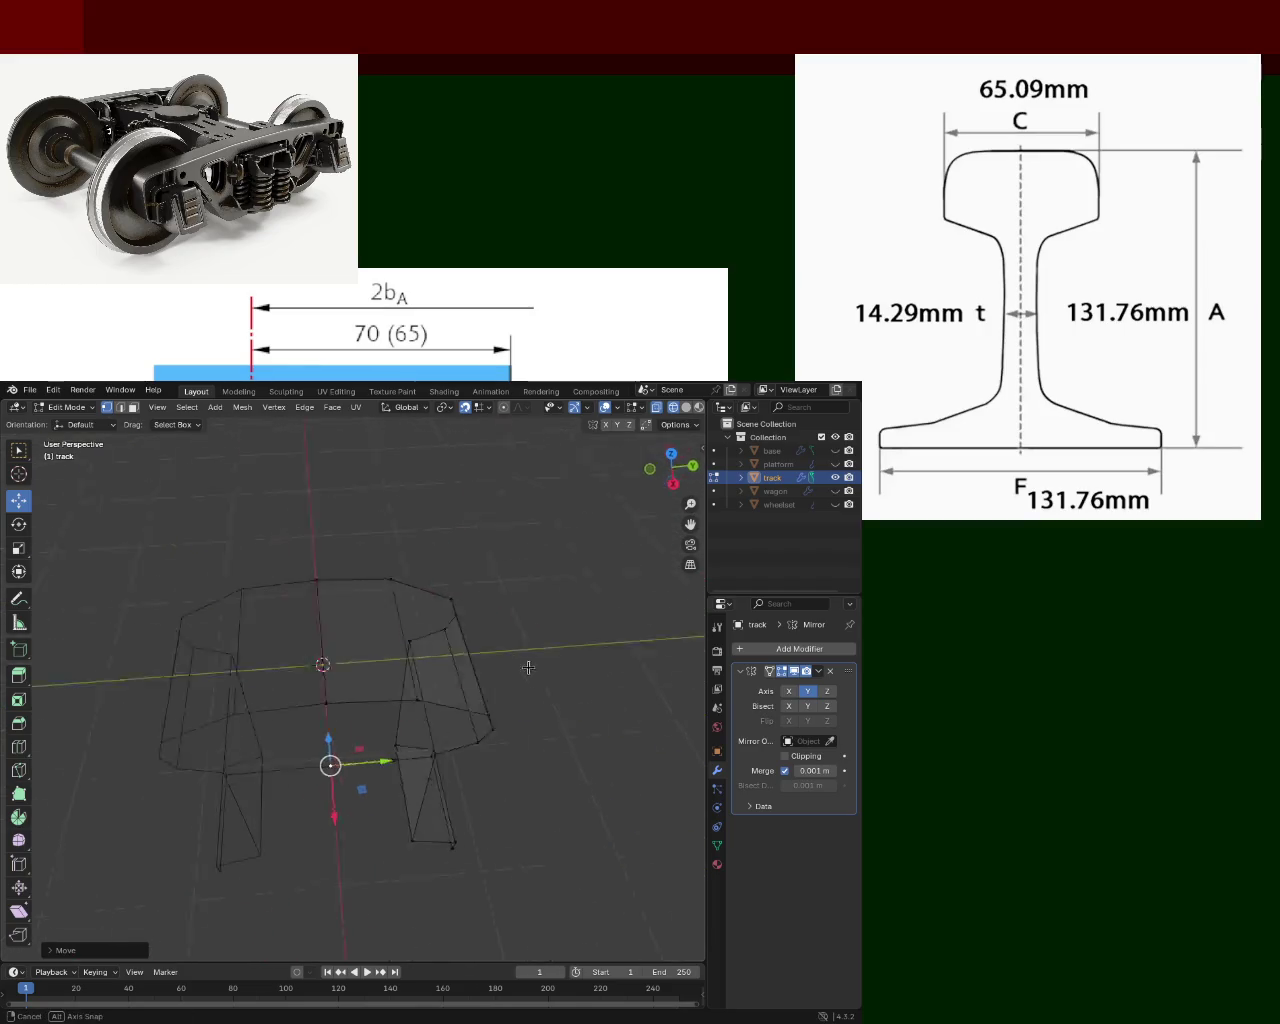
Enable X-axis mirroring on the track and view both rail pieces in solid shading.
click(790, 691)
mouse_move(429, 657)
middle_down()
mouse_move(229, 603)
mouse_move(334, 583)
mouse_move(383, 626)
mouse_move(383, 700)
mouse_move(252, 697)
mouse_move(214, 723)
mouse_move(234, 691)
mouse_move(373, 645)
mouse_move(420, 700)
middle_up()
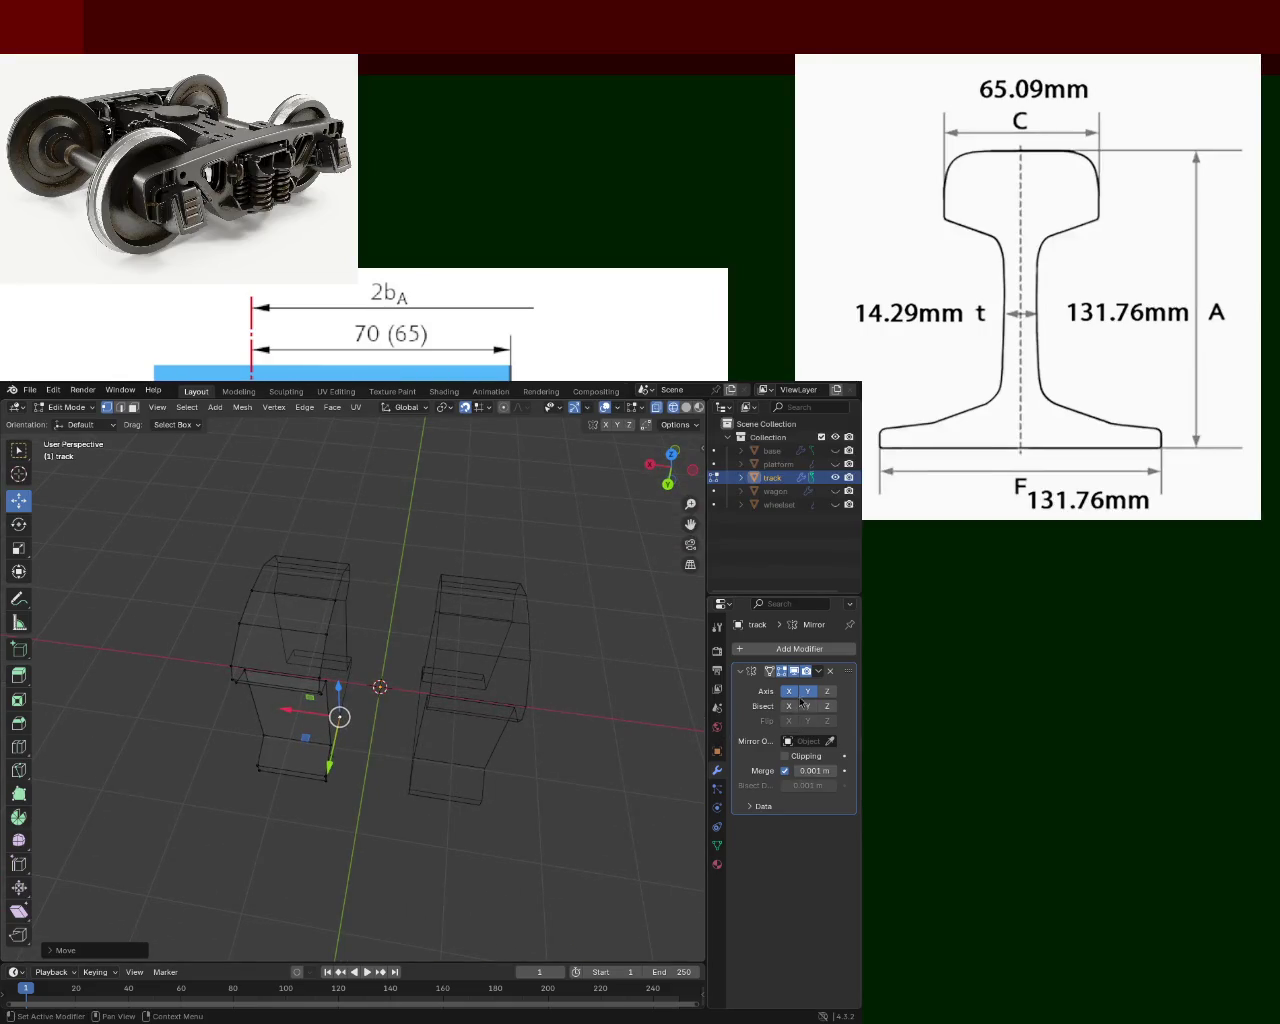
click(687, 408)
mouse_move(323, 771)
middle_down()
mouse_move(323, 794)
mouse_move(331, 743)
mouse_move(265, 703)
mouse_move(206, 711)
mouse_move(318, 733)
mouse_move(437, 706)
mouse_move(443, 749)
mouse_move(450, 733)
mouse_move(263, 741)
mouse_move(281, 751)
middle_up()
In wireframe, box-select the left rail half and slide it along X toward its mirrored copy.
drag(285, 722, 336, 718)
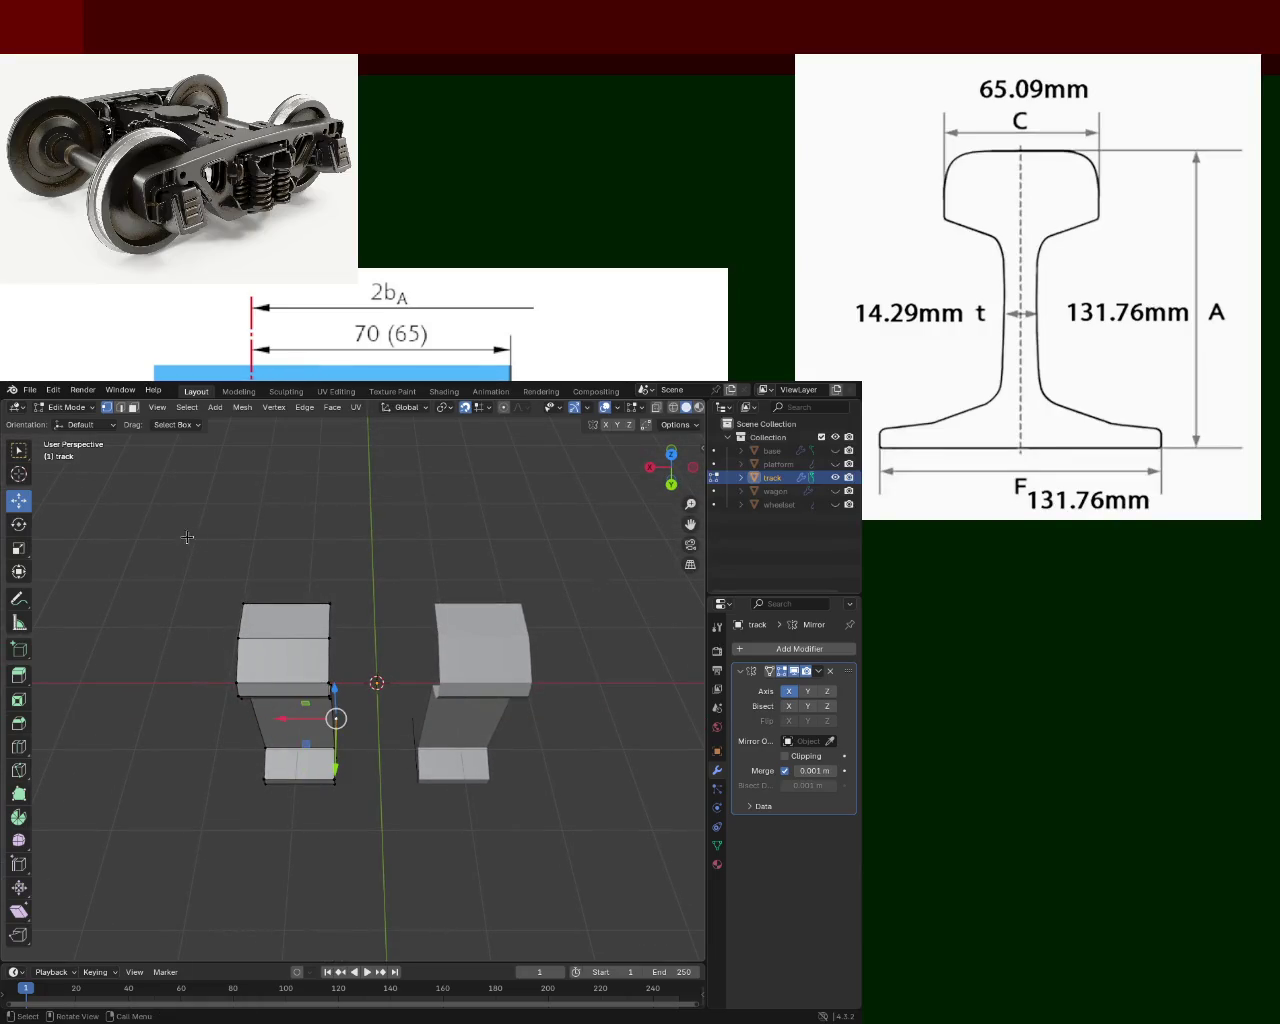
click(673, 407)
drag(214, 580, 352, 890)
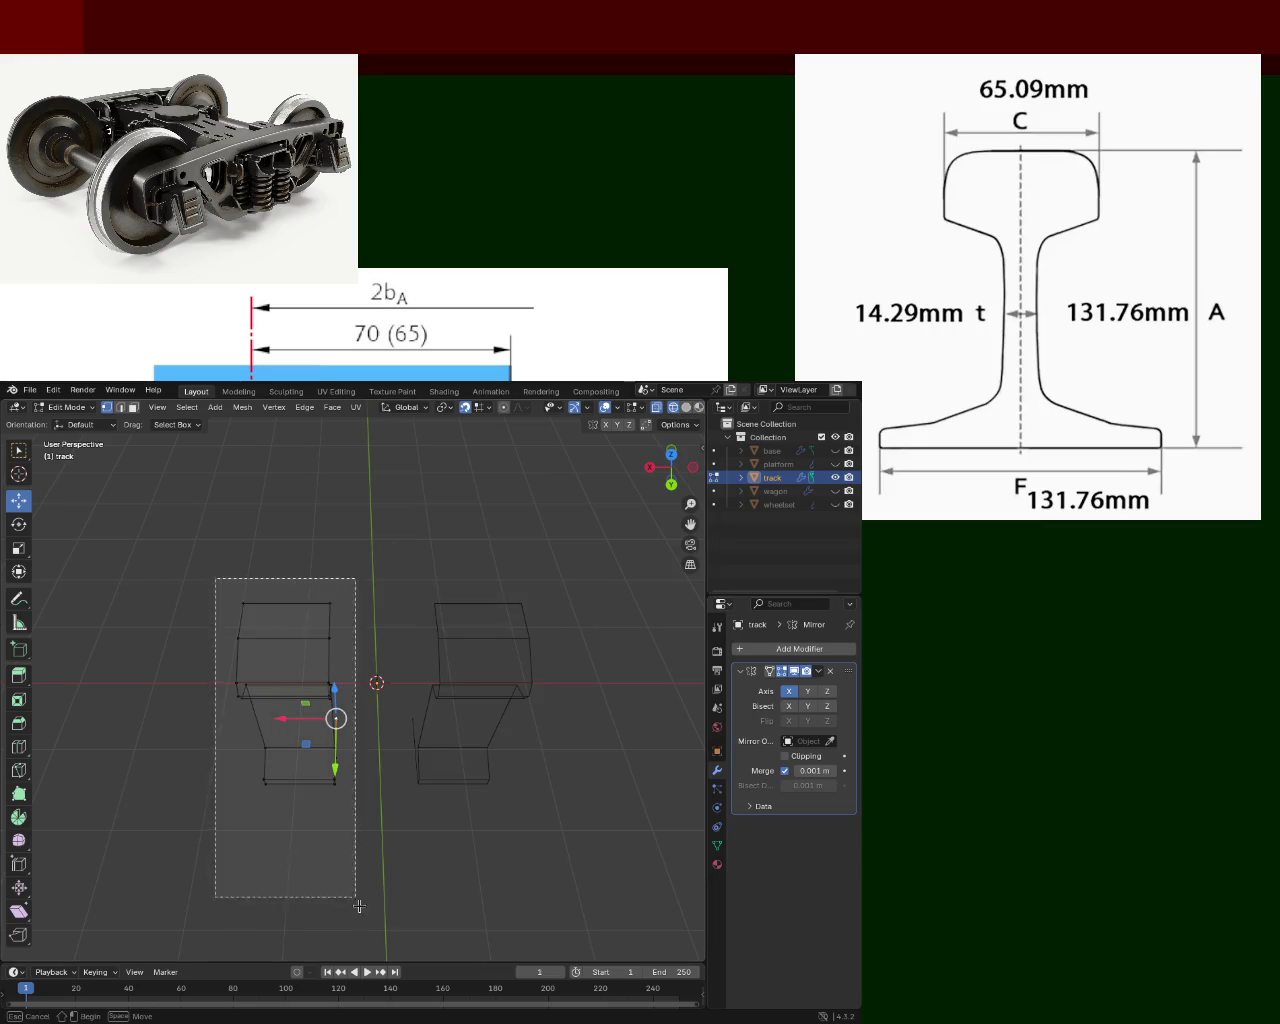
drag(247, 709, 245, 711)
drag(340, 718, 346, 720)
mouse_move(346, 720)
middle_down()
mouse_move(391, 680)
mouse_move(392, 597)
middle_up()
Move a single rail vertex lower and along X to refine the profile.
click(392, 597)
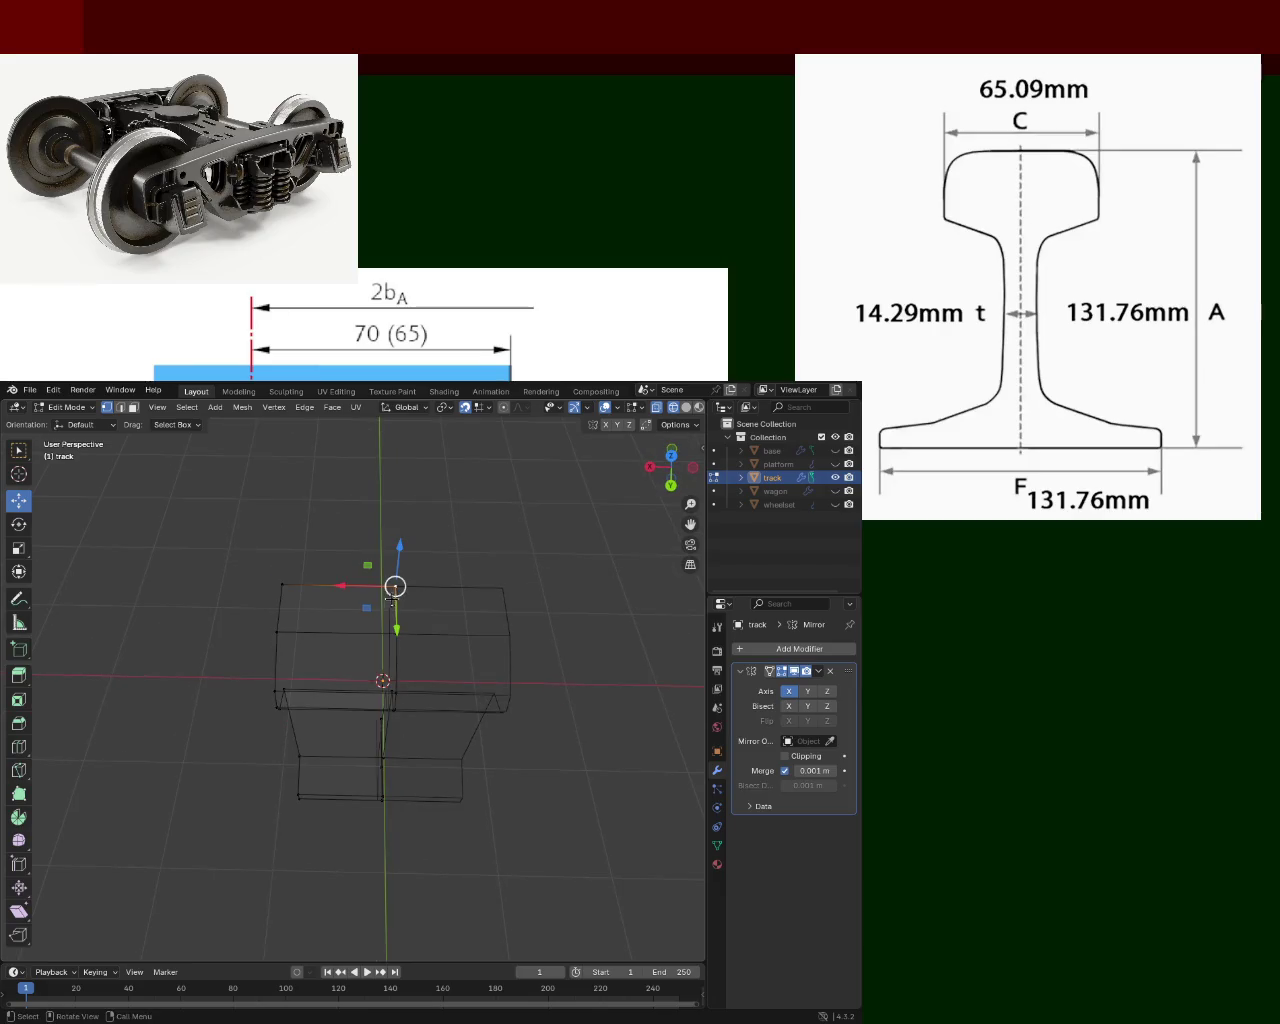
drag(366, 585, 368, 586)
mouse_move(368, 586)
middle_down()
mouse_move(378, 637)
mouse_move(363, 625)
middle_up()
drag(369, 617, 385, 707)
middle_drag(385, 707, 360, 600)
mouse_move(345, 562)
mouse_down()
mouse_move(366, 558)
mouse_move(420, 614)
mouse_up()
Select the web and foot vertices and shift the foot vertices slightly inward along X.
click(402, 587)
click(402, 612)
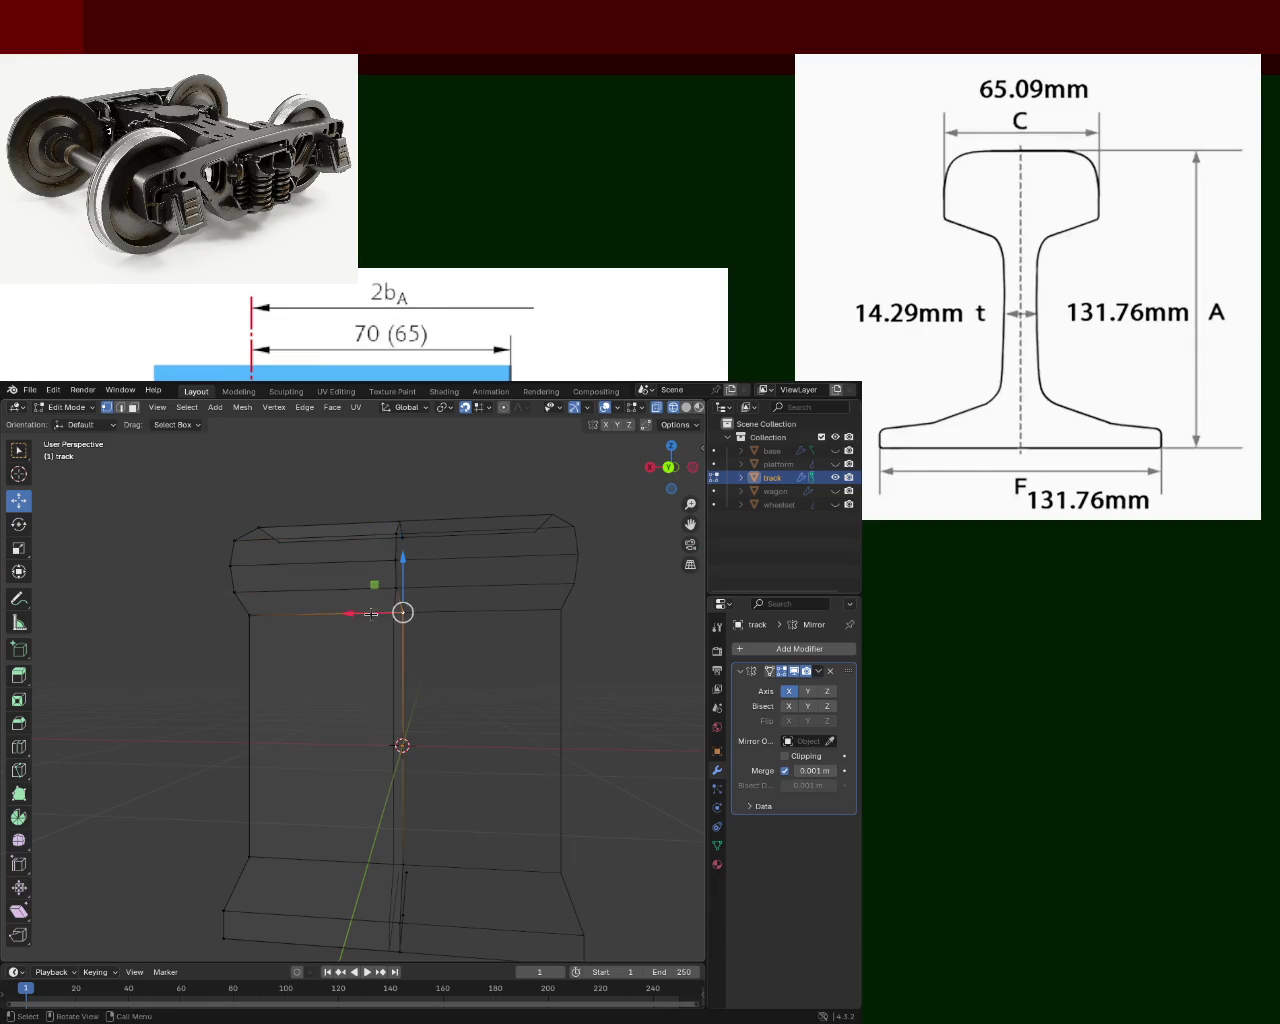
shift+middle_drag(434, 737, 460, 551)
click(403, 668)
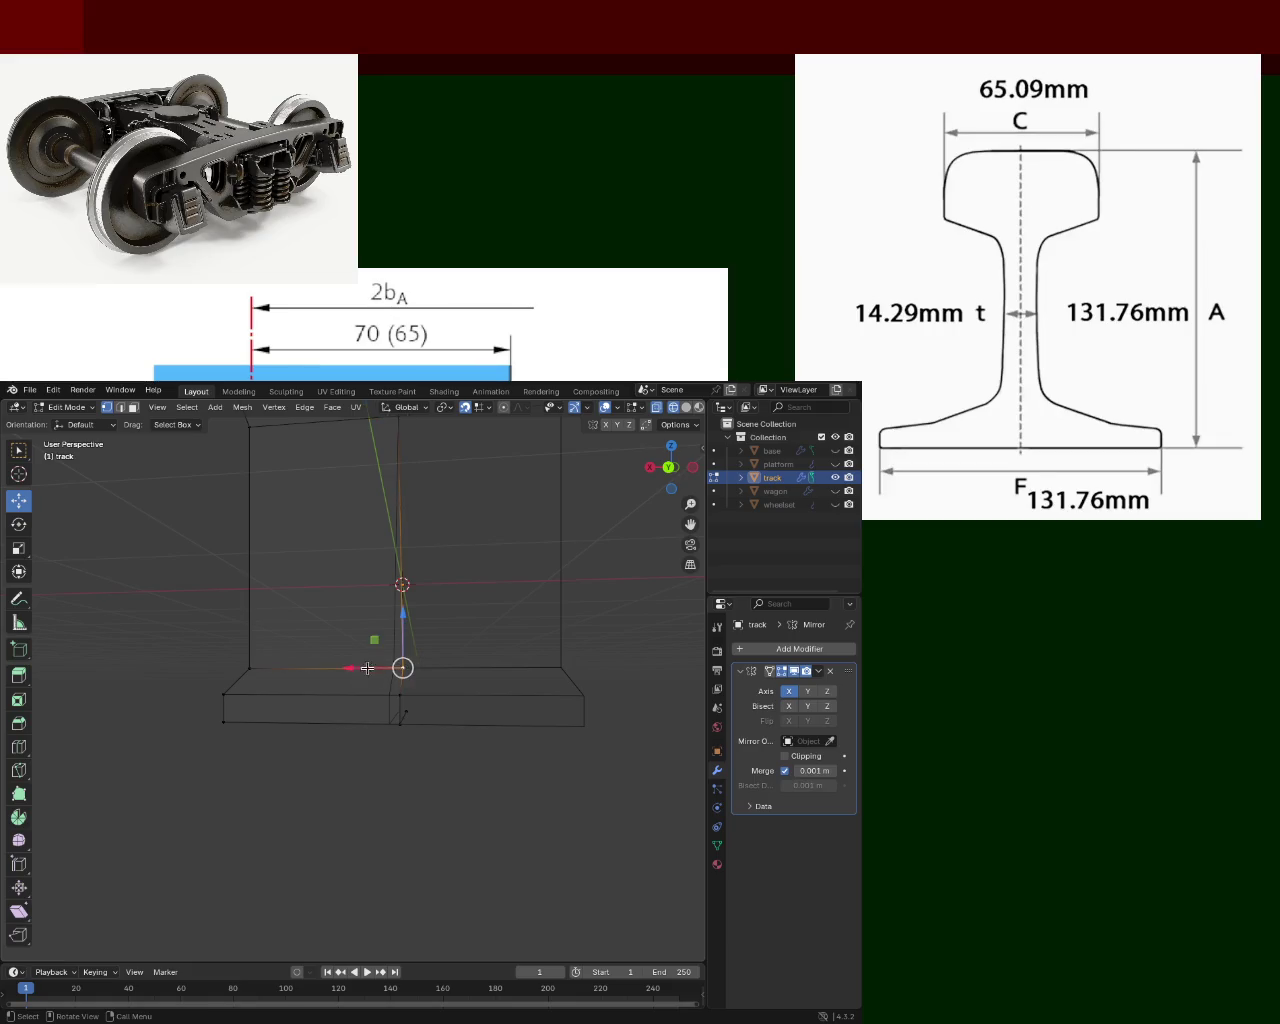
click(400, 692)
click(399, 723)
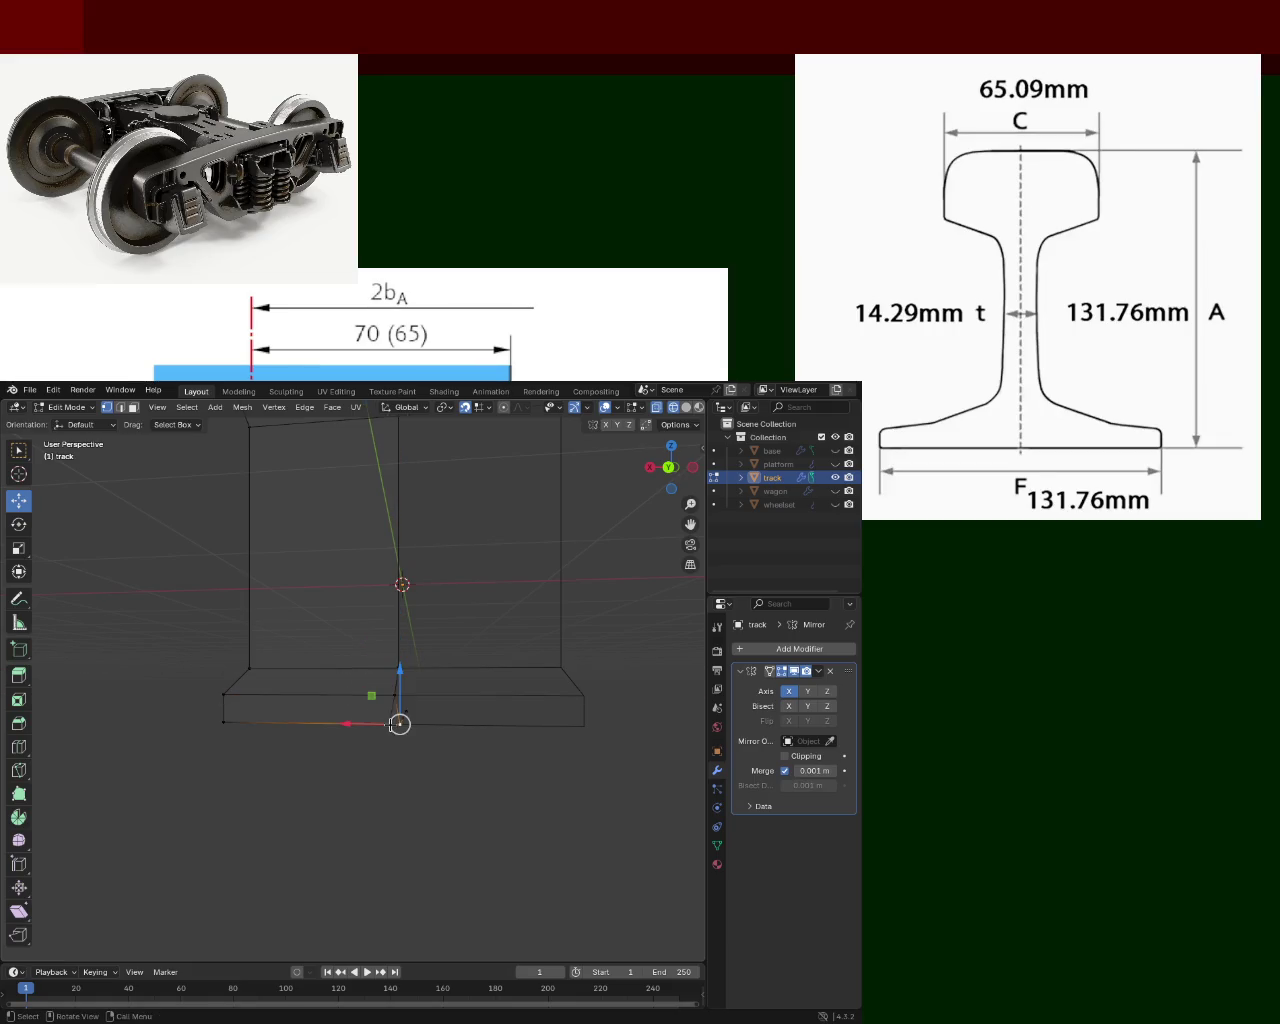
drag(399, 723, 441, 737)
mouse_move(441, 737)
middle_down()
mouse_move(229, 808)
mouse_move(263, 717)
middle_up()
key(g)
click(368, 677)
click(337, 747)
drag(361, 727, 366, 726)
Re-enable Y-axis mirroring on the track and check the continuous rail.
mouse_move(347, 622)
middle_down()
mouse_move(314, 600)
mouse_move(414, 660)
mouse_move(423, 577)
mouse_move(562, 527)
middle_up()
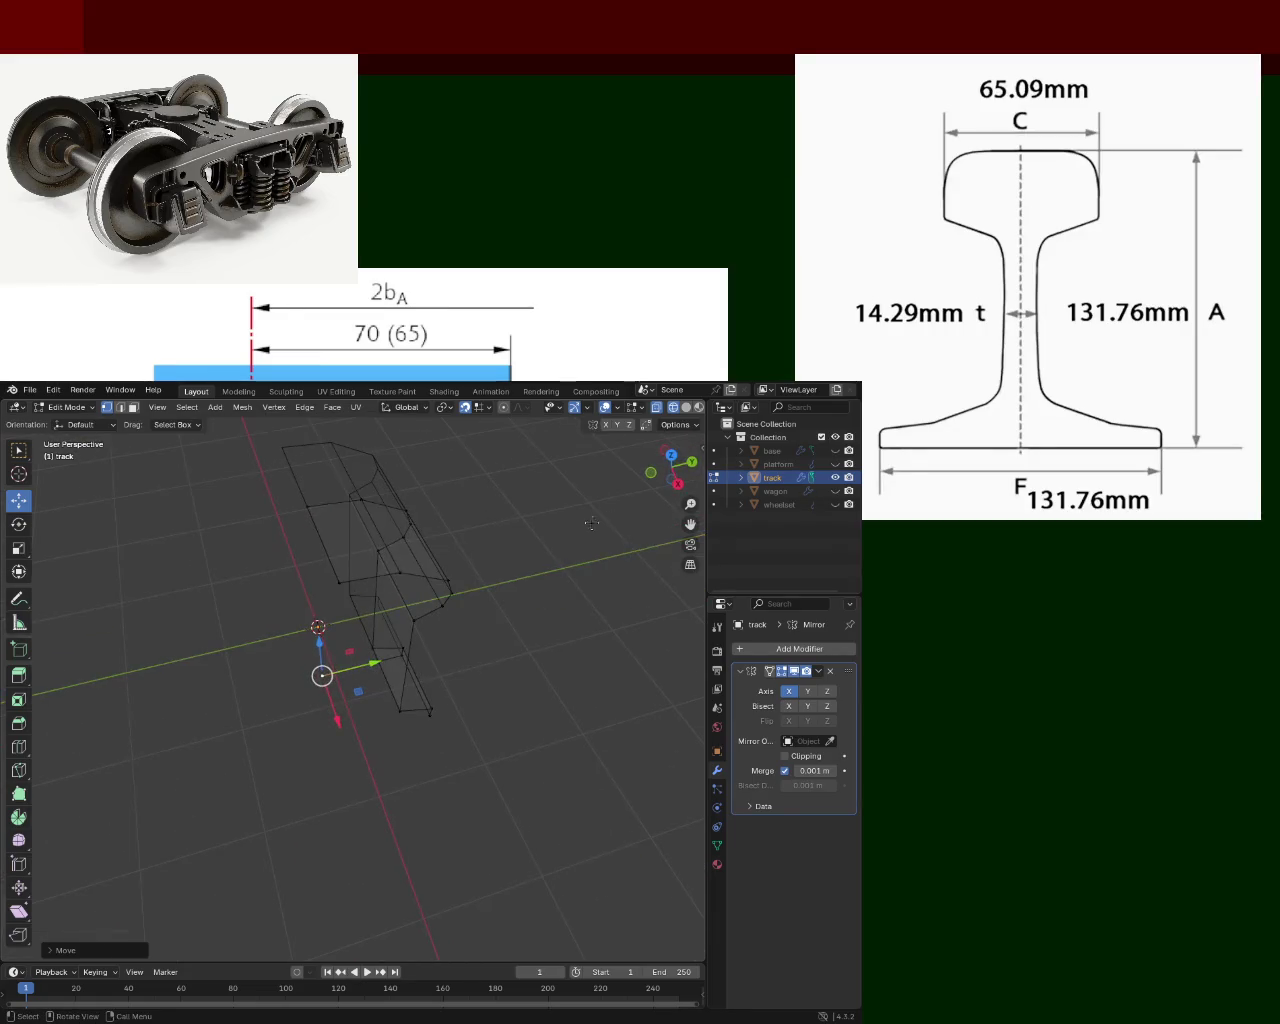
click(809, 691)
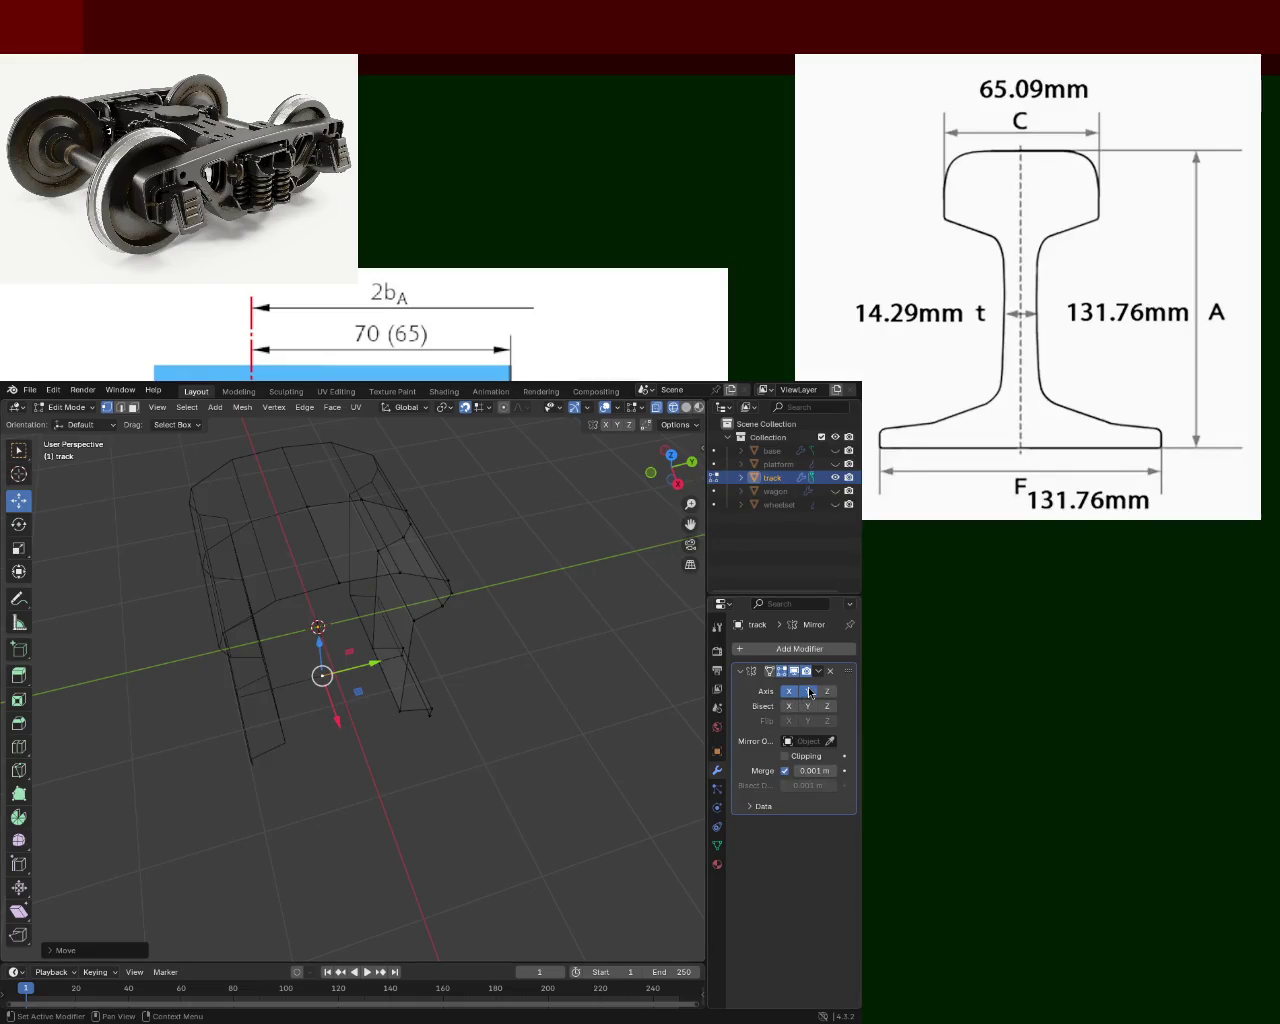
mouse_move(360, 630)
middle_down()
mouse_move(404, 616)
mouse_move(431, 688)
middle_up()
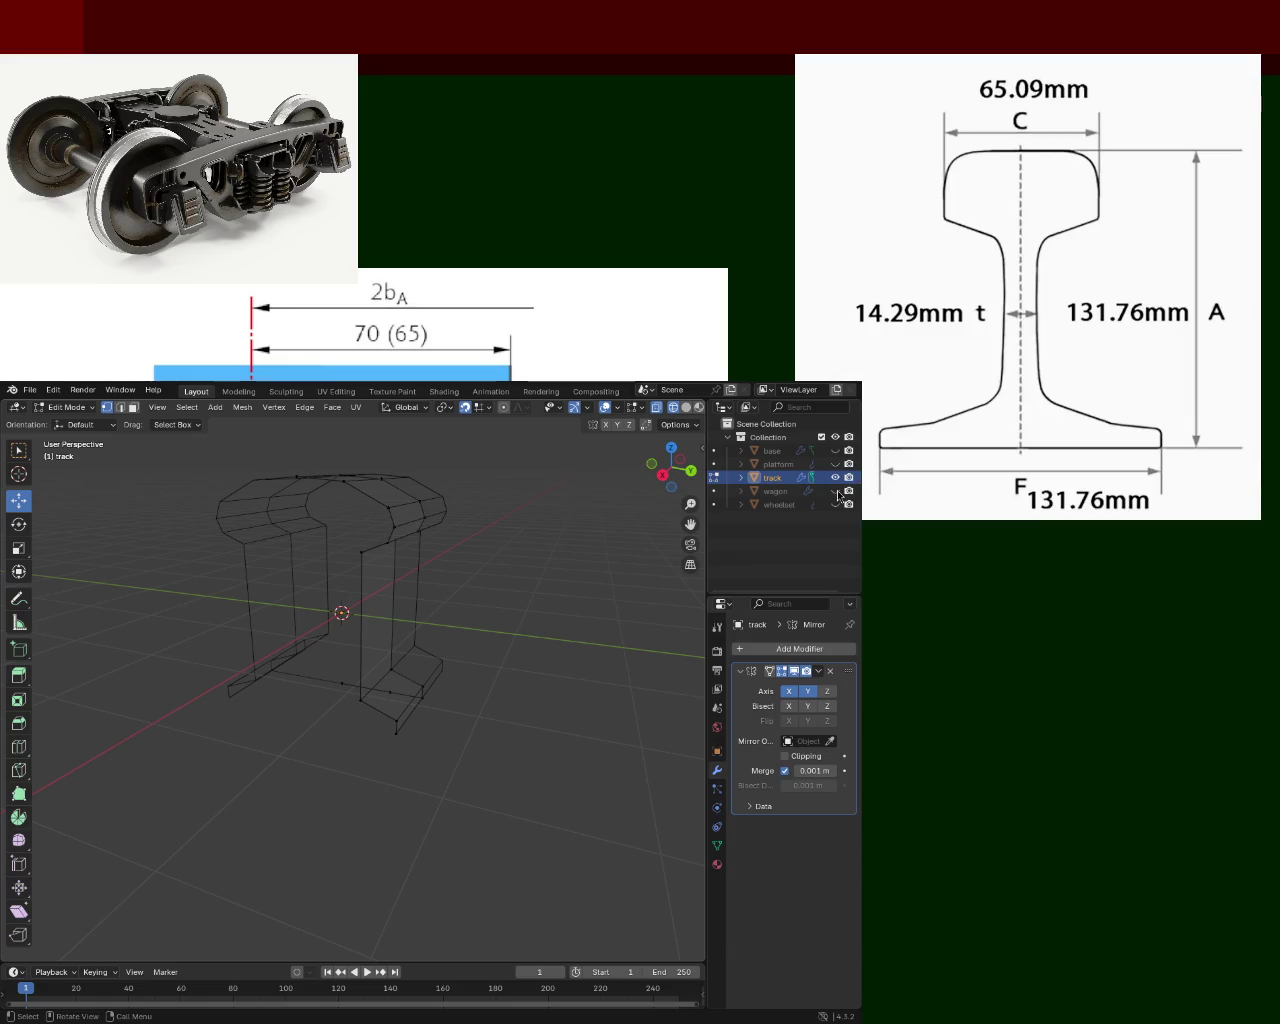
Orbit the view to inspect the mirrored rail I-profile from another angle.
mouse_move(534, 550)
middle_down()
mouse_move(260, 576)
mouse_move(234, 555)
mouse_move(381, 589)
mouse_move(449, 623)
mouse_move(497, 686)
mouse_move(386, 623)
mouse_move(444, 636)
middle_up()
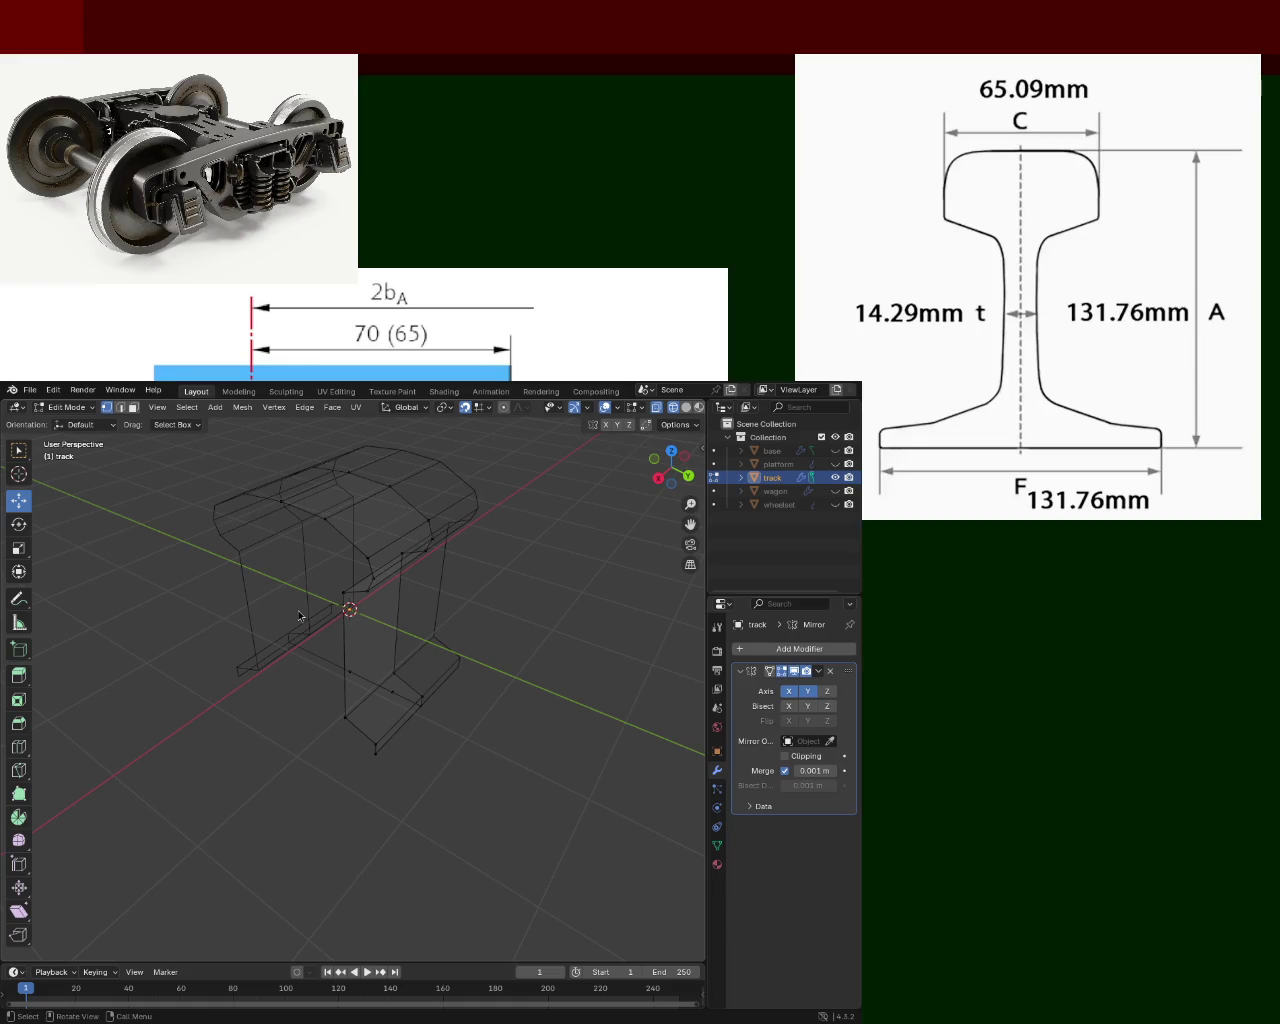
Switch to solid shading and fill a face across the rail-top vertices.
middle_drag(552, 596, 700, 460)
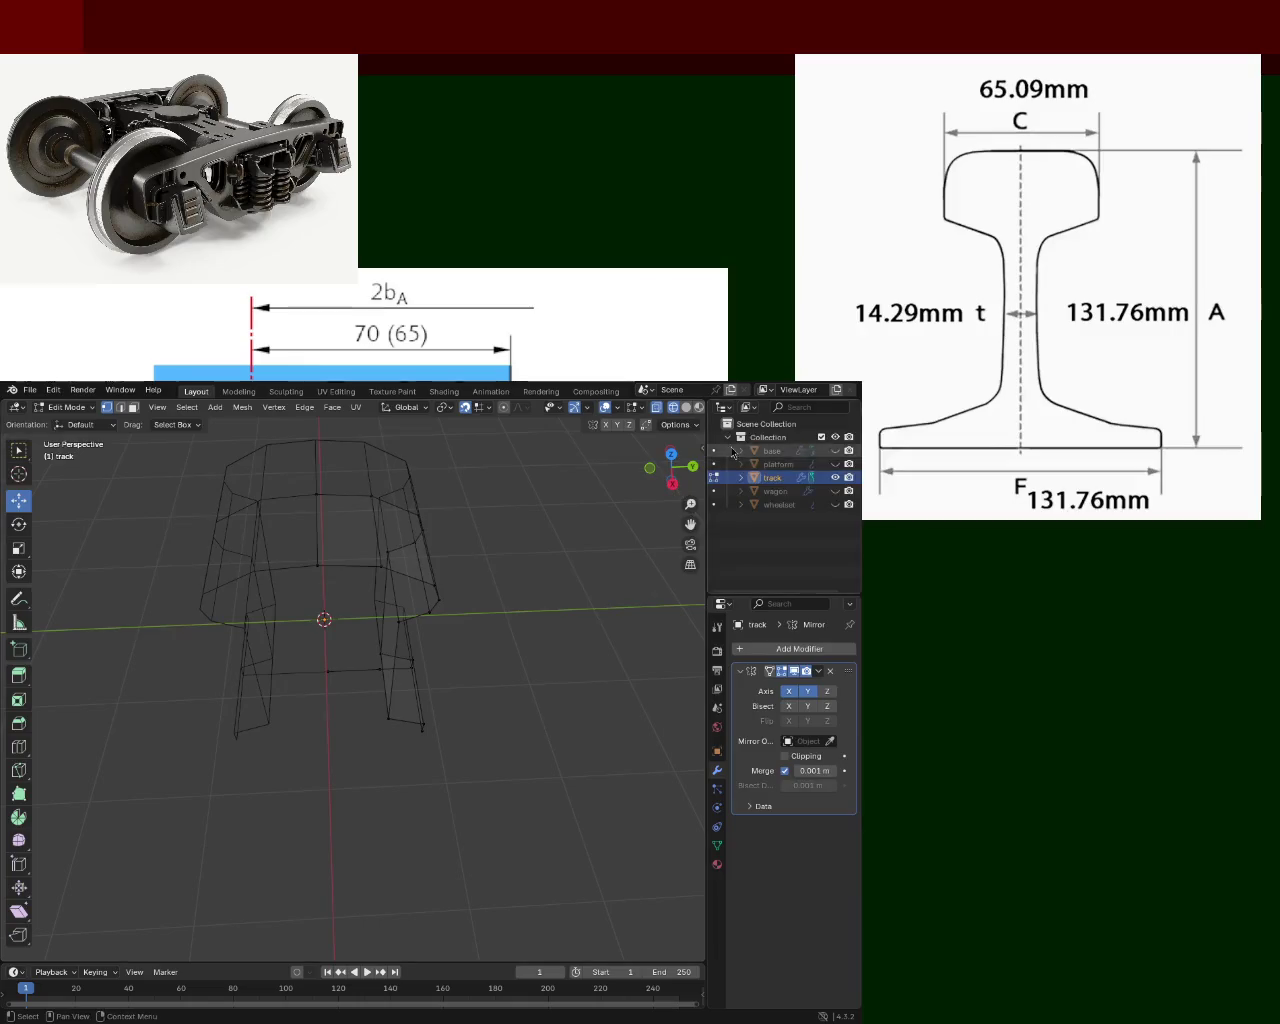
click(686, 407)
mouse_move(450, 620)
middle_down()
mouse_move(356, 652)
mouse_move(354, 622)
mouse_move(500, 595)
mouse_move(407, 704)
mouse_move(415, 667)
middle_up()
middle_drag(536, 724, 514, 717)
mouse_move(514, 716)
mouse_down()
mouse_move(346, 583)
mouse_move(503, 600)
mouse_up()
shift+click(406, 595)
shift+click(358, 585)
key(f)
Extrude a new vertex from the rail's bottom vertex to start the foot.
mouse_move(379, 680)
middle_down()
mouse_move(431, 641)
mouse_move(460, 720)
middle_up()
click(476, 809)
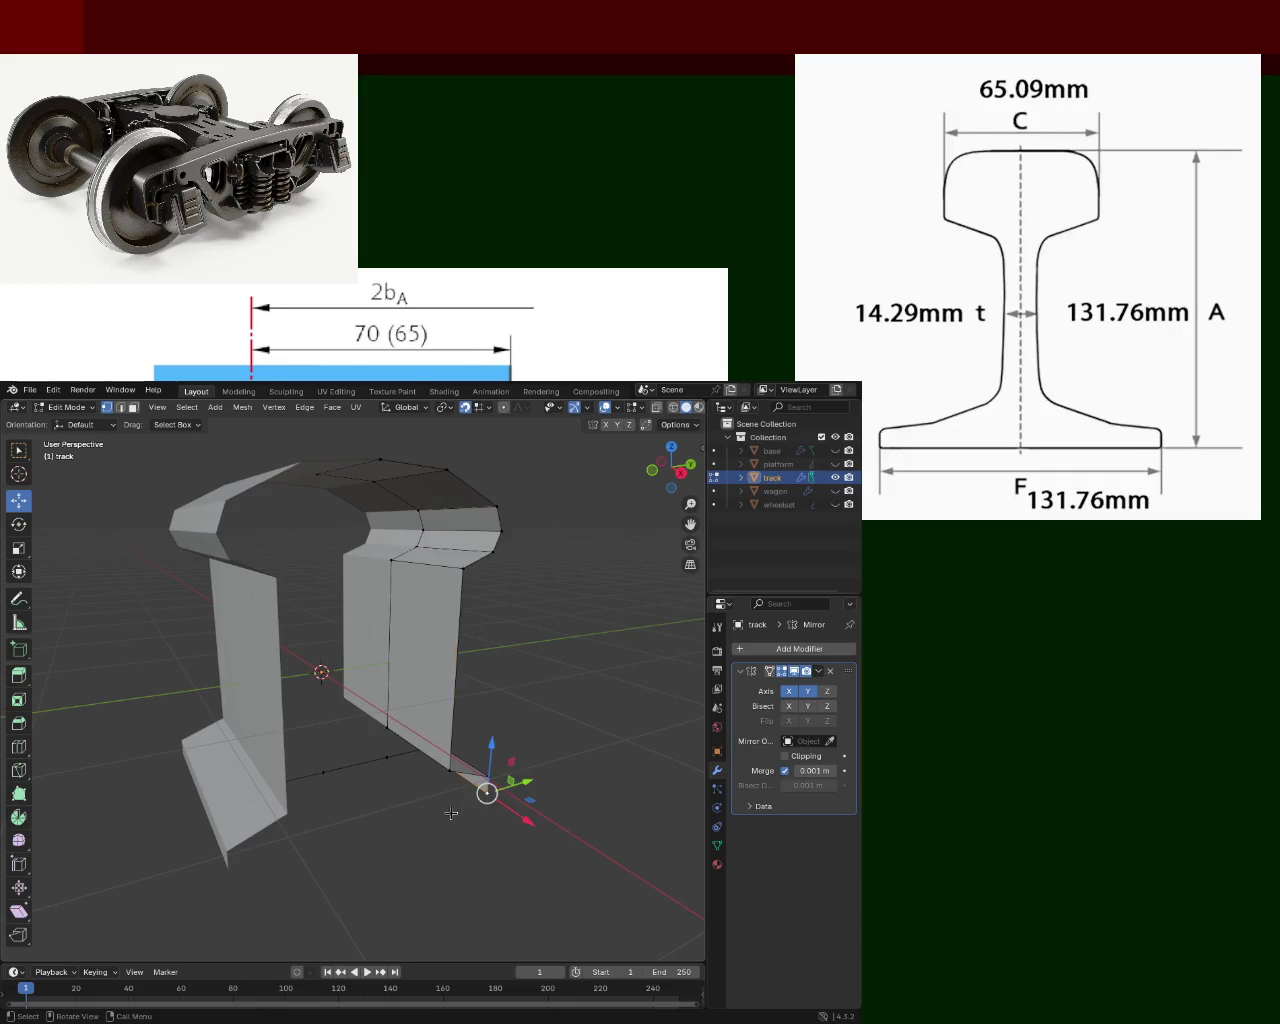
middle_drag(455, 814, 385, 797)
key(g)
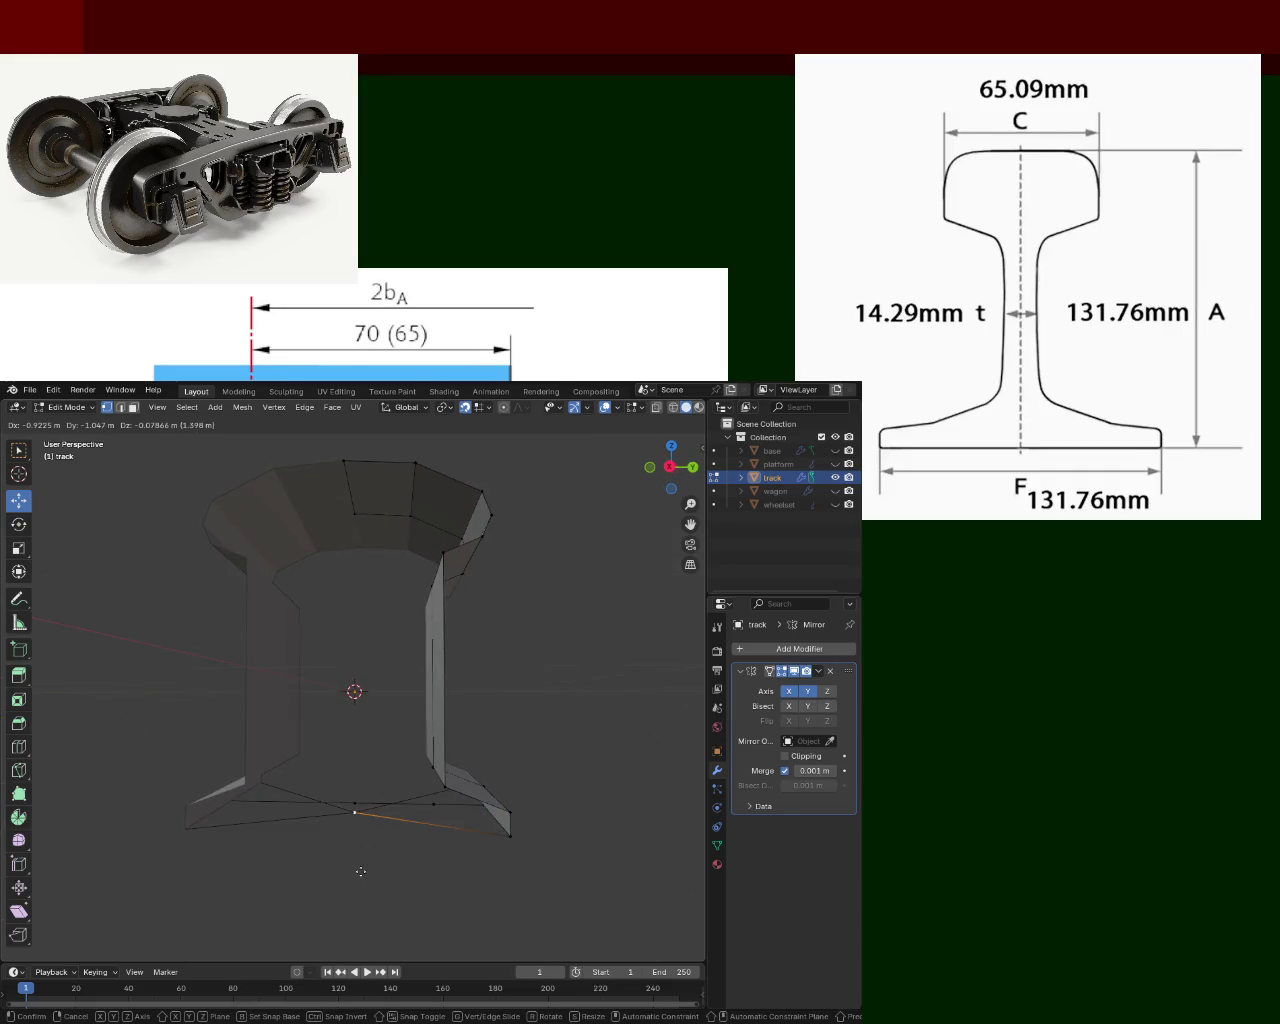
right_click(422, 845)
middle_drag(422, 845, 397, 874)
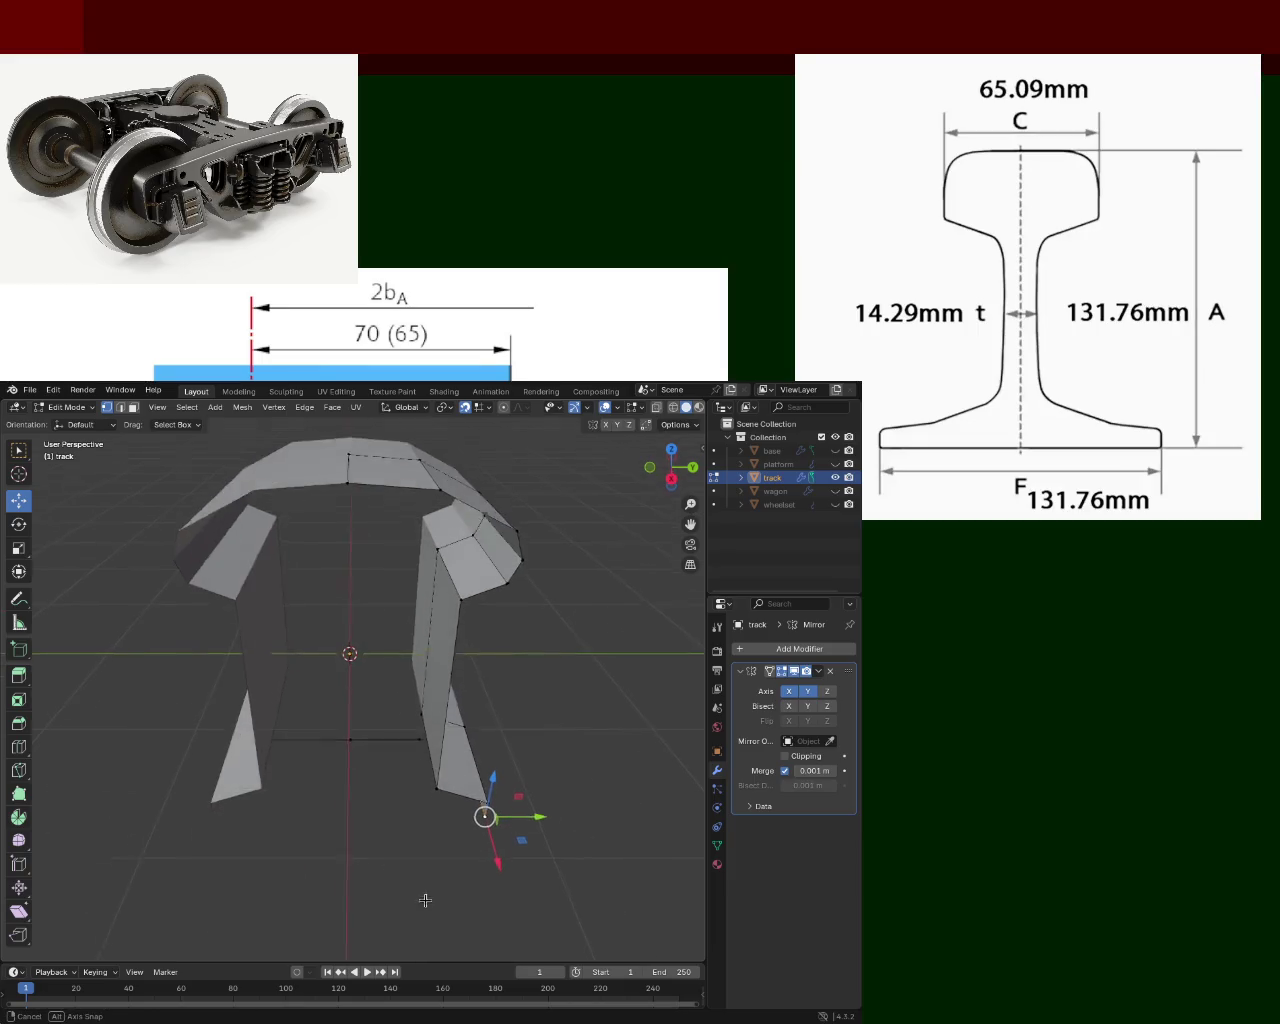
key(g)
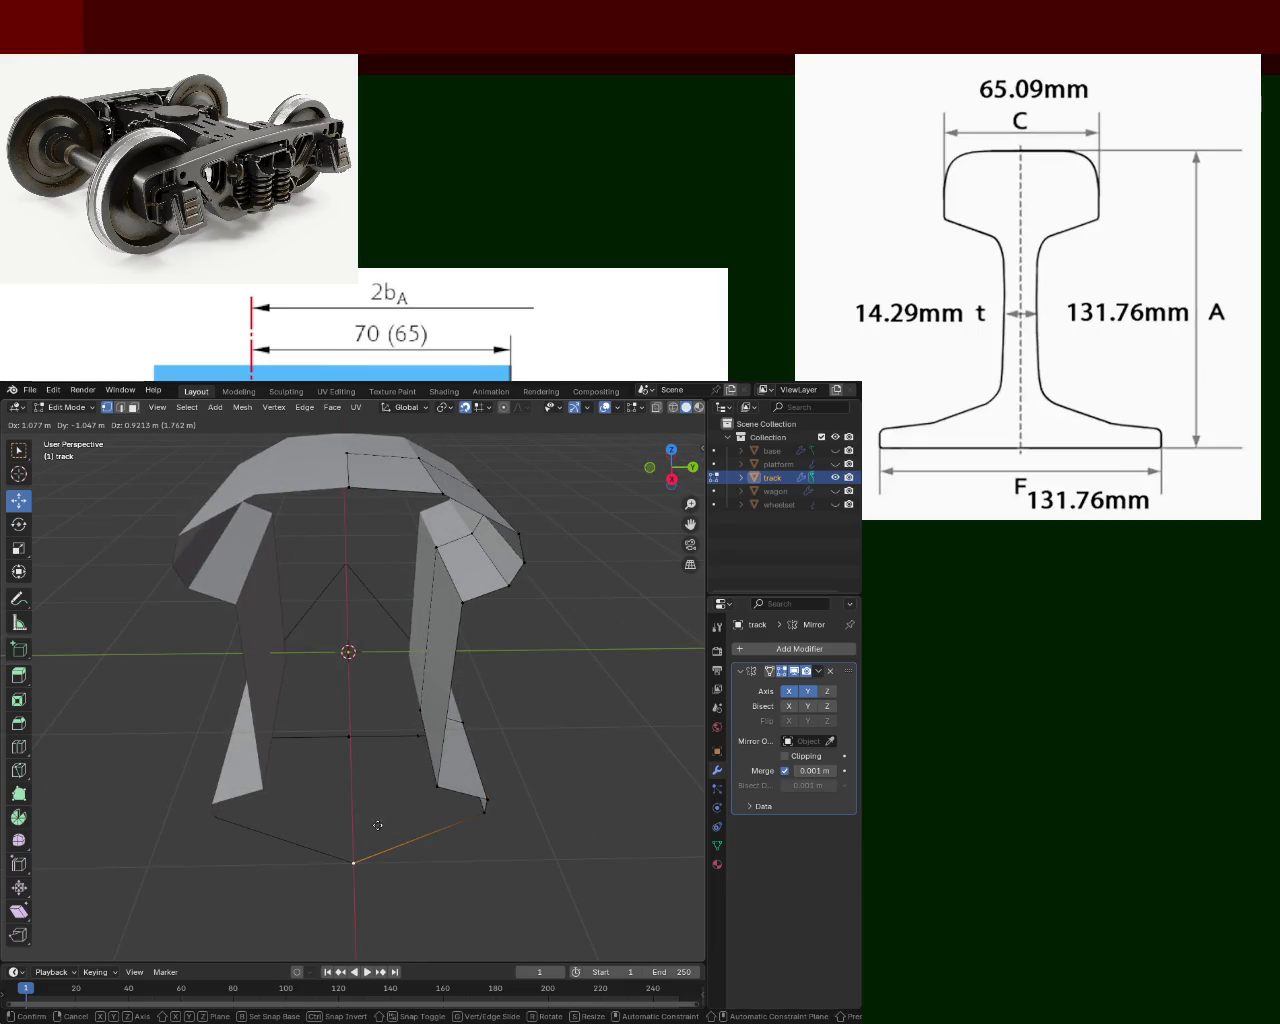
click(341, 803)
mouse_move(354, 822)
mouse_down()
mouse_move(357, 775)
mouse_move(354, 822)
mouse_move(353, 808)
mouse_up()
Position the foot vertex vertically and 0.4 m outward along X.
middle_drag(353, 808, 565, 746)
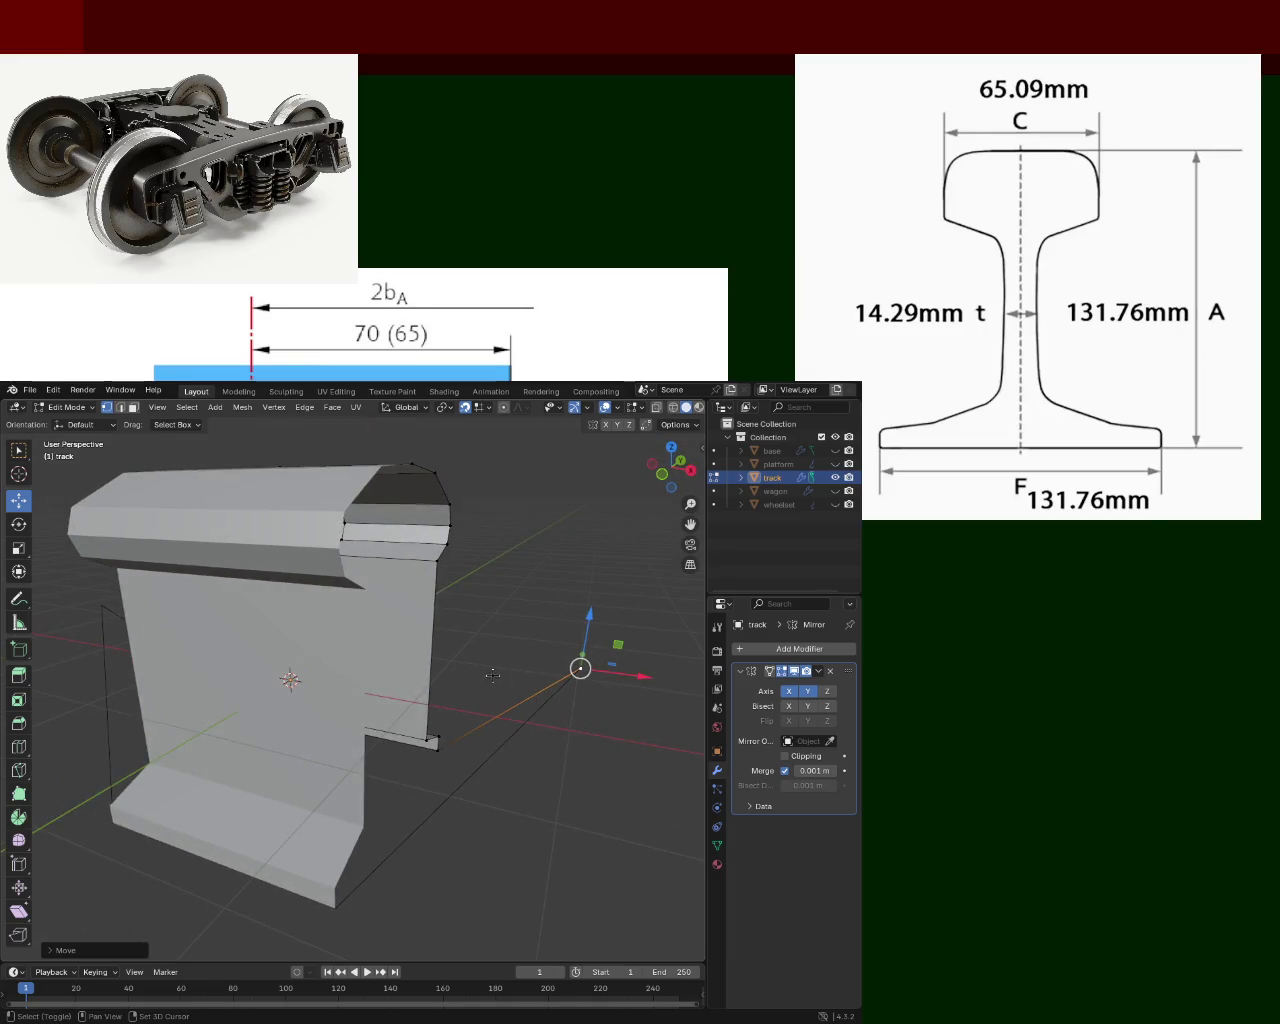
mouse_move(643, 676)
mouse_down()
mouse_move(413, 670)
mouse_move(418, 824)
mouse_up()
key(z)
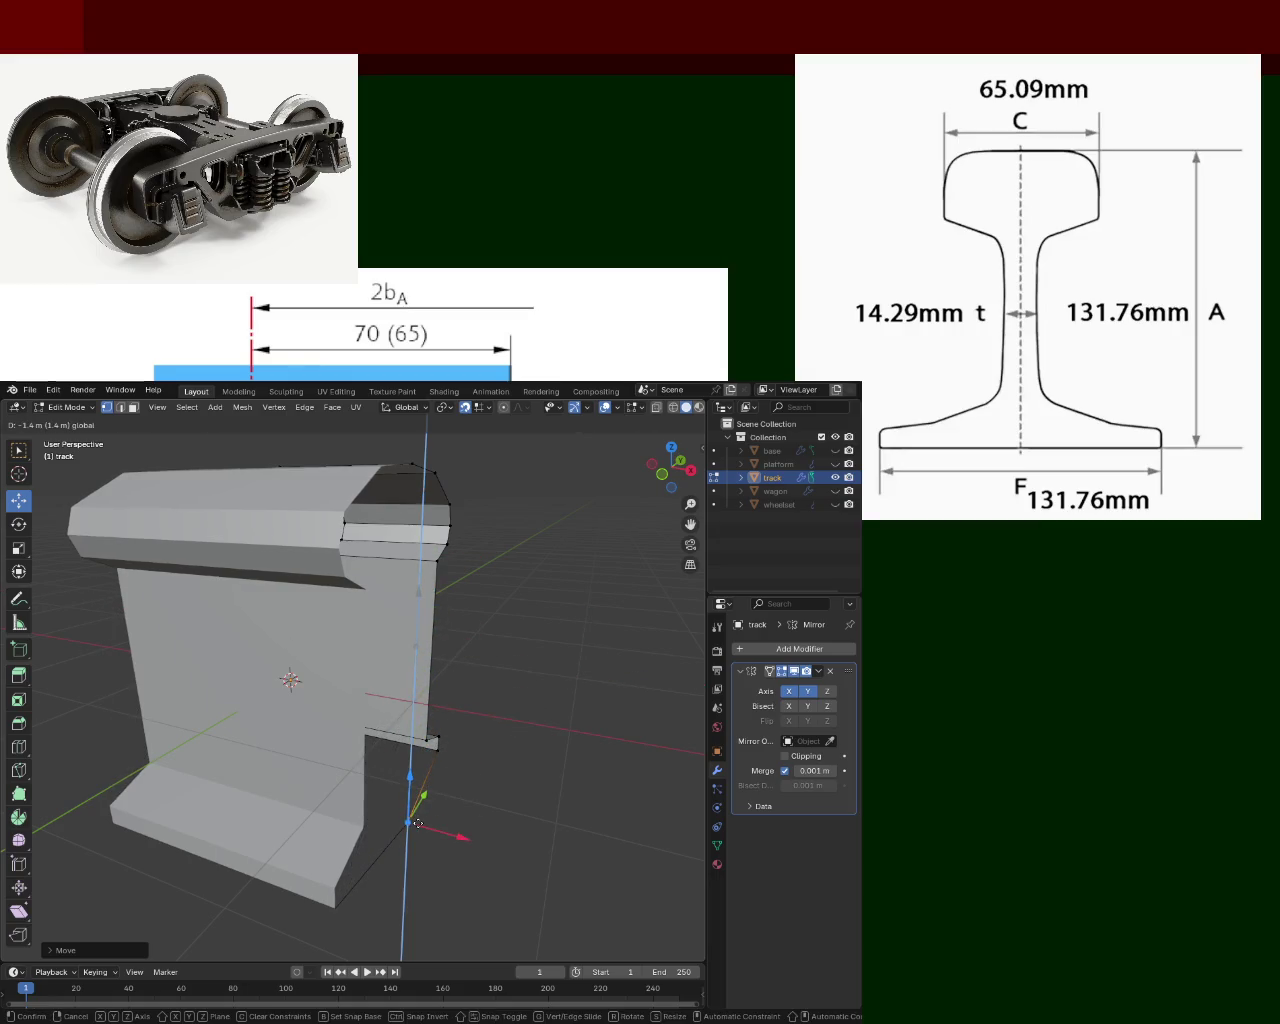
click(418, 824)
mouse_move(418, 824)
middle_down()
mouse_move(463, 849)
mouse_move(446, 834)
middle_up()
drag(430, 819, 426, 818)
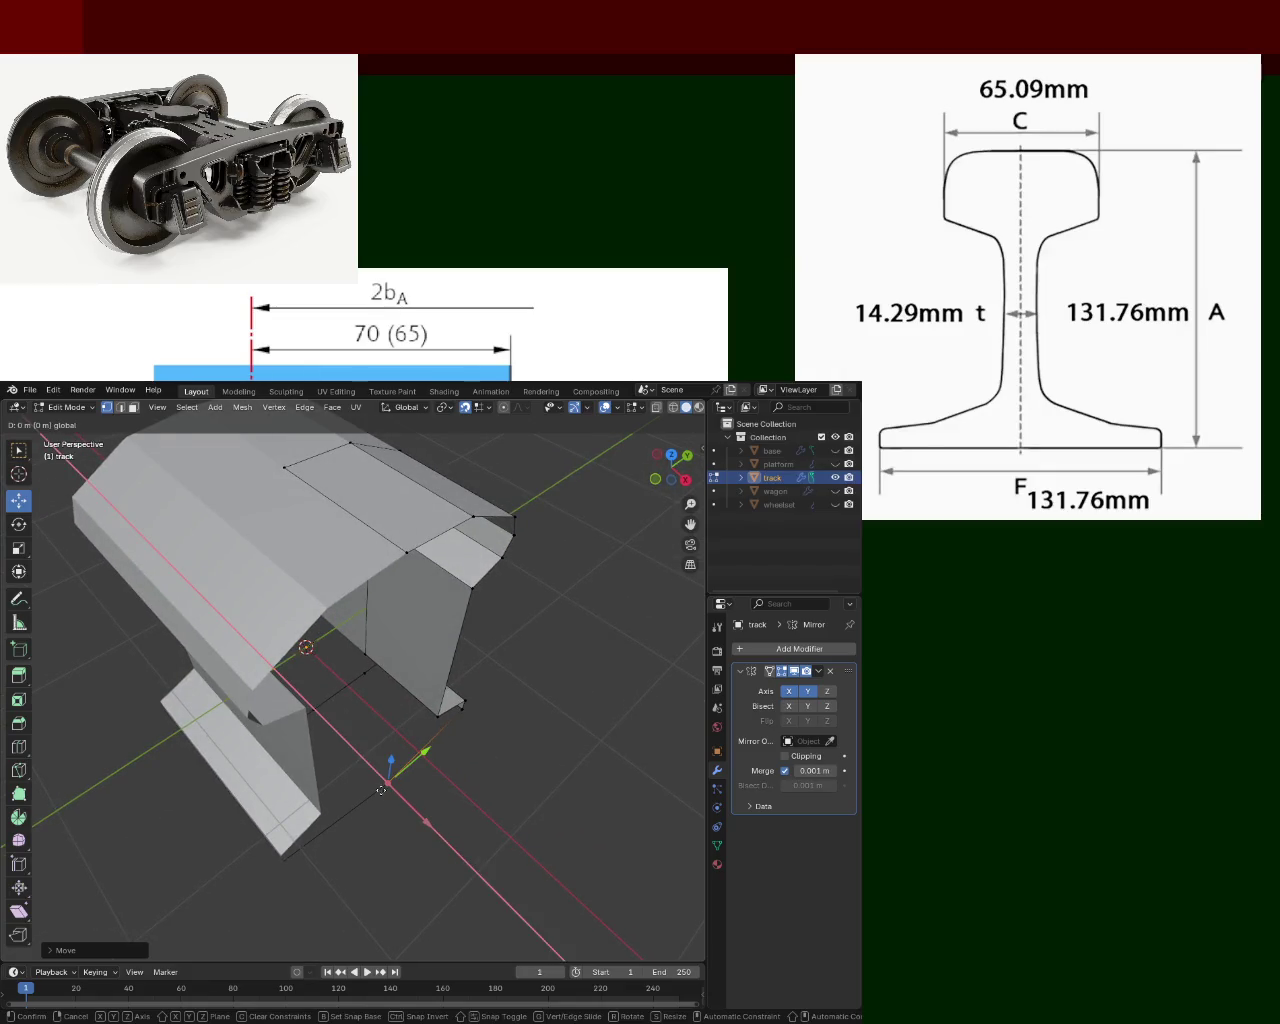
click(375, 787)
mouse_move(380, 771)
middle_down()
mouse_move(507, 749)
mouse_move(511, 803)
mouse_move(353, 749)
middle_up()
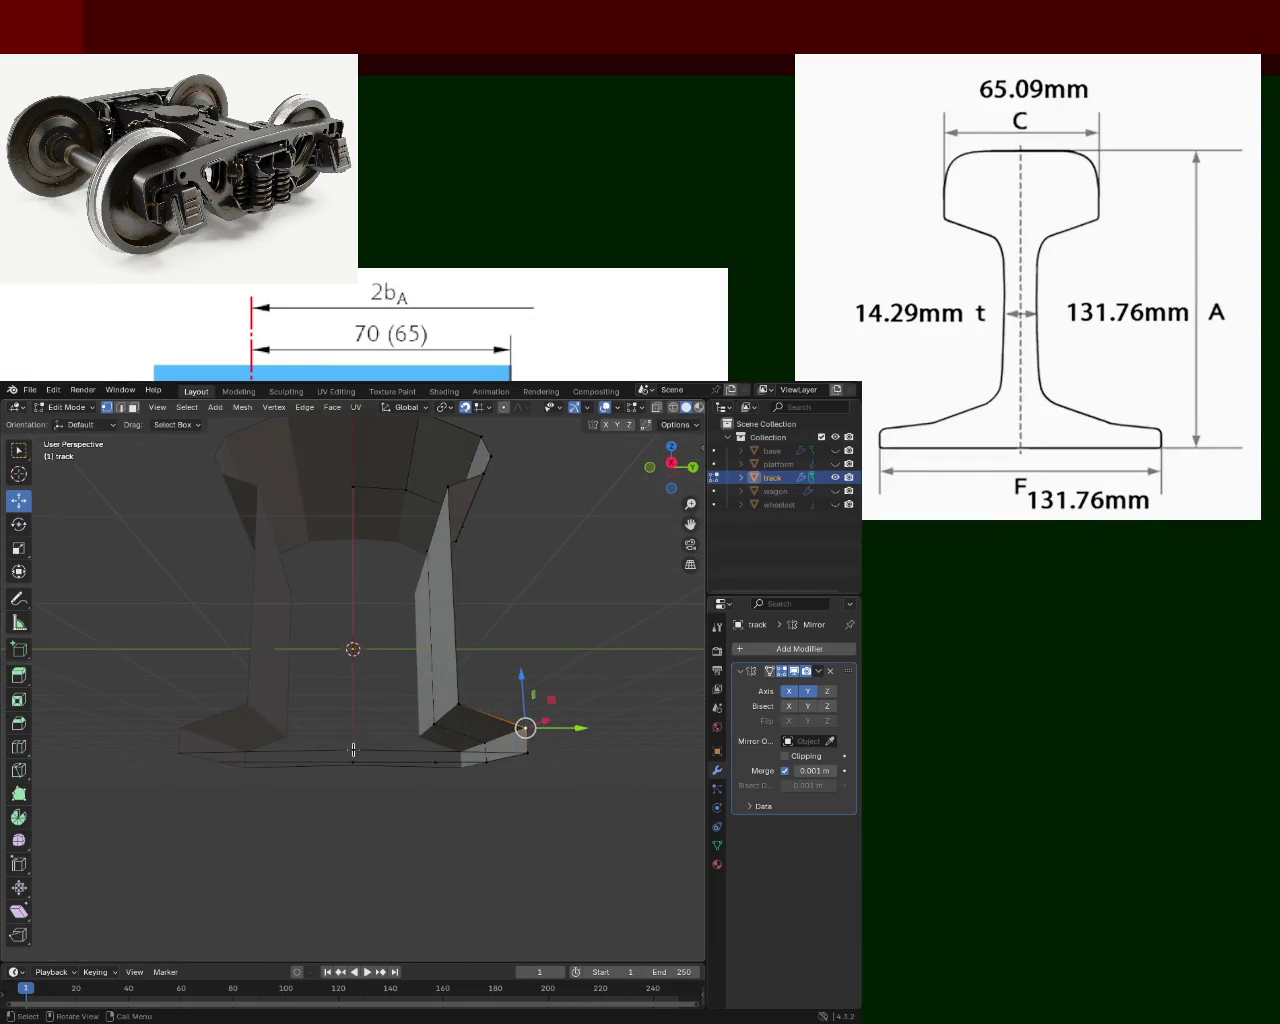
Lower the foot's bottom-centre vertex along Z.
click(354, 712)
key(g)
key(z)
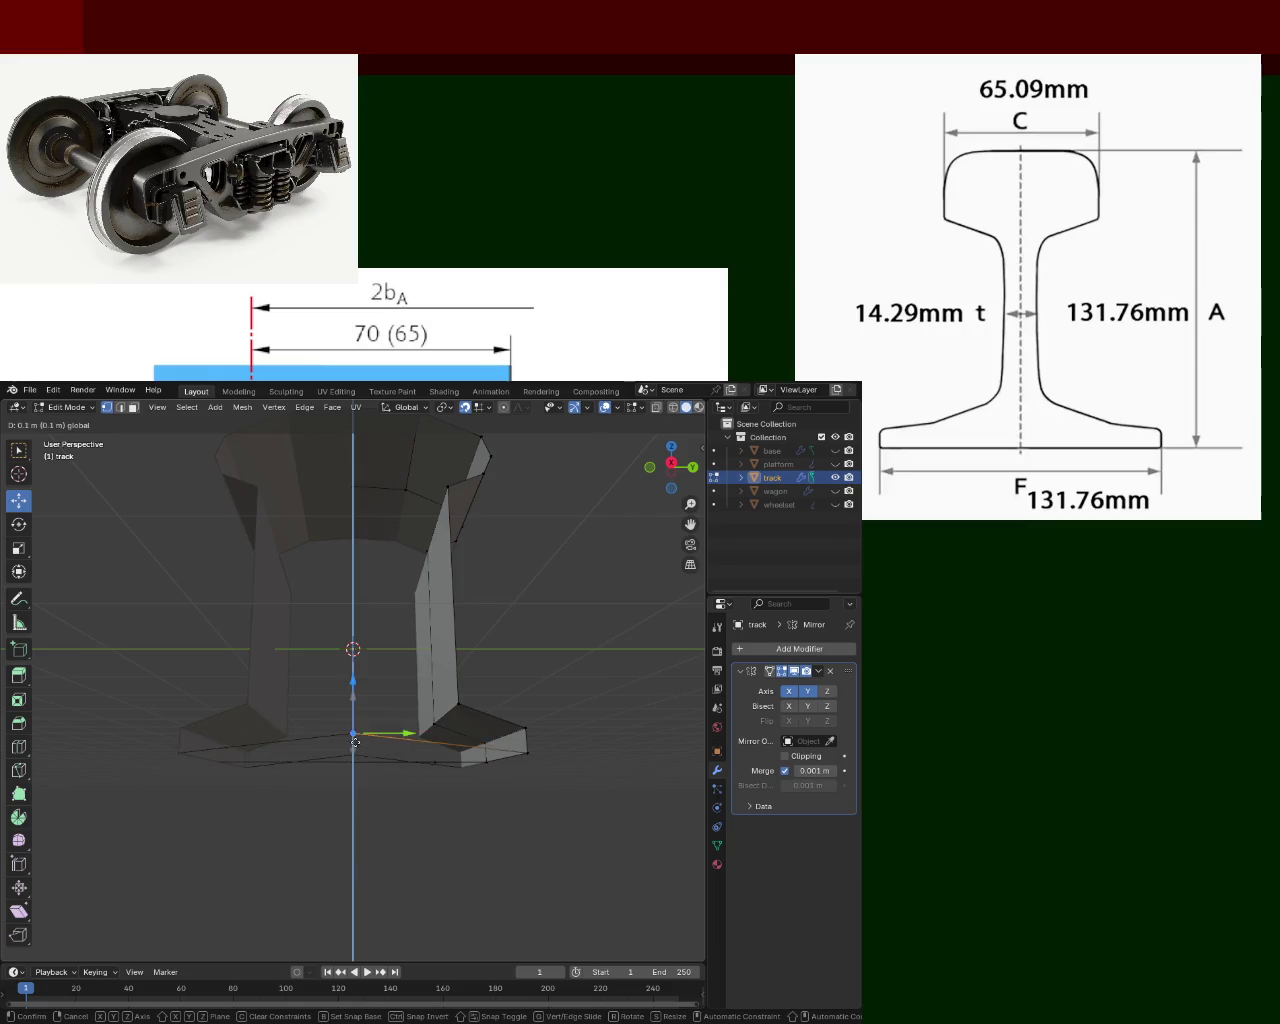
click(355, 752)
mouse_move(360, 768)
middle_down()
mouse_move(403, 766)
mouse_move(509, 654)
mouse_move(440, 660)
mouse_move(374, 694)
mouse_move(275, 663)
mouse_move(177, 709)
mouse_move(180, 726)
mouse_move(494, 677)
mouse_move(503, 717)
mouse_move(391, 762)
mouse_move(366, 663)
mouse_move(253, 740)
mouse_move(262, 790)
mouse_move(270, 690)
mouse_move(272, 770)
mouse_move(276, 716)
mouse_move(470, 675)
middle_up()
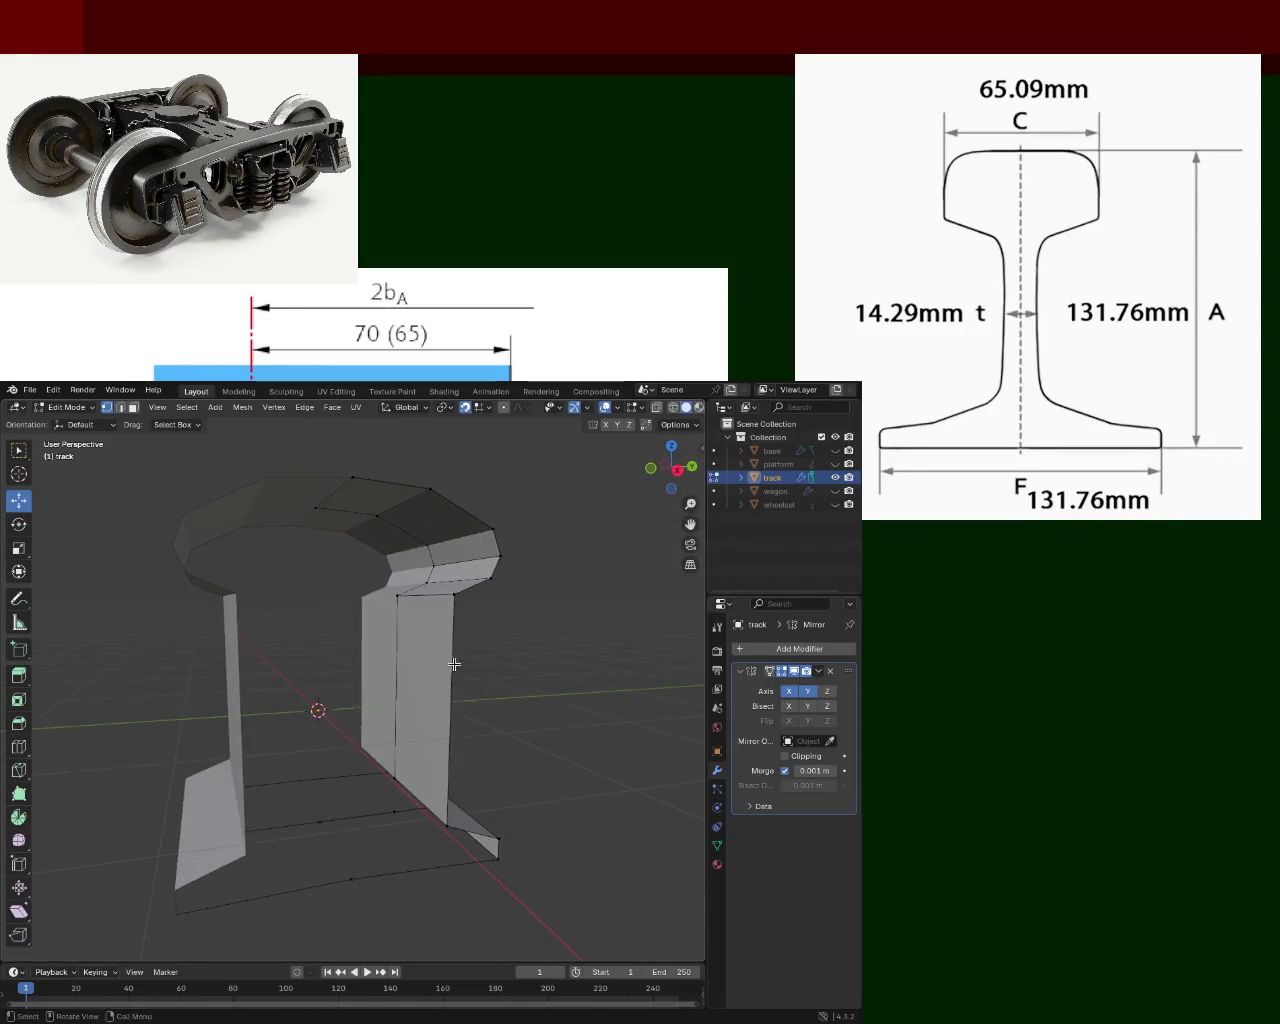
Select the rail's top and foot faces plus a bottom vertex and edge.
drag(509, 688, 309, 551)
mouse_move(309, 551)
middle_down()
mouse_move(395, 617)
mouse_move(486, 812)
middle_up()
drag(486, 812, 405, 706)
shift+click(338, 791)
mouse_move(465, 738)
middle_down()
mouse_move(477, 626)
mouse_move(590, 538)
mouse_move(614, 557)
middle_up()
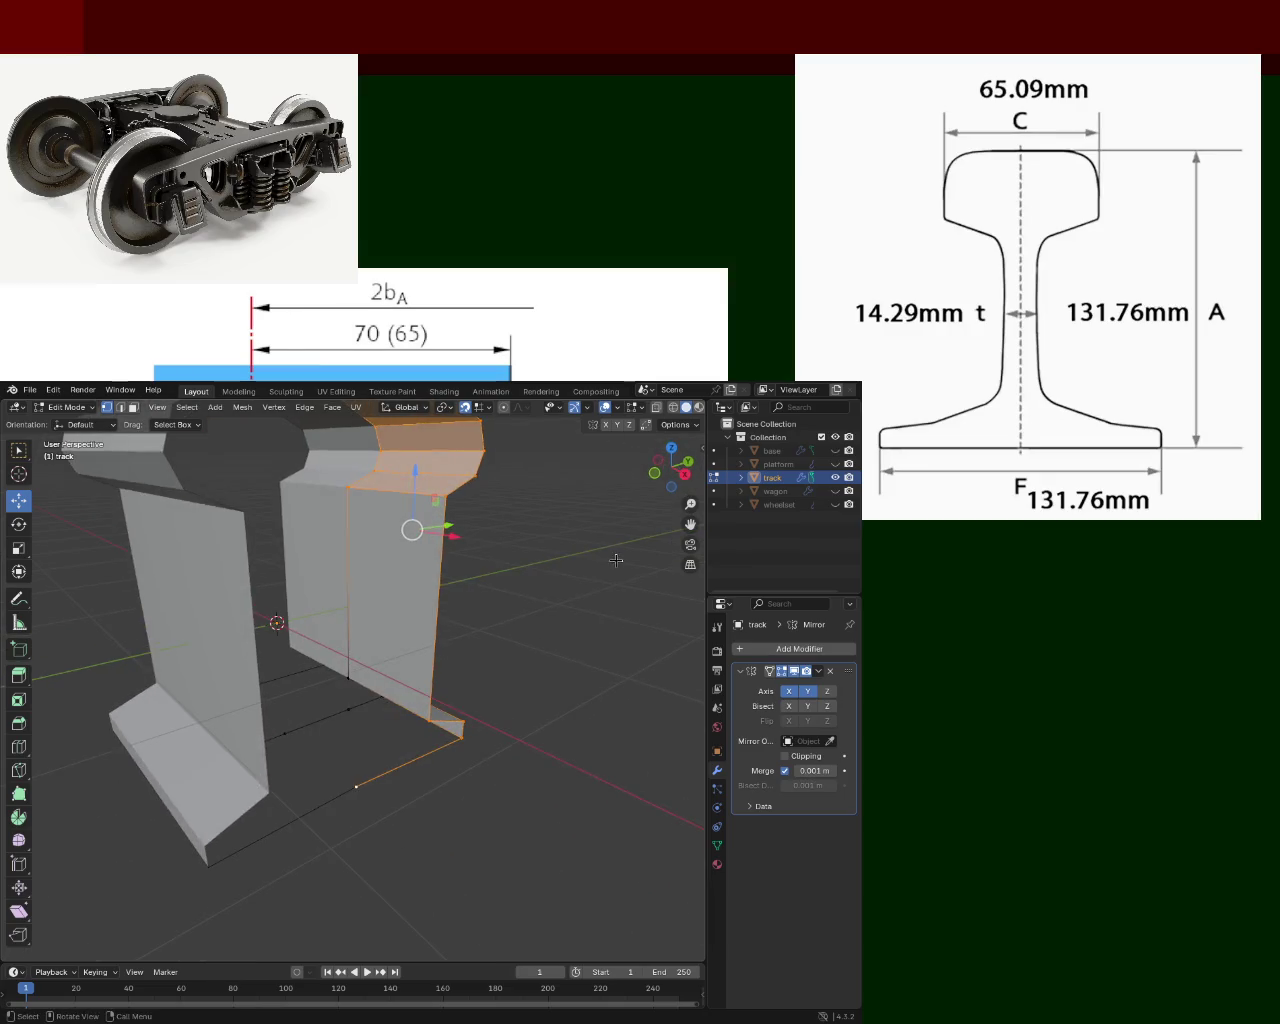
In front wireframe view, select the rail's right-edge vertices, then return to solid shading.
key(KP_3)
key(KP_1)
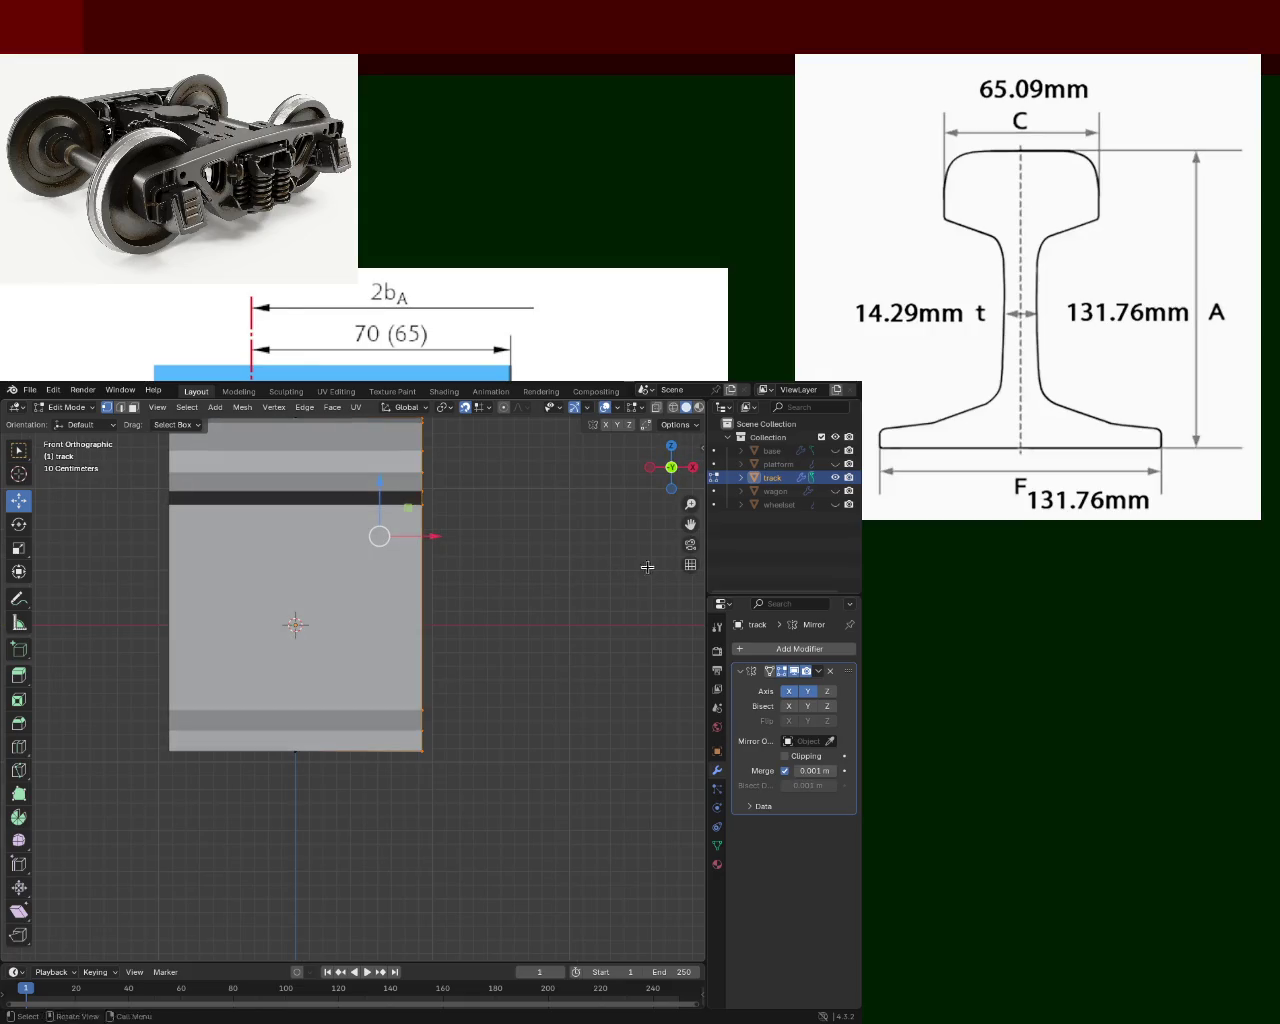
shift+scroll(580, 500, up, 3)
click(677, 408)
drag(500, 486, 409, 920)
mouse_move(443, 914)
middle_down()
mouse_move(505, 717)
mouse_move(530, 712)
middle_up()
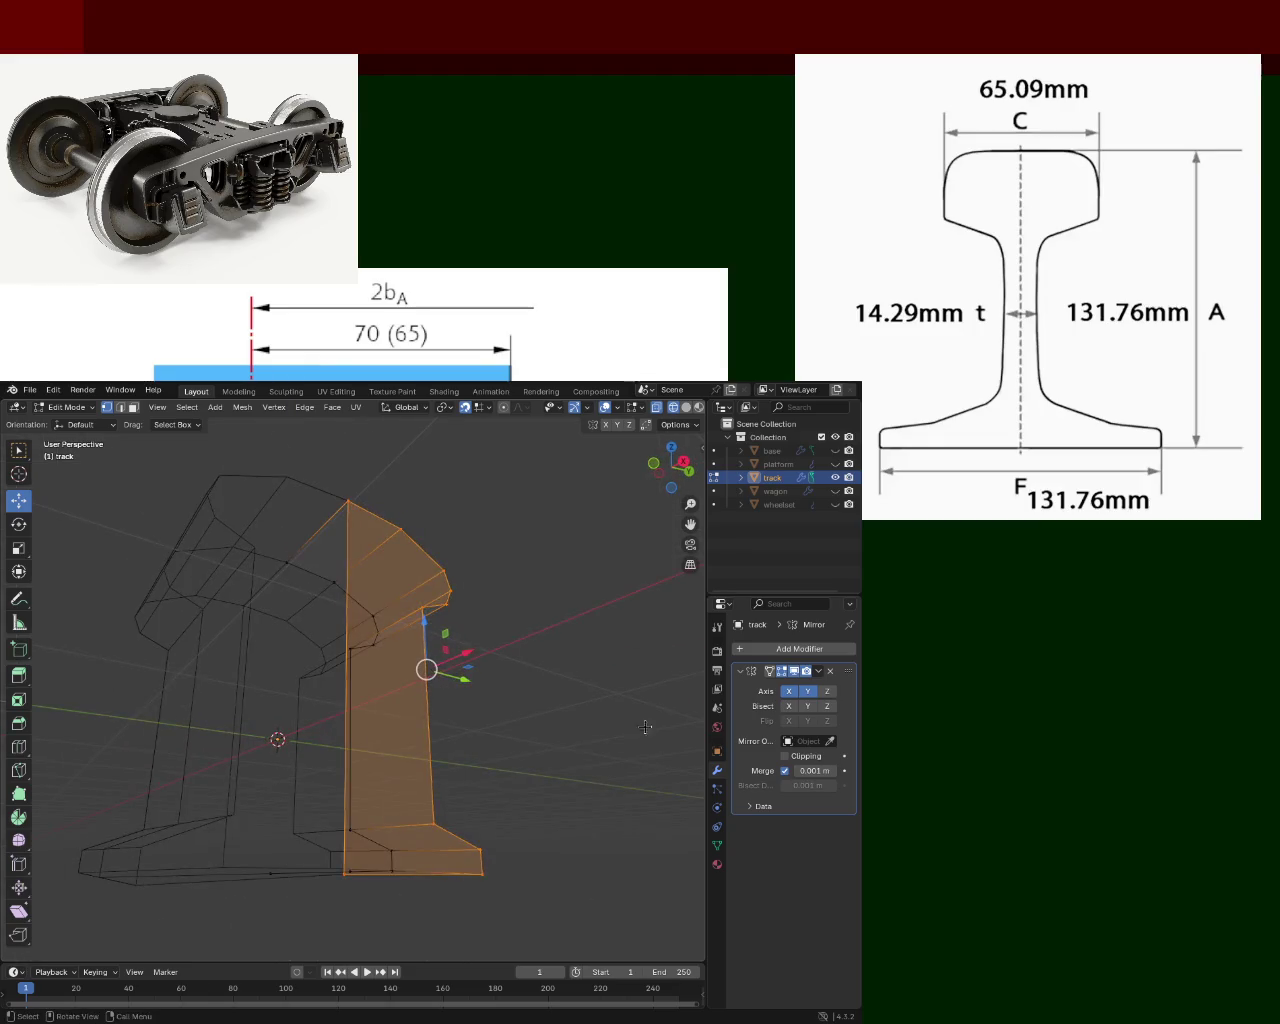
click(688, 408)
click(545, 650)
Select the five corner vertices of the rail's open end to close it.
mouse_move(545, 650)
middle_down()
mouse_move(463, 686)
mouse_move(372, 688)
middle_up()
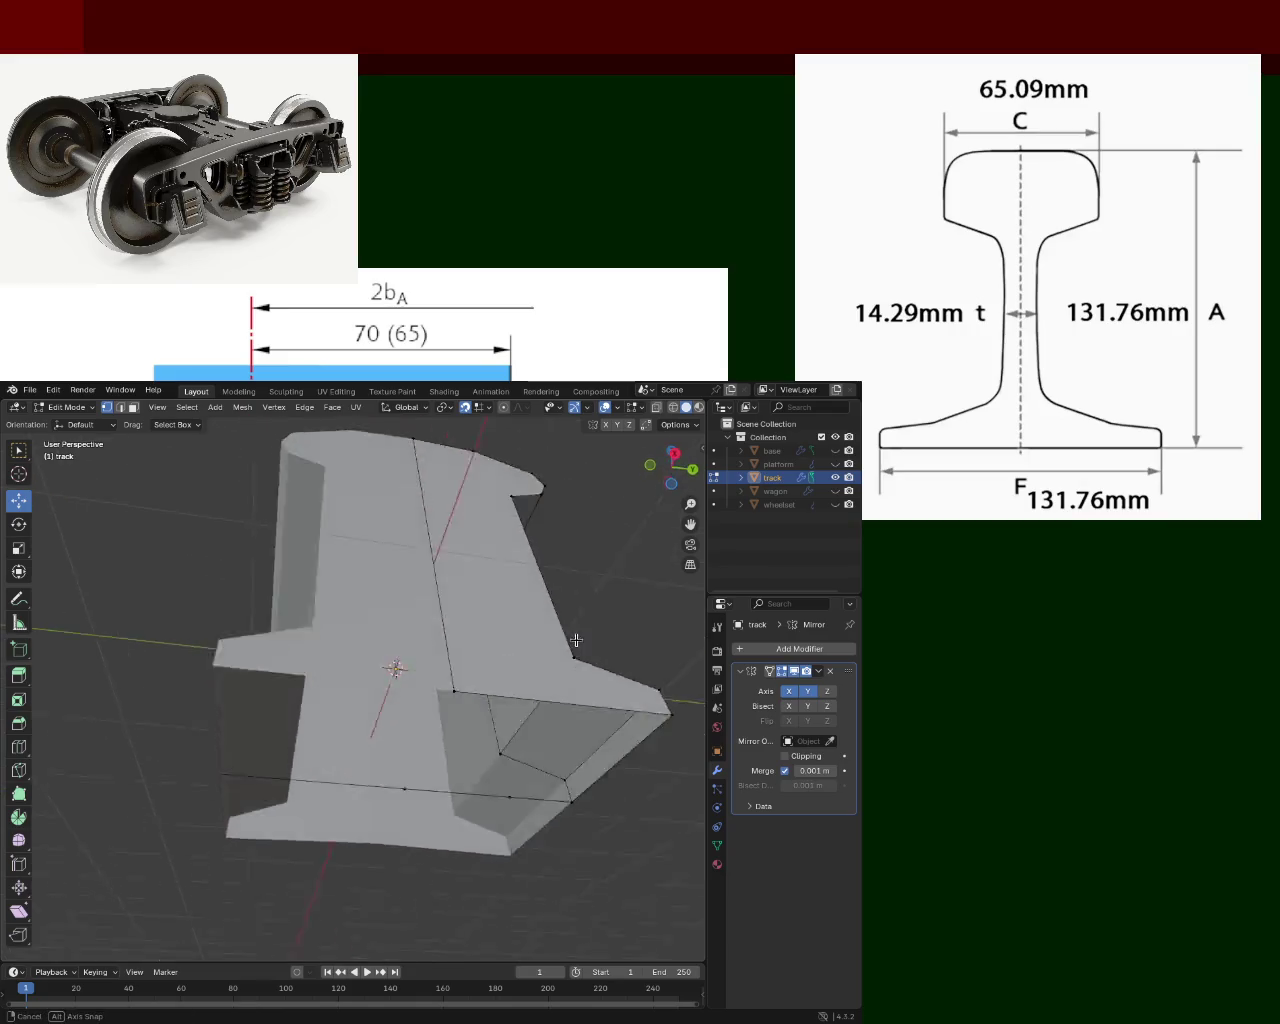
click(362, 684)
shift+click(451, 697)
shift+click(502, 704)
shift+click(590, 627)
shift+click(418, 598)
mouse_move(418, 598)
middle_down()
mouse_move(482, 618)
mouse_move(506, 659)
mouse_move(377, 731)
mouse_move(386, 666)
mouse_move(411, 636)
mouse_move(391, 630)
mouse_move(306, 737)
mouse_move(315, 769)
mouse_move(346, 651)
mouse_move(409, 666)
mouse_move(121, 695)
mouse_move(217, 777)
mouse_move(320, 686)
mouse_move(286, 669)
middle_up()
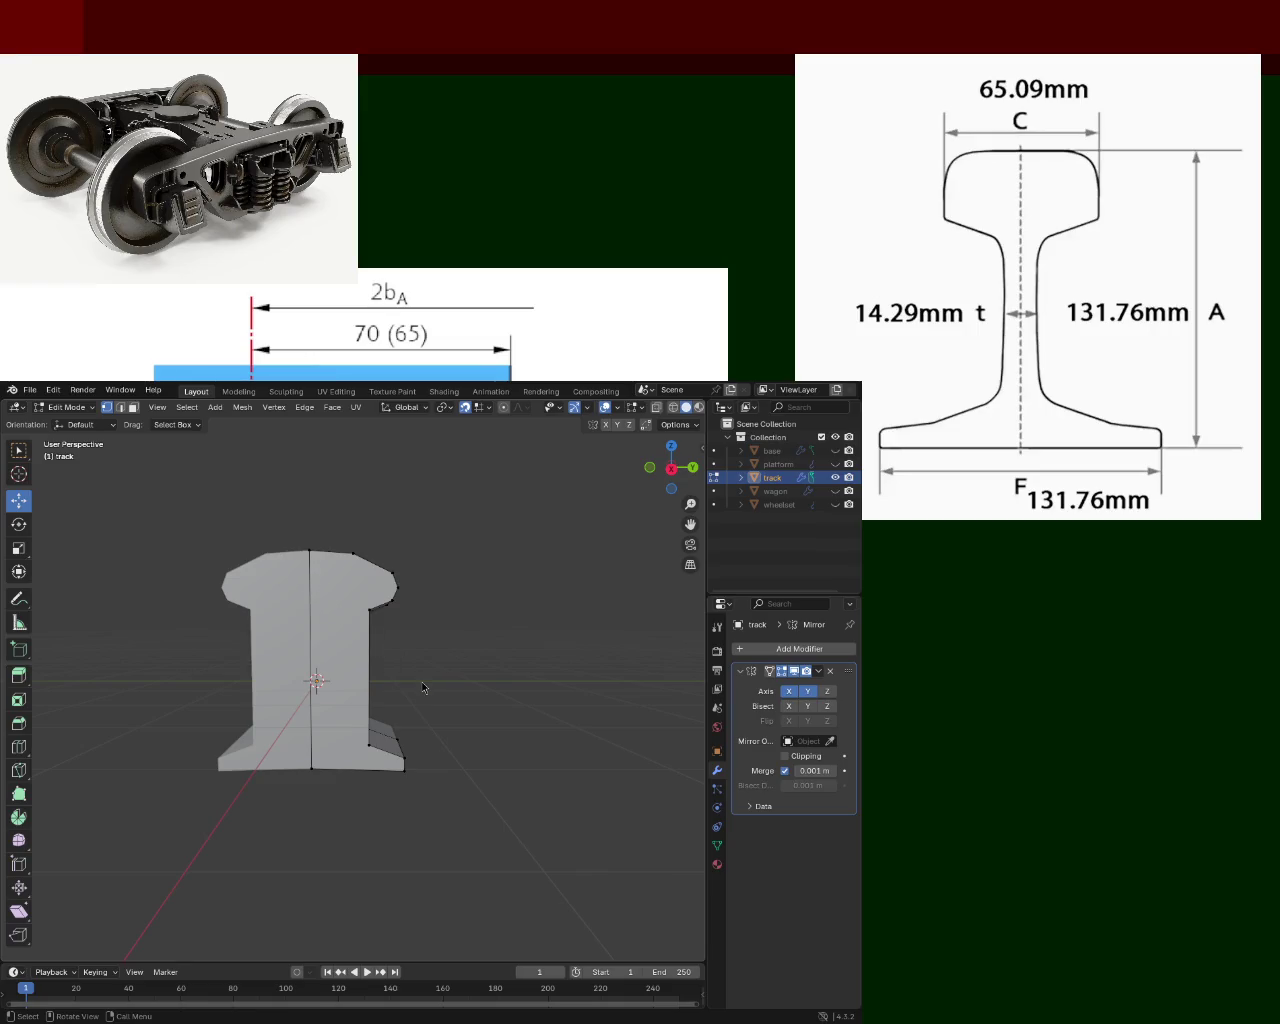
Raise an edge on the rail head's side and pull it inward along Y.
scroll(400, 552, up, 4)
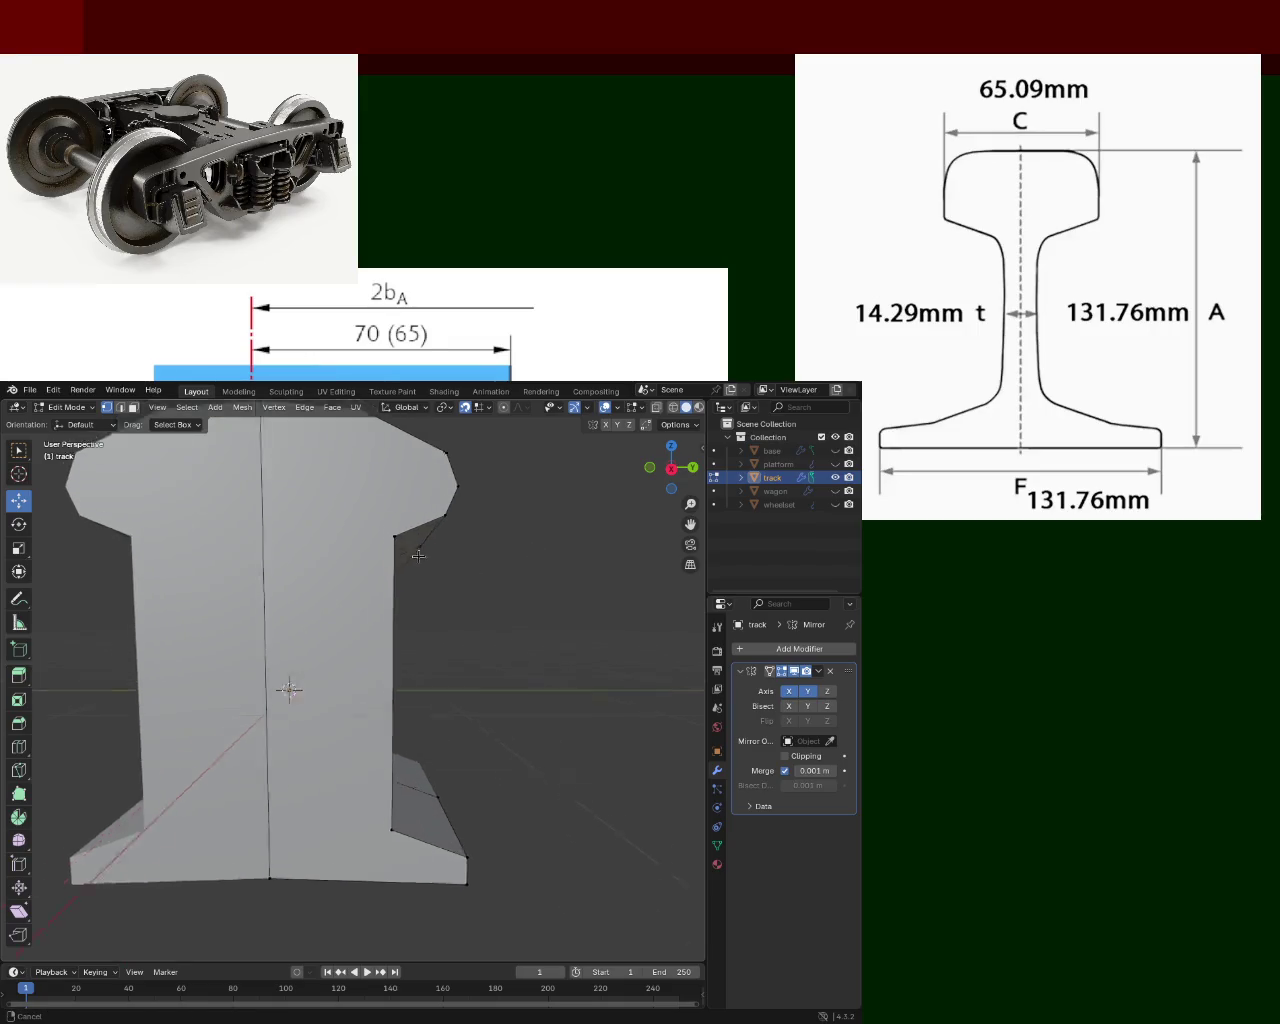
scroll(450, 600, down, 2)
click(467, 651)
middle_drag(467, 651, 430, 685)
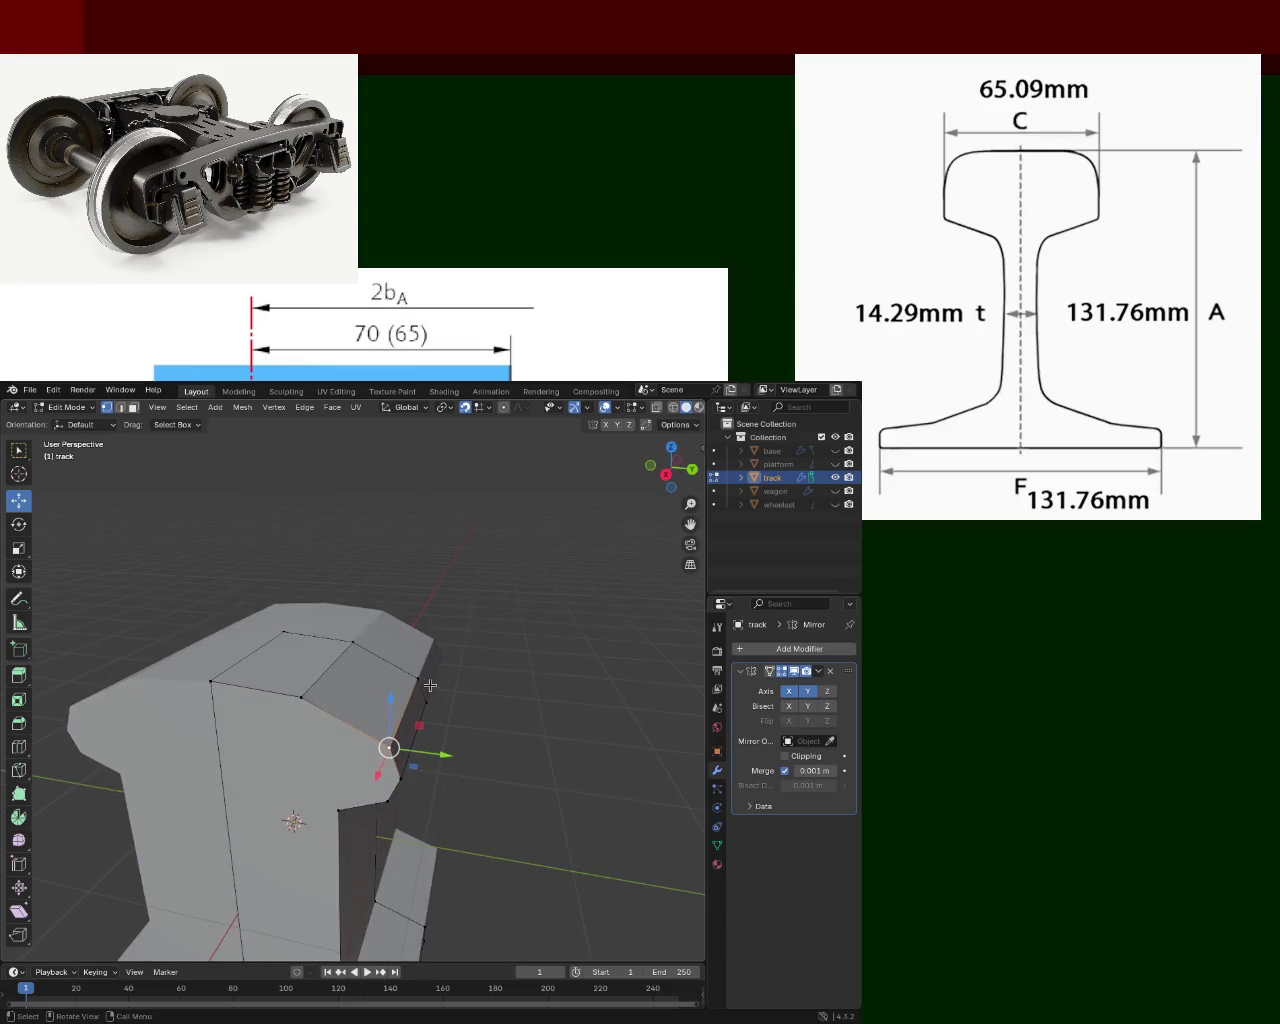
click(123, 410)
click(455, 640)
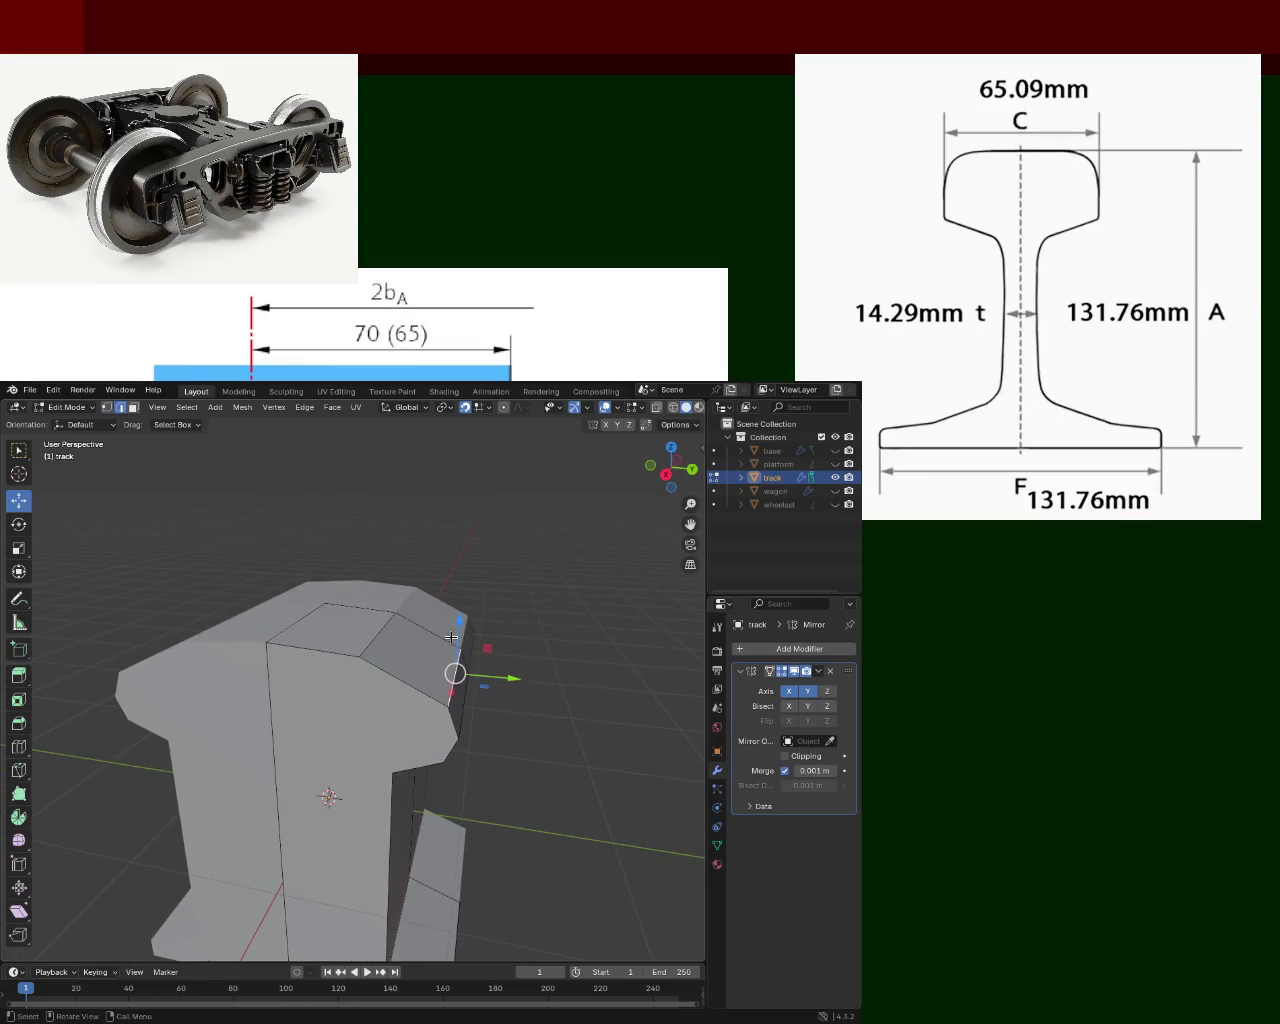
key(g)
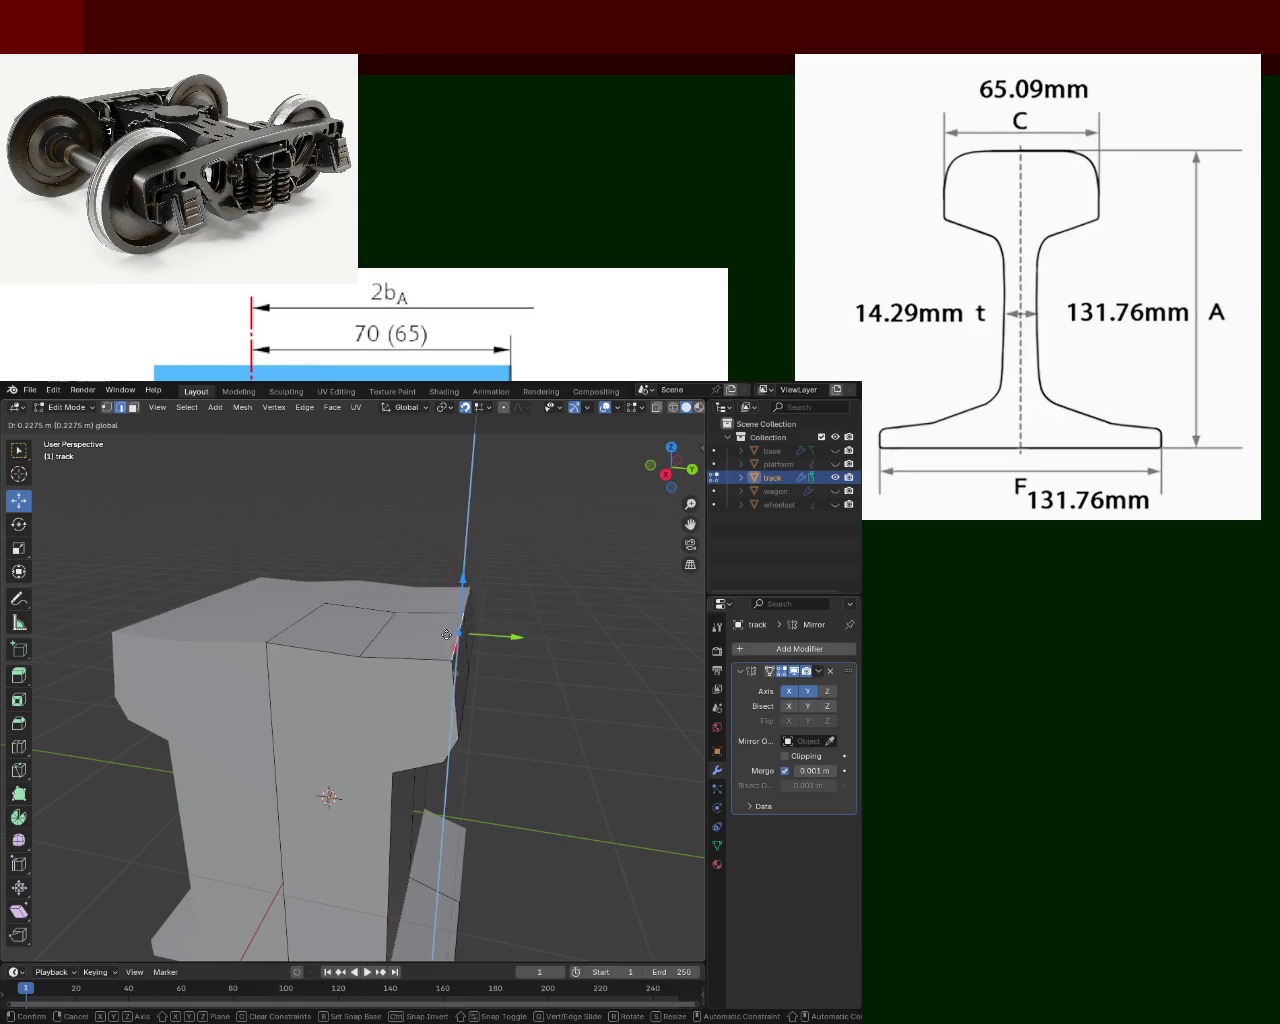
click(444, 658)
drag(488, 656, 422, 655)
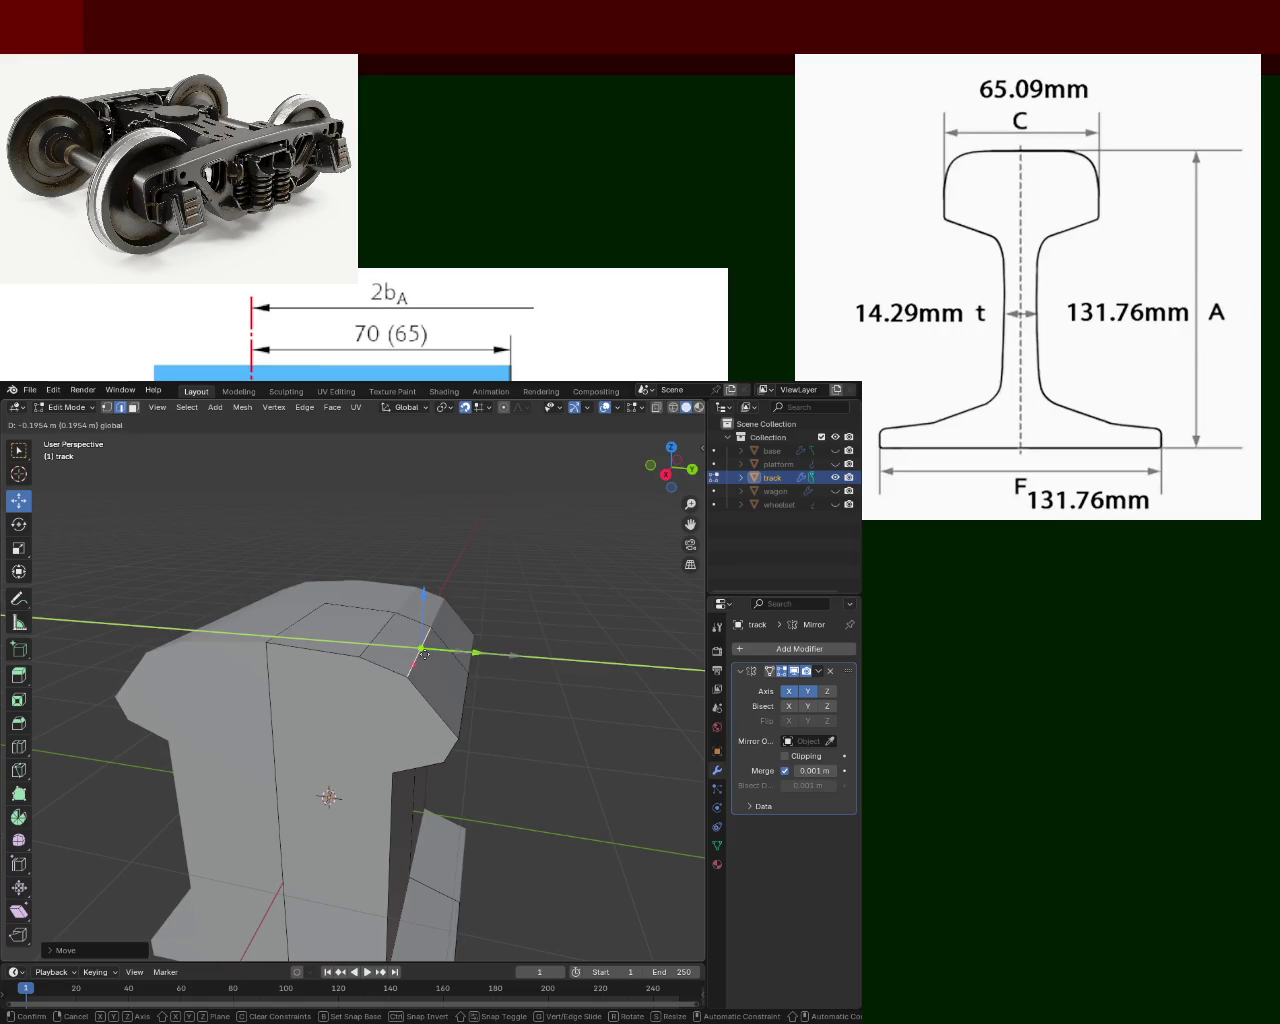
drag(428, 654, 428, 654)
mouse_move(428, 654)
middle_down()
mouse_move(317, 645)
mouse_move(414, 657)
mouse_move(430, 628)
middle_up()
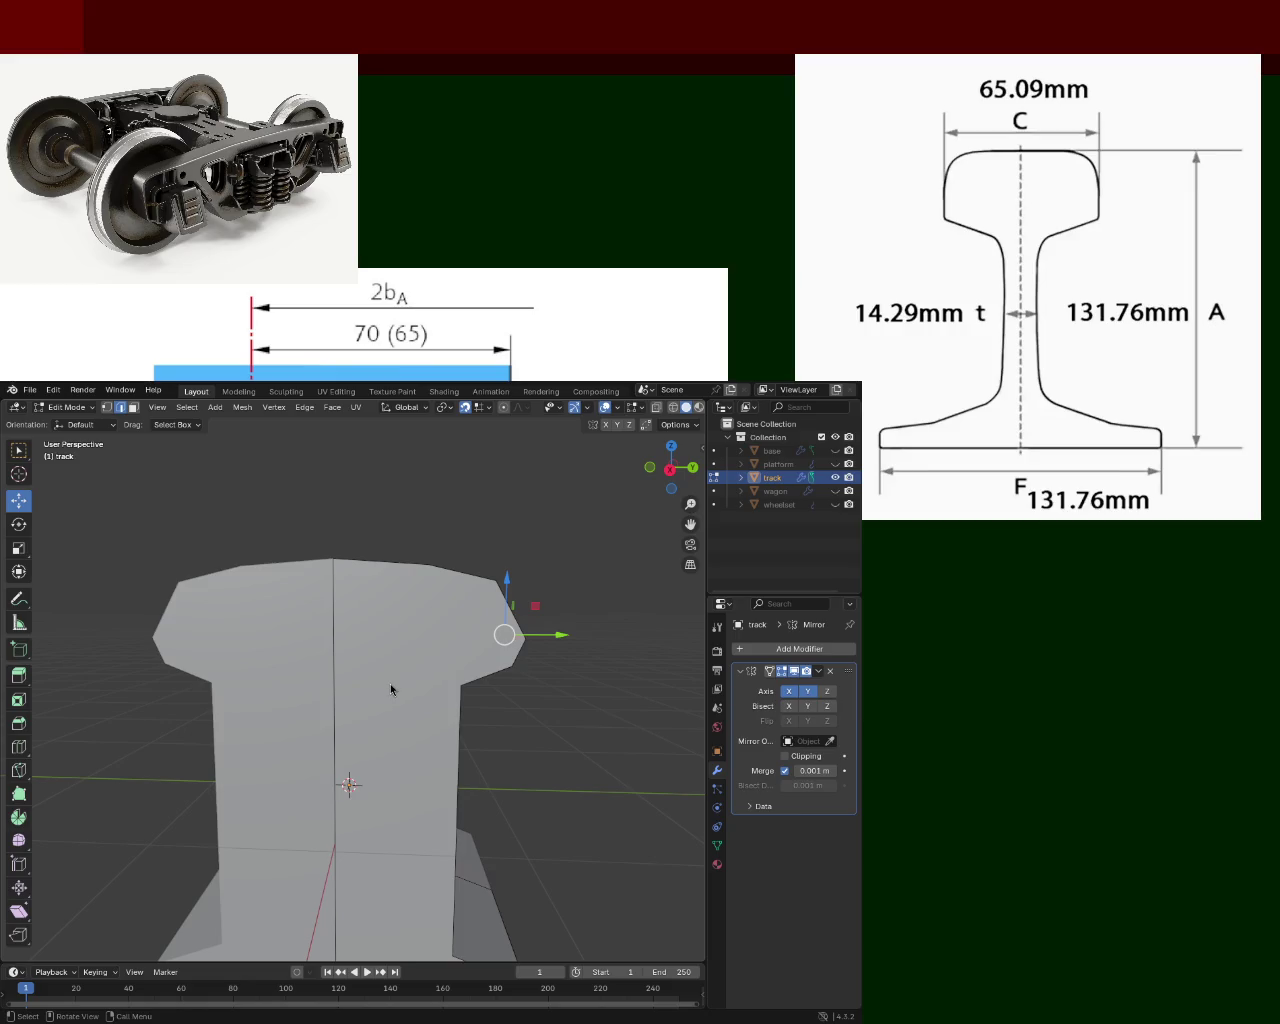
Lower the rail head's top-left edge by 0.112 m.
middle_drag(384, 612, 291, 667)
click(313, 598)
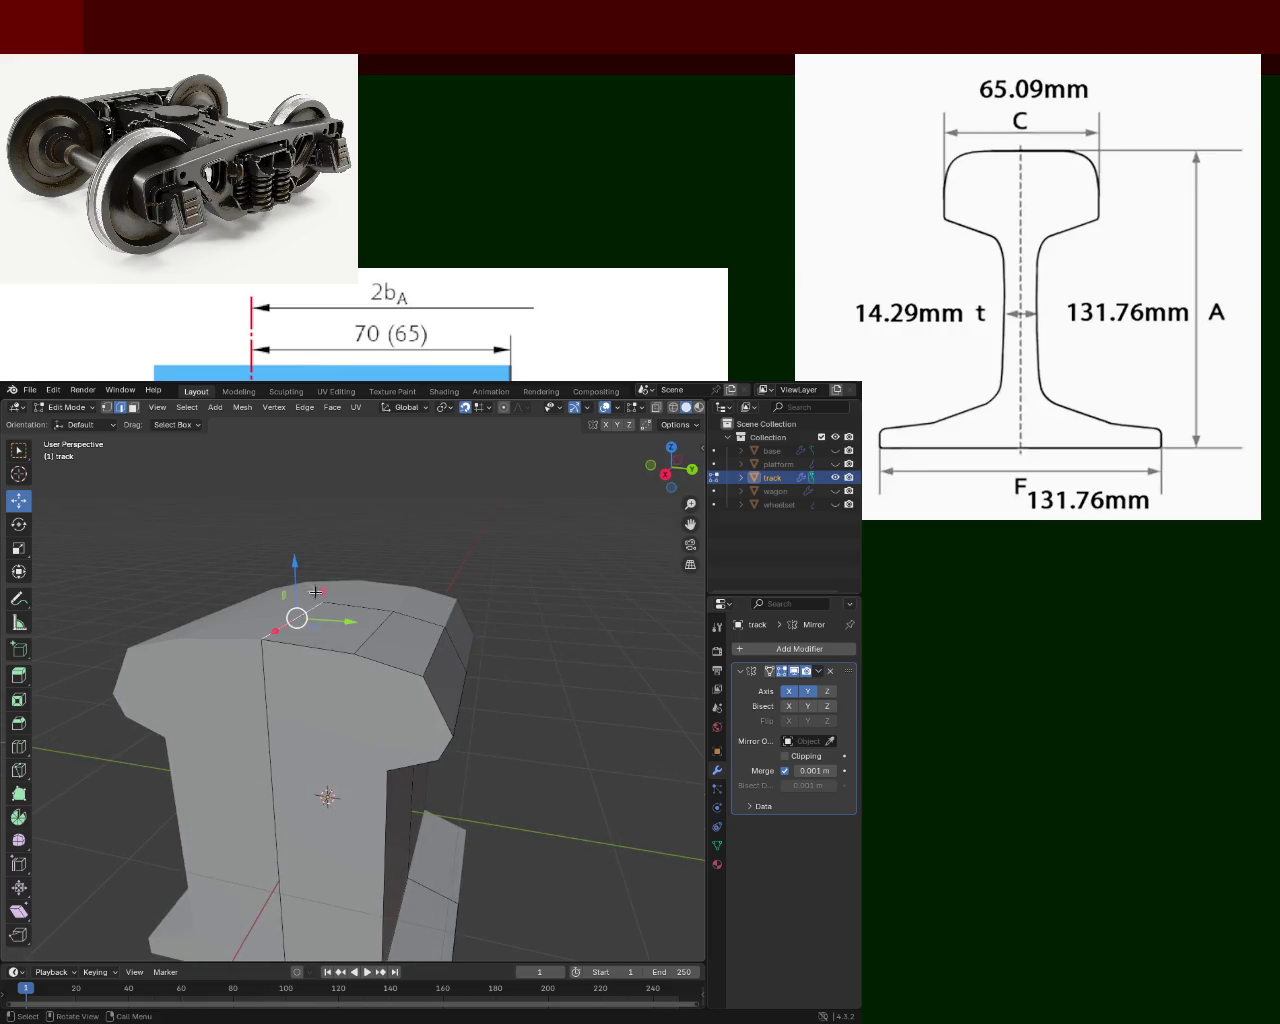
drag(304, 578, 297, 630)
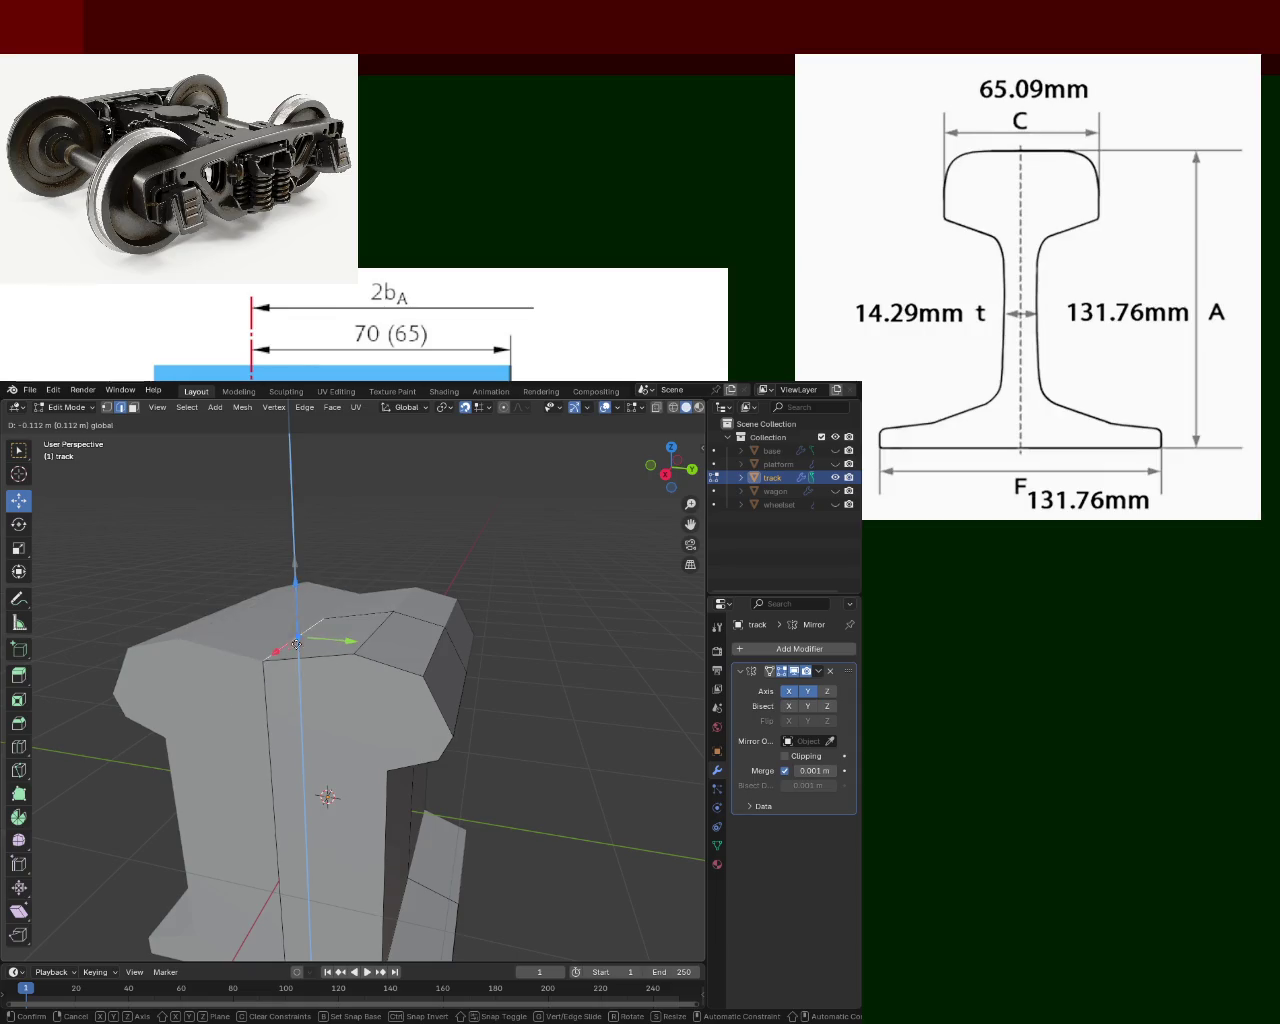
click(297, 630)
mouse_move(297, 630)
middle_down()
mouse_move(336, 655)
mouse_move(543, 680)
mouse_move(489, 617)
mouse_move(498, 622)
mouse_move(461, 628)
middle_up()
Slide the vertex beneath the rail head and a rail-foot vertex along Y.
click(538, 667)
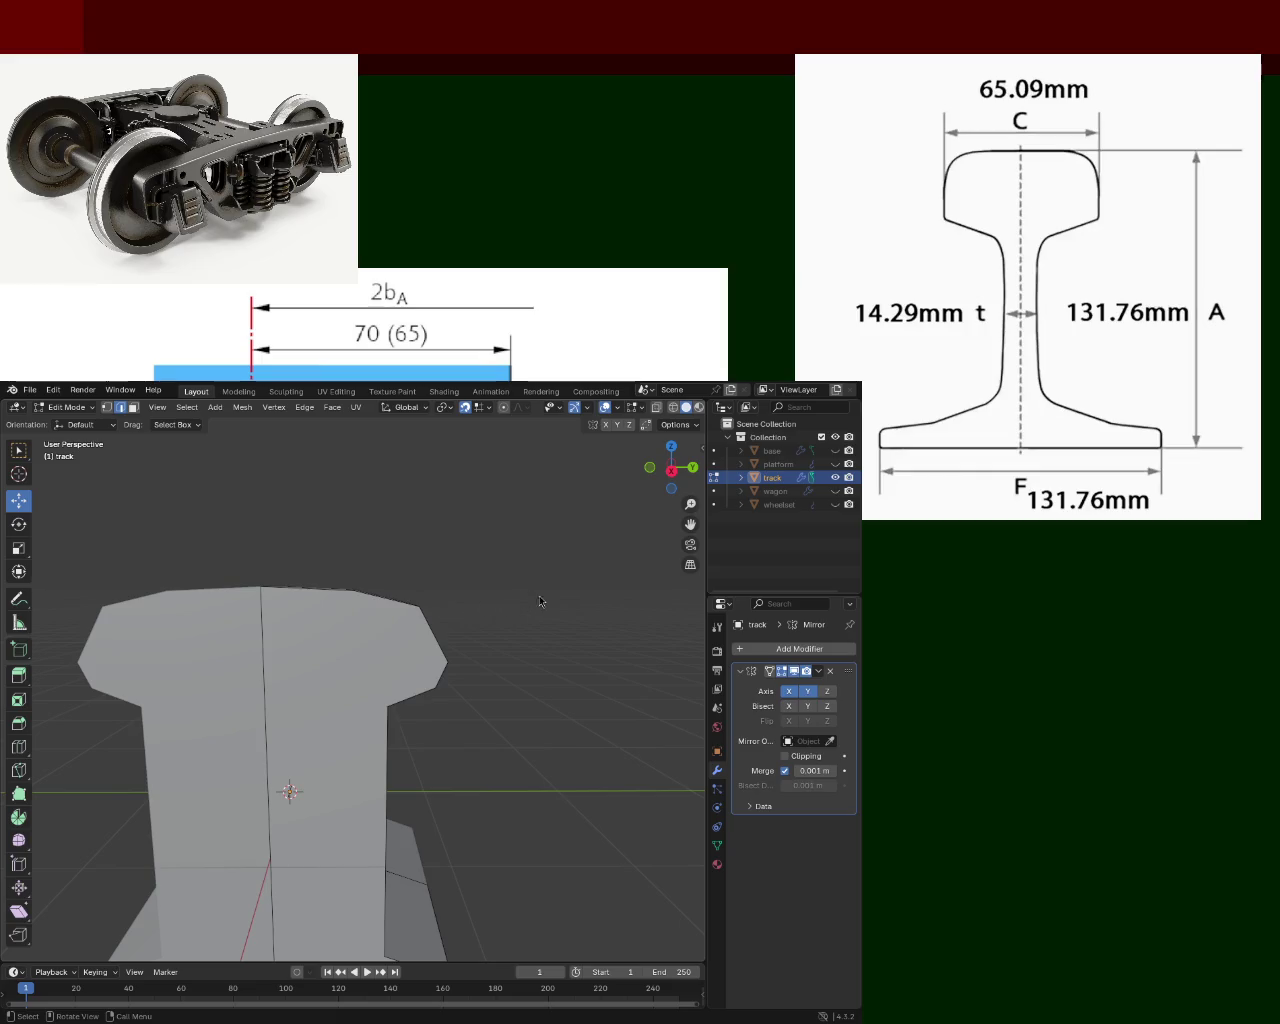
middle_drag(551, 596, 310, 650)
click(307, 649)
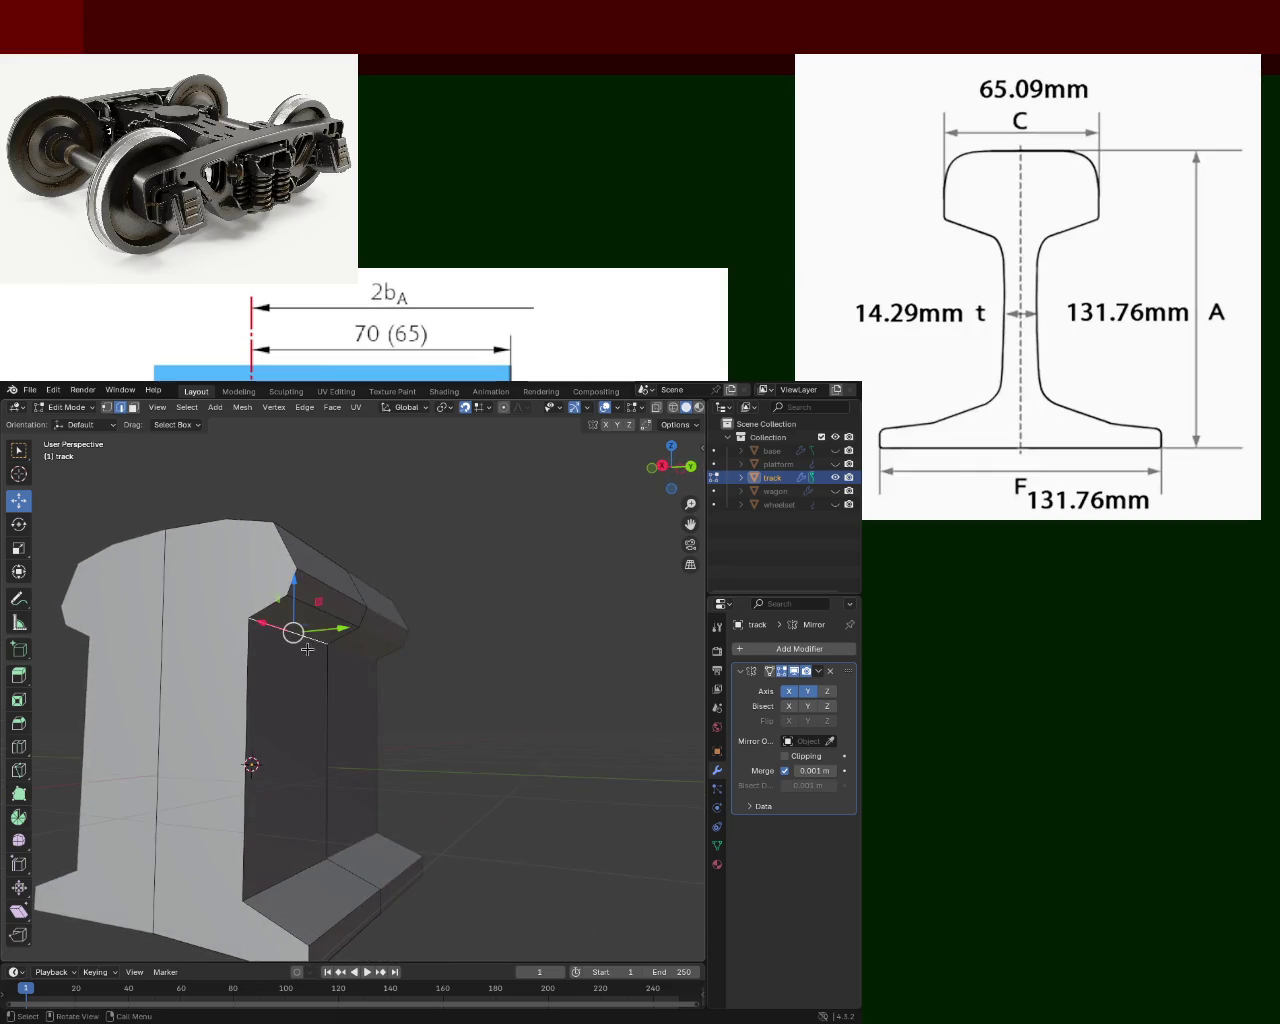
drag(342, 628, 263, 645)
click(259, 645)
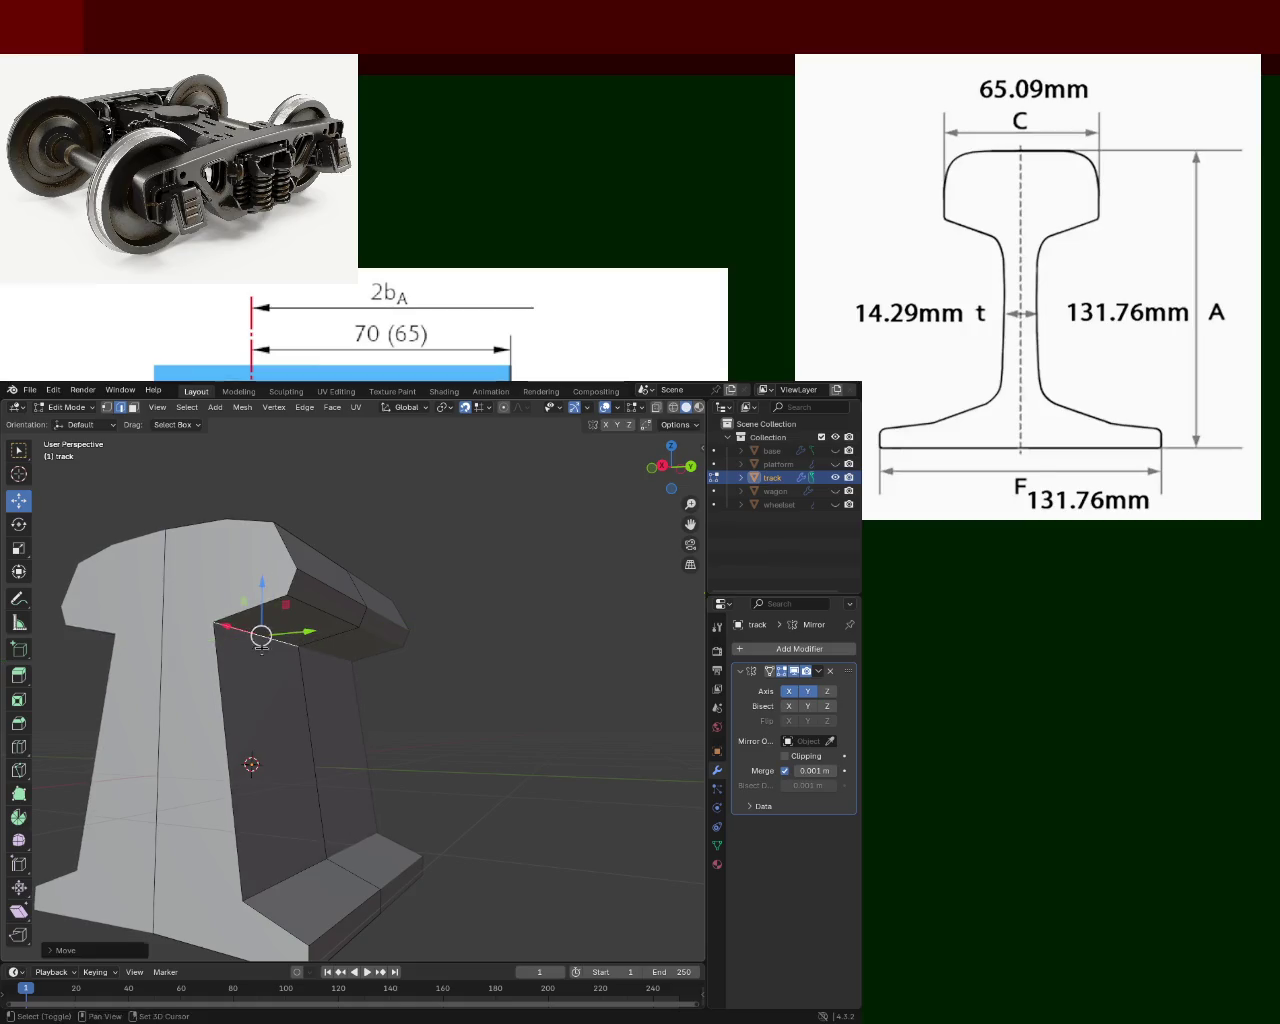
click(286, 873)
key(g)
key(y)
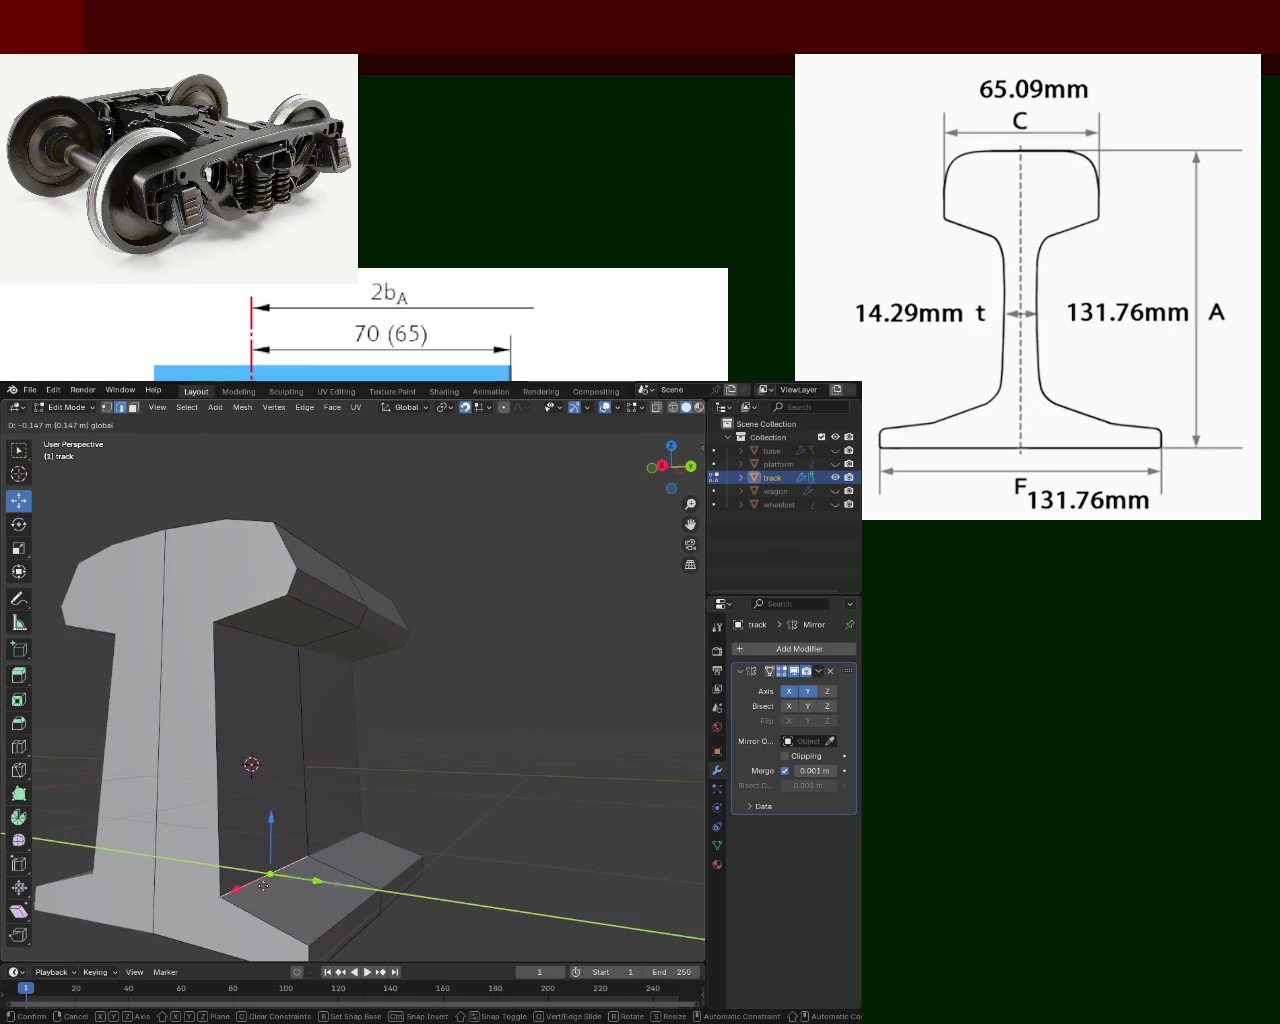
click(263, 885)
middle_drag(263, 885, 388, 731)
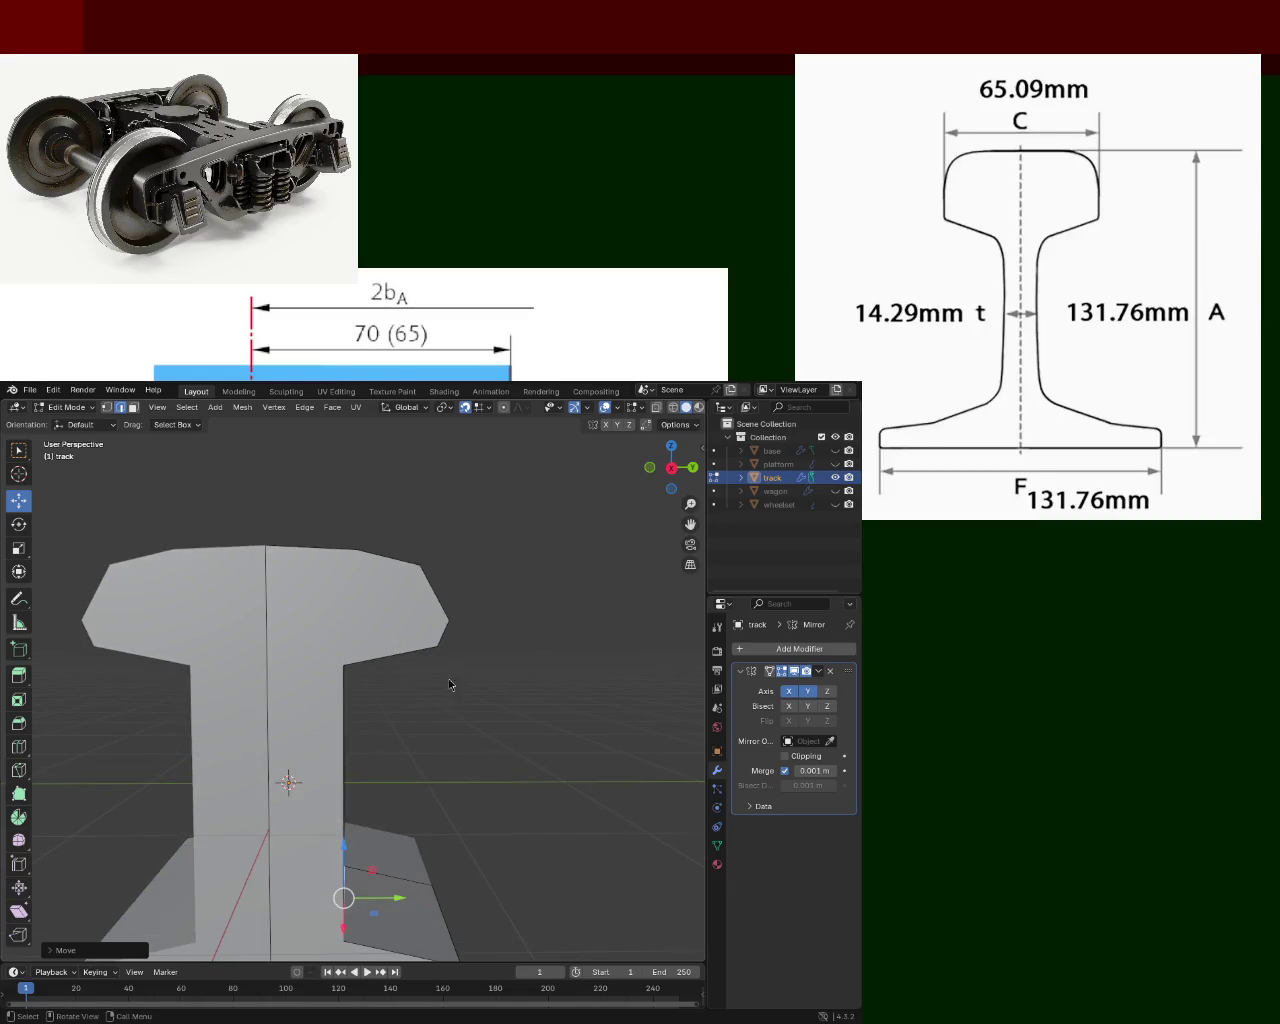
Move another rail-head edge into place and inspect the mirrored I-profile.
middle_drag(380, 577, 240, 615)
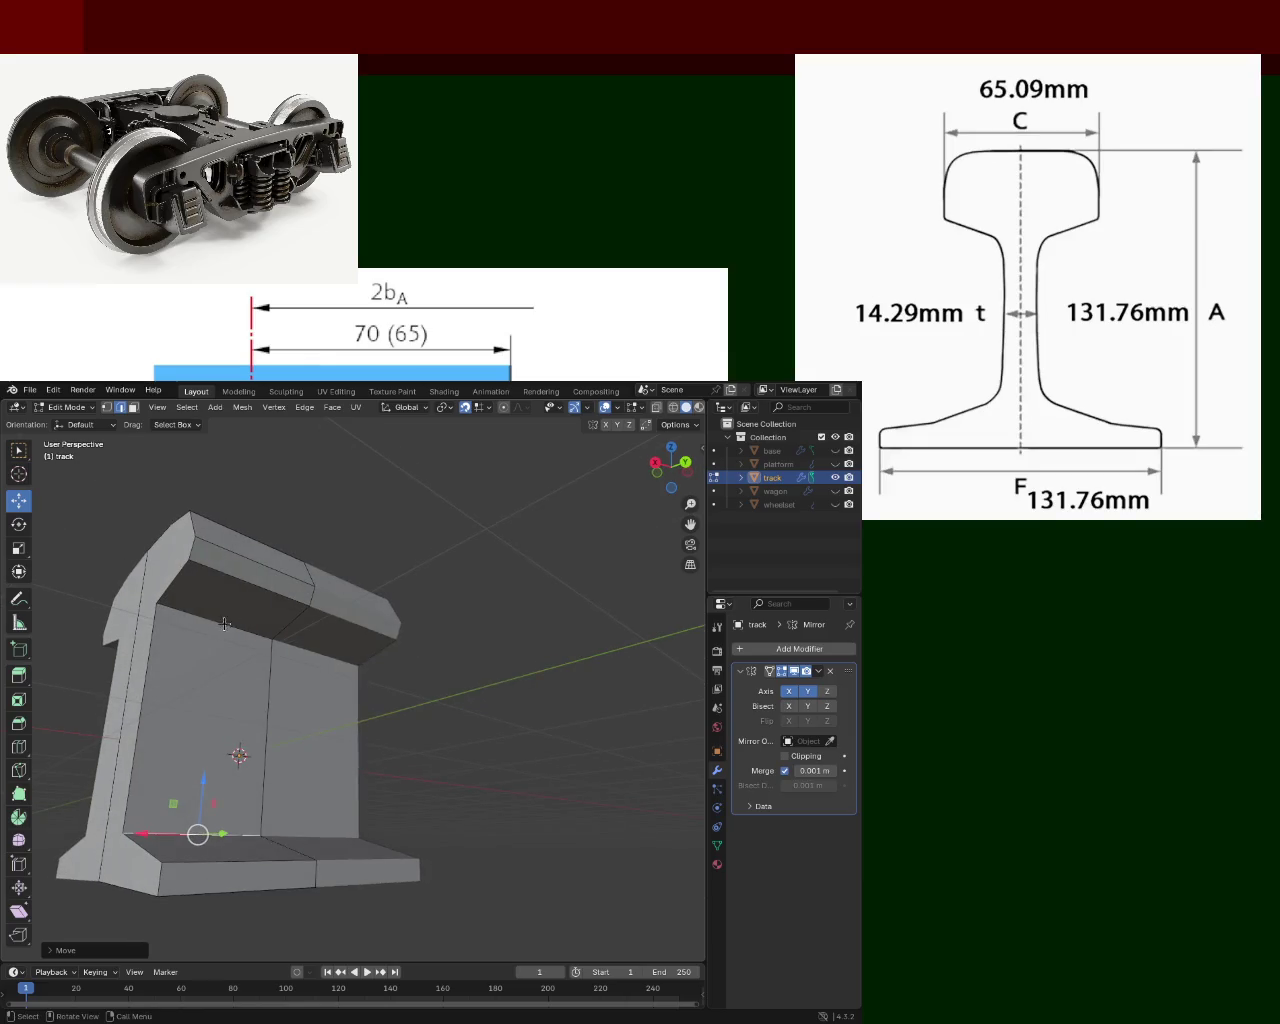
click(240, 615)
drag(220, 583, 225, 640)
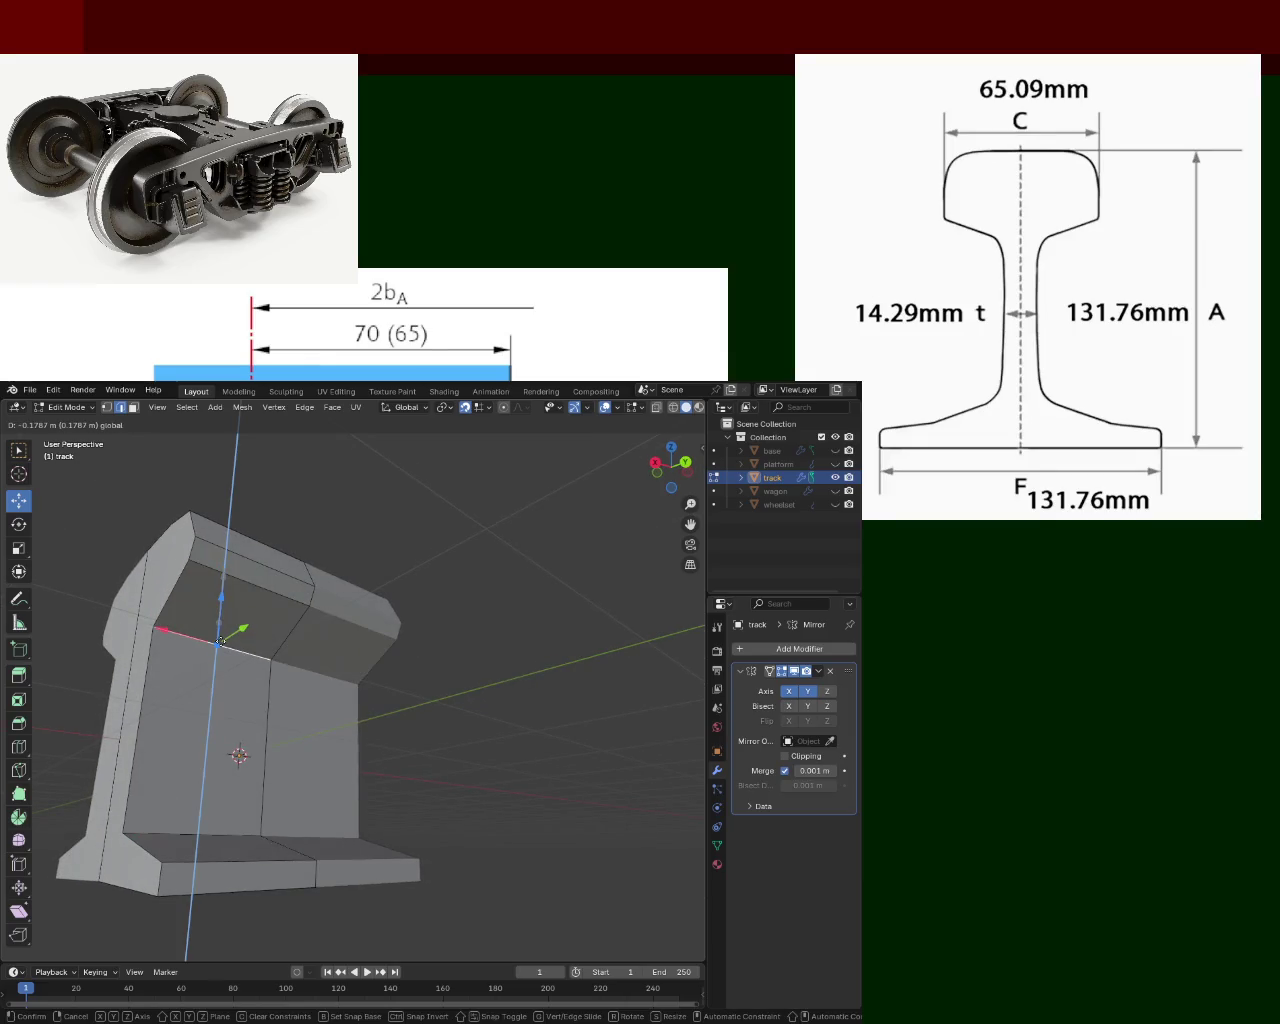
middle_drag(225, 640, 323, 654)
click(500, 663)
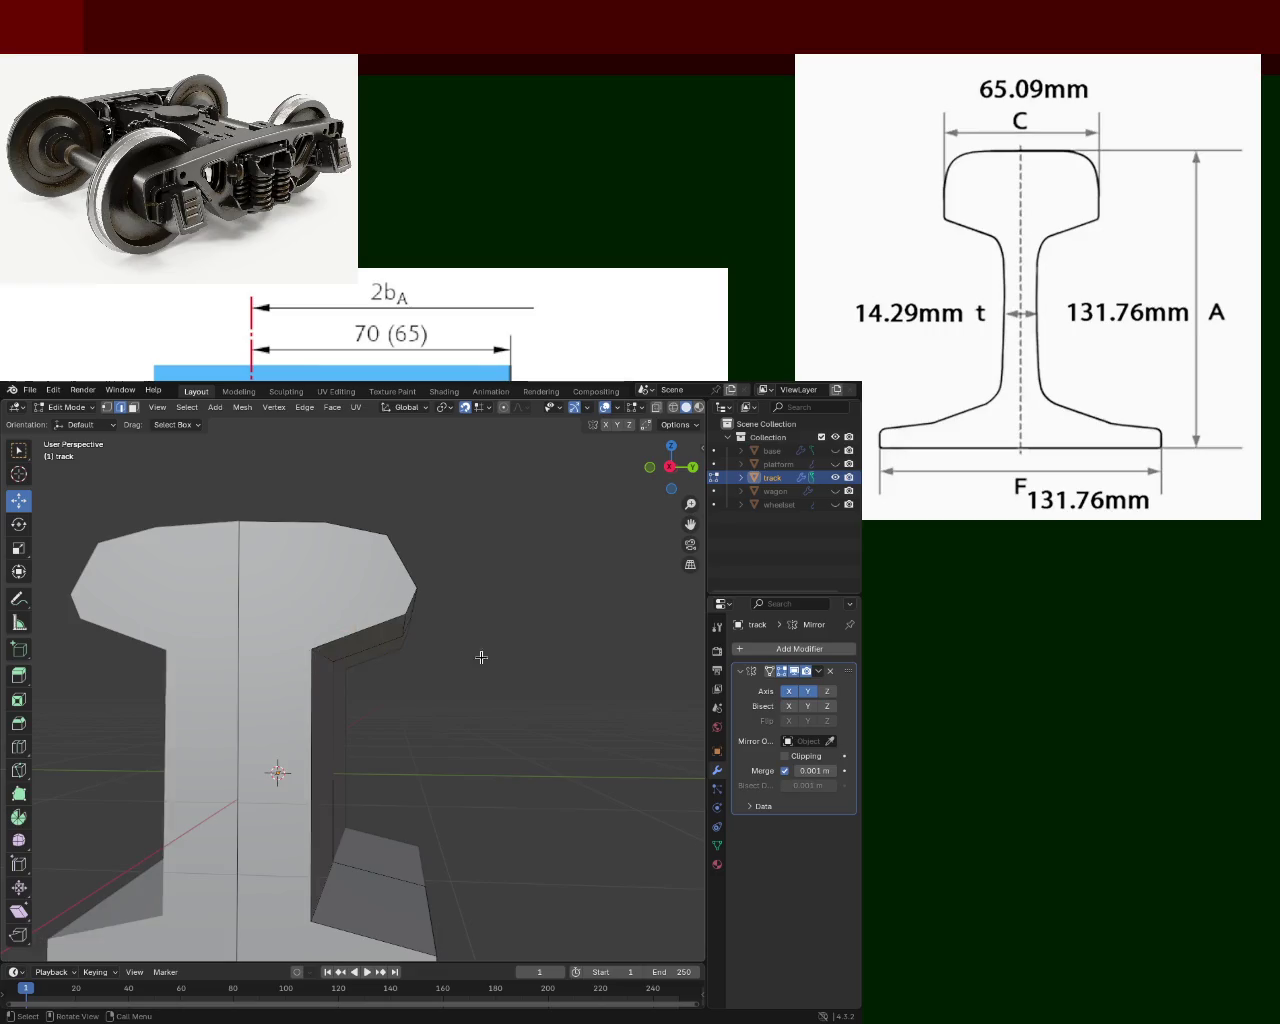
scroll(477, 597, down, 2)
scroll(459, 703, down, 2)
middle_drag(459, 703, 381, 690)
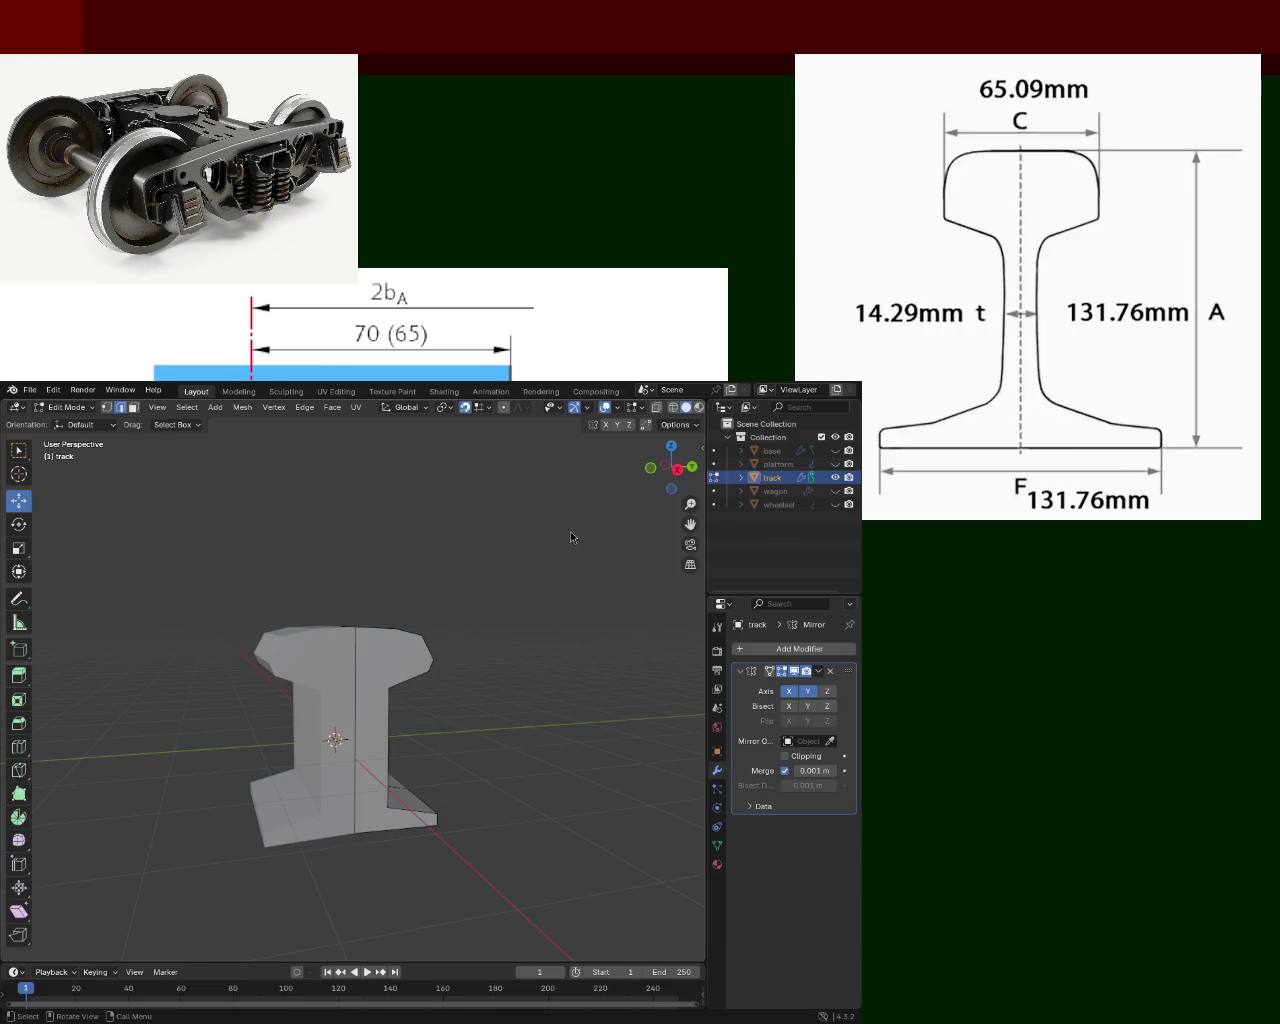
middle_drag(571, 534, 341, 666)
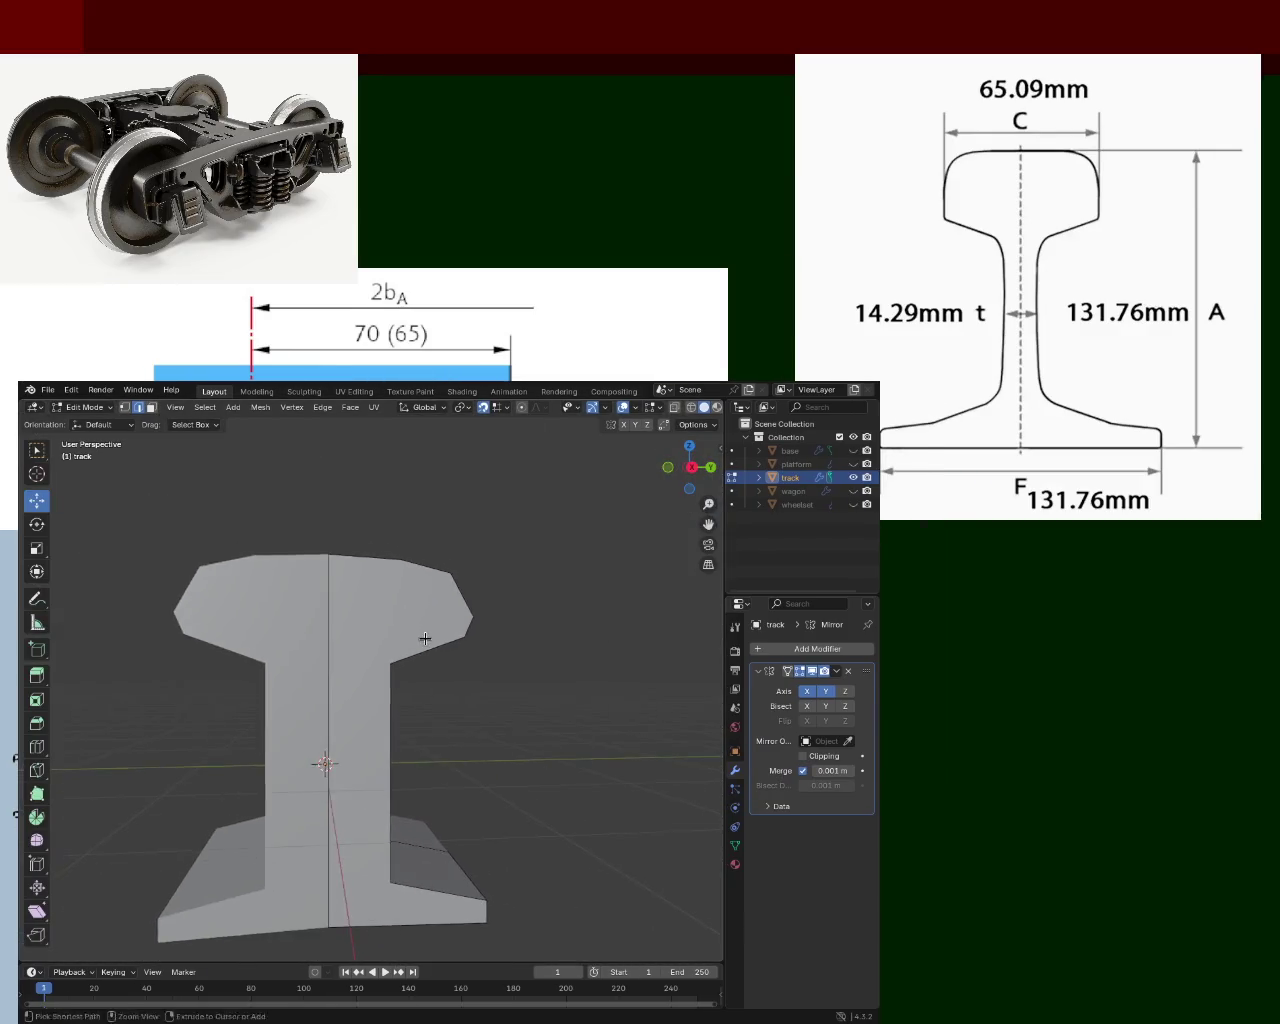
Shift the rail head's top face along Y.
middle_drag(446, 680, 429, 681)
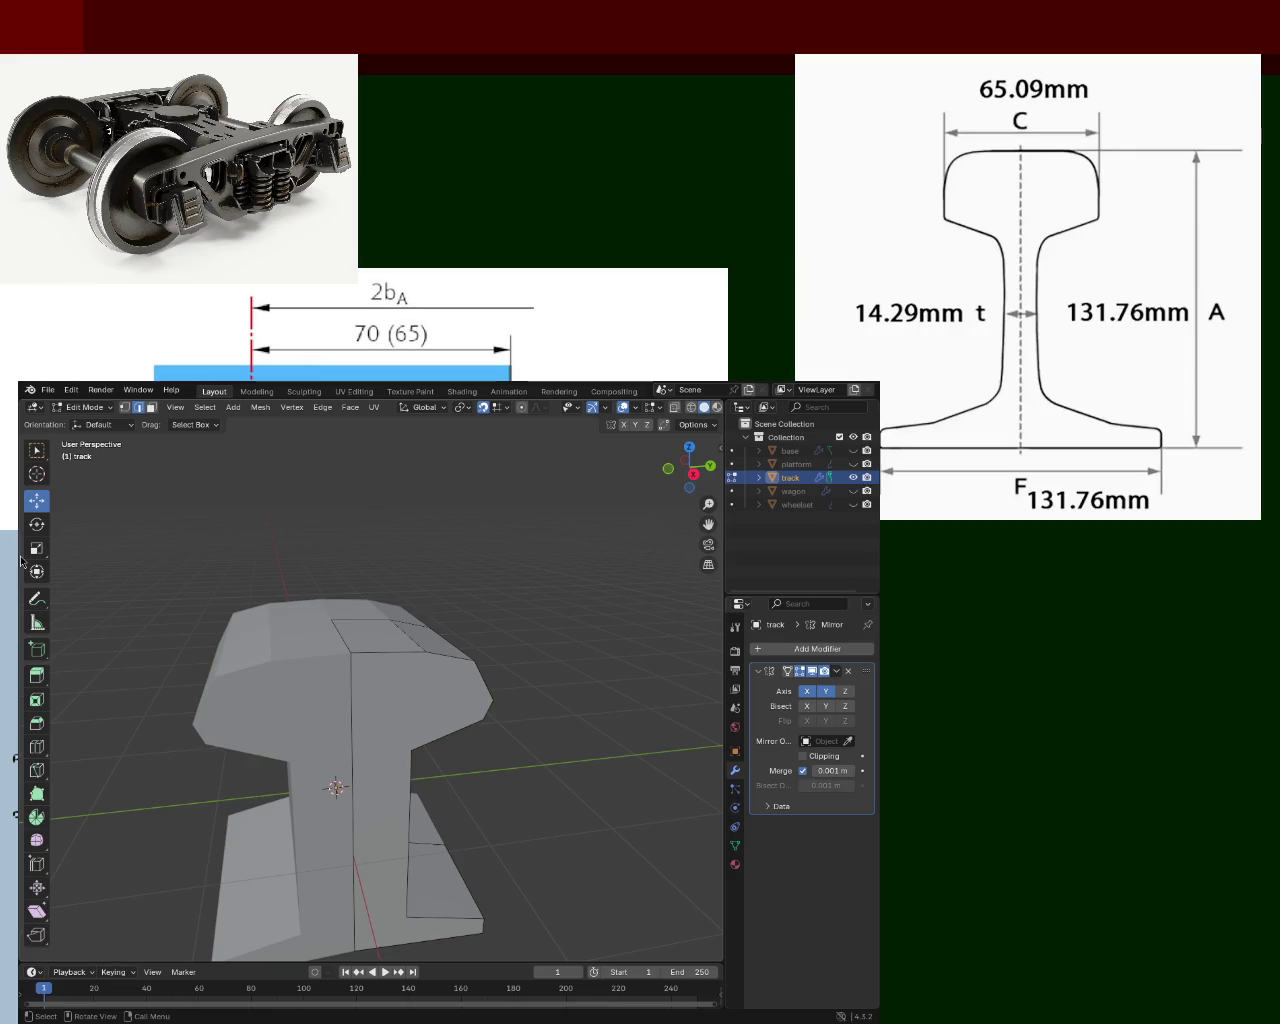
key(KP_3)
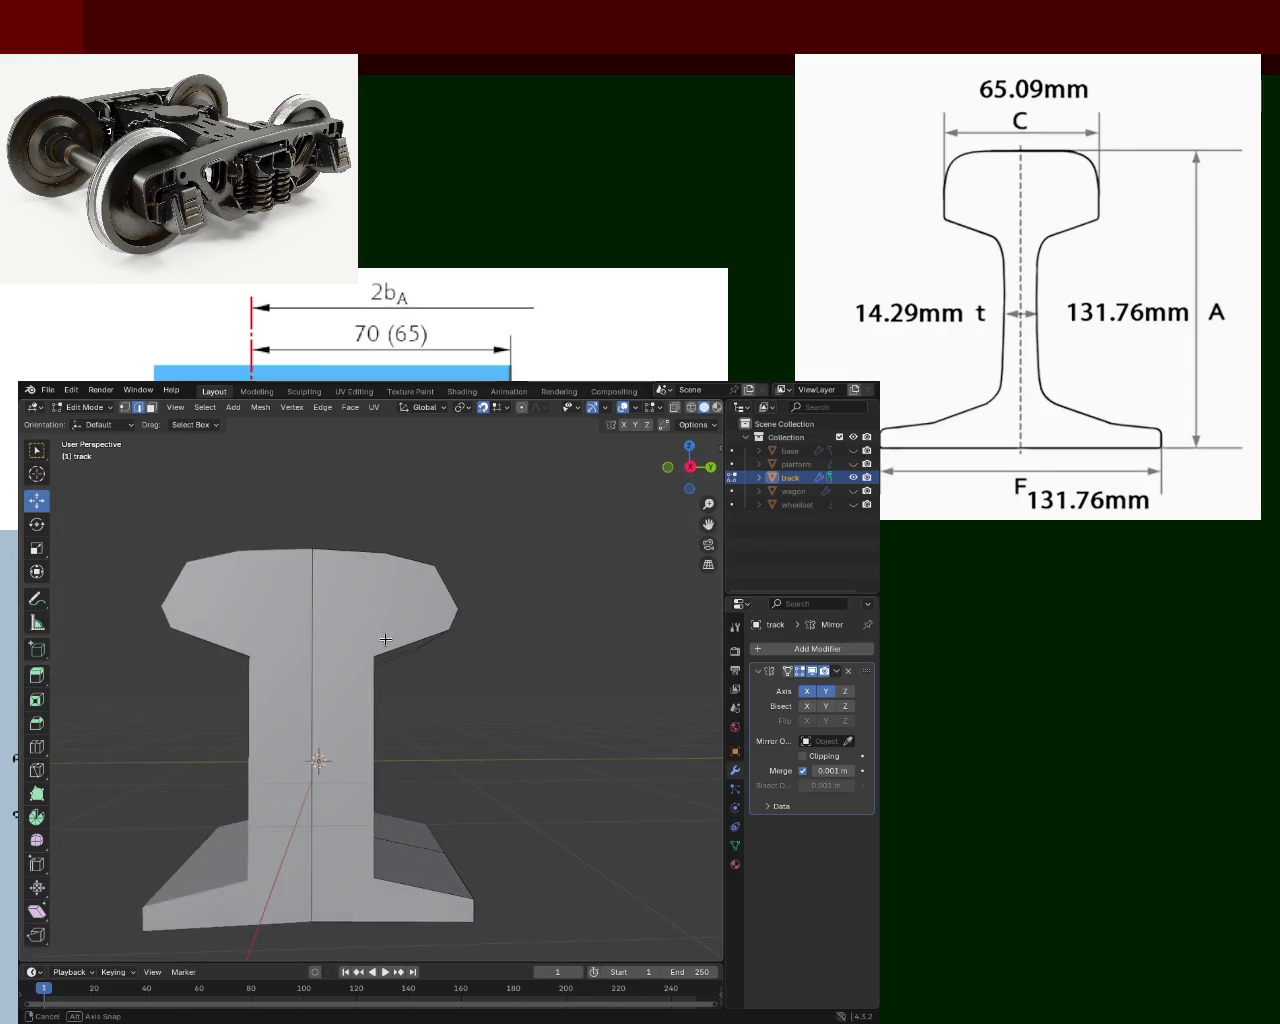
middle_drag(523, 583, 400, 600)
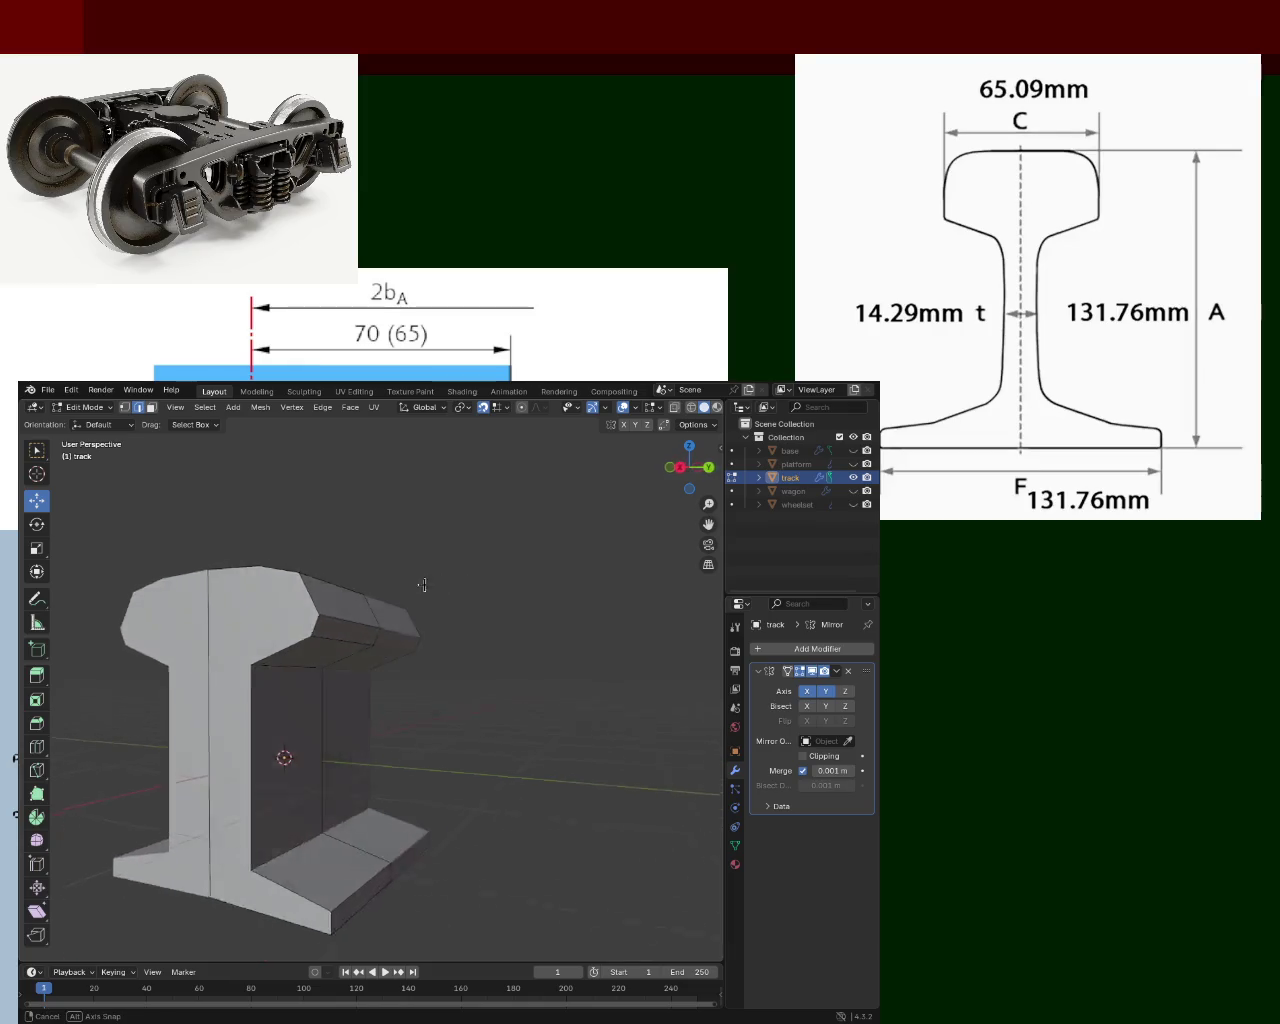
click(311, 648)
middle_drag(311, 648, 440, 680)
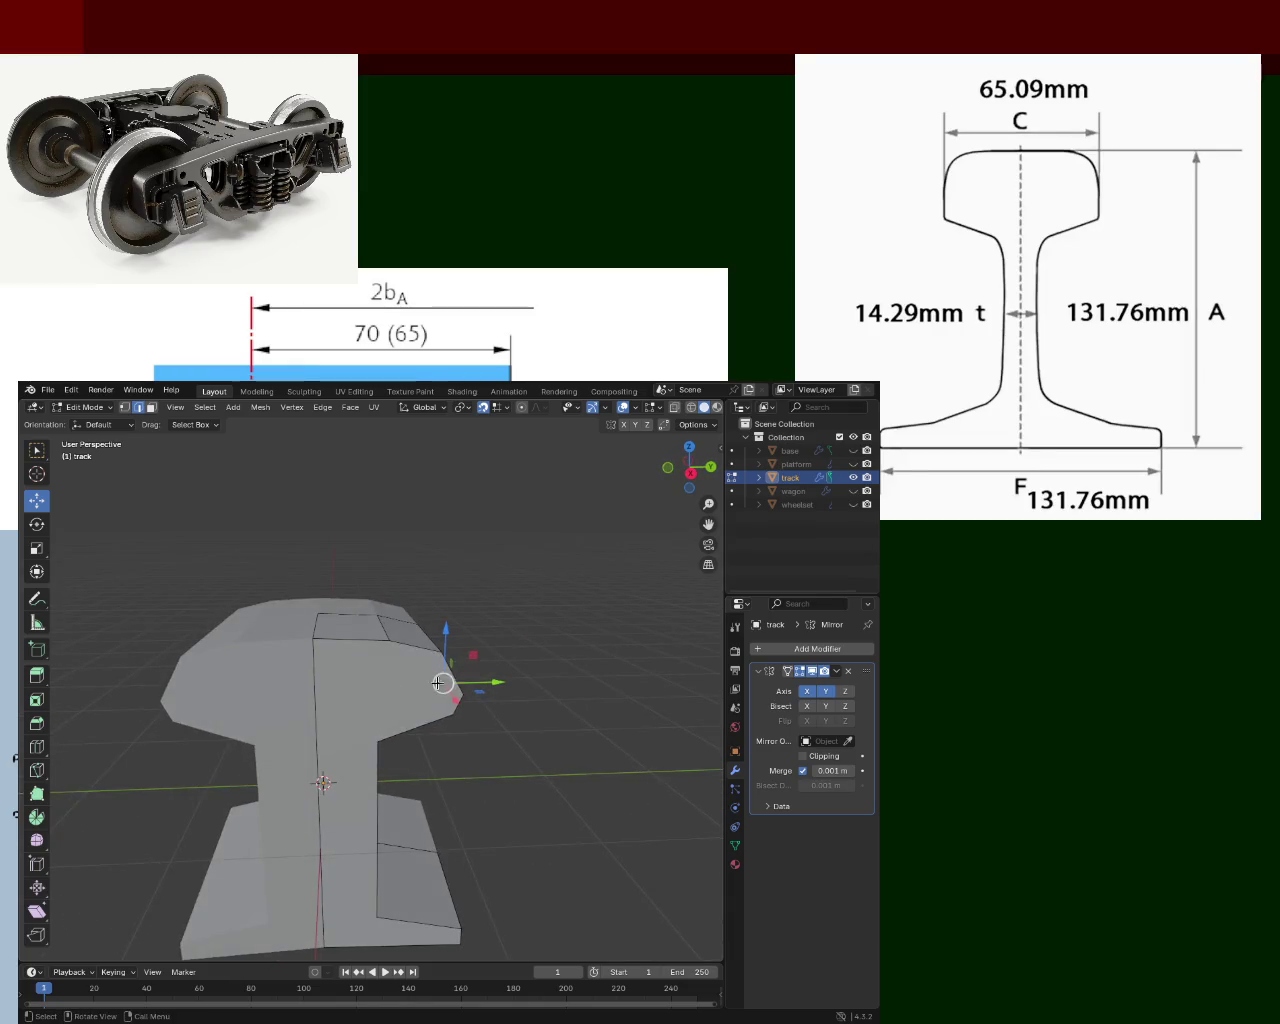
key(g)
key(y)
click(424, 682)
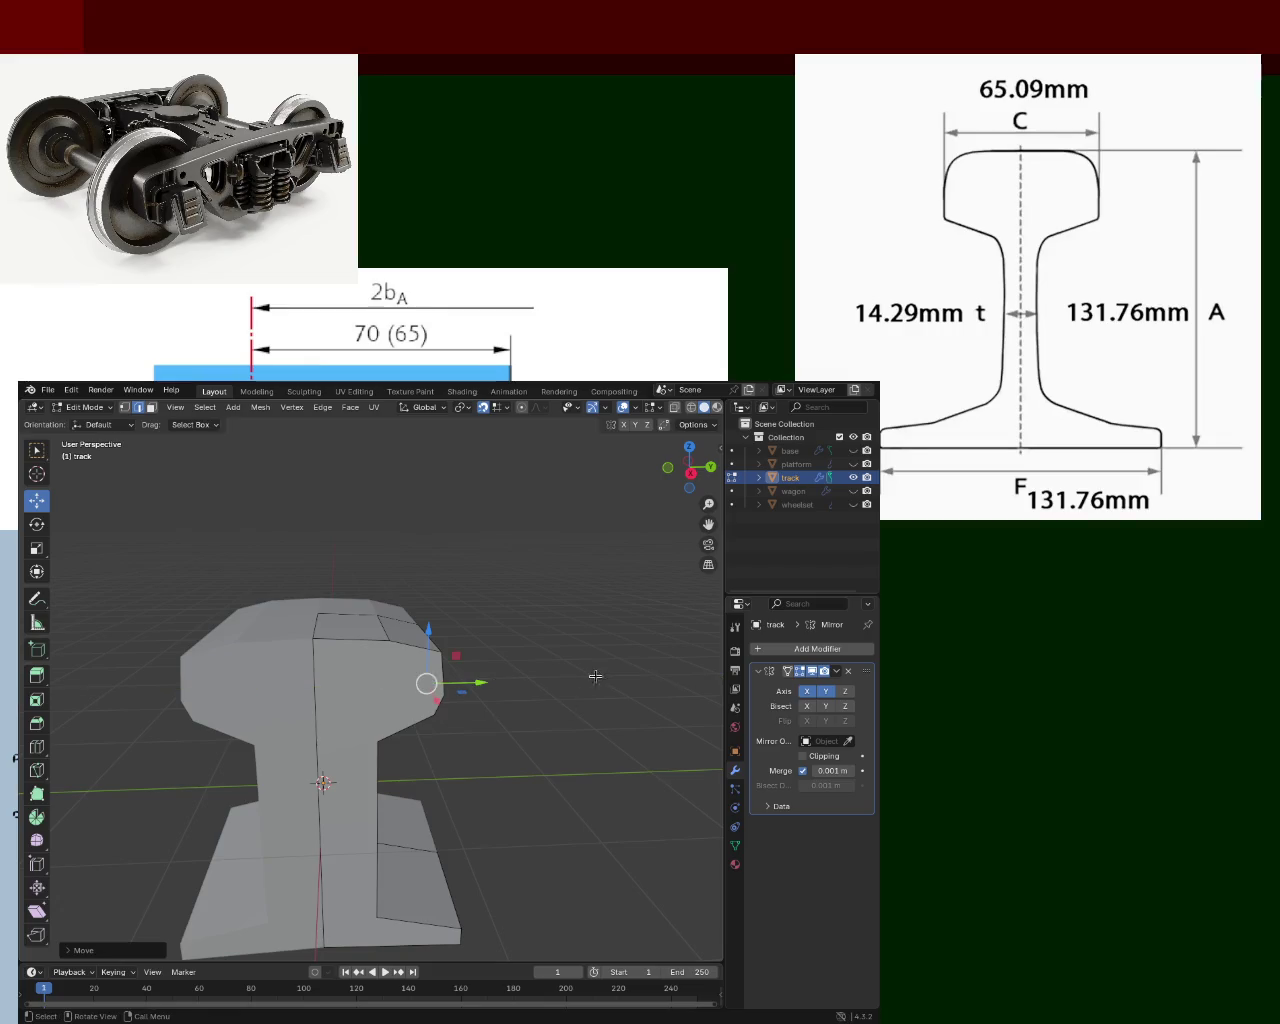
Raise a rail-head corner vertex along Z.
middle_drag(580, 674, 547, 644)
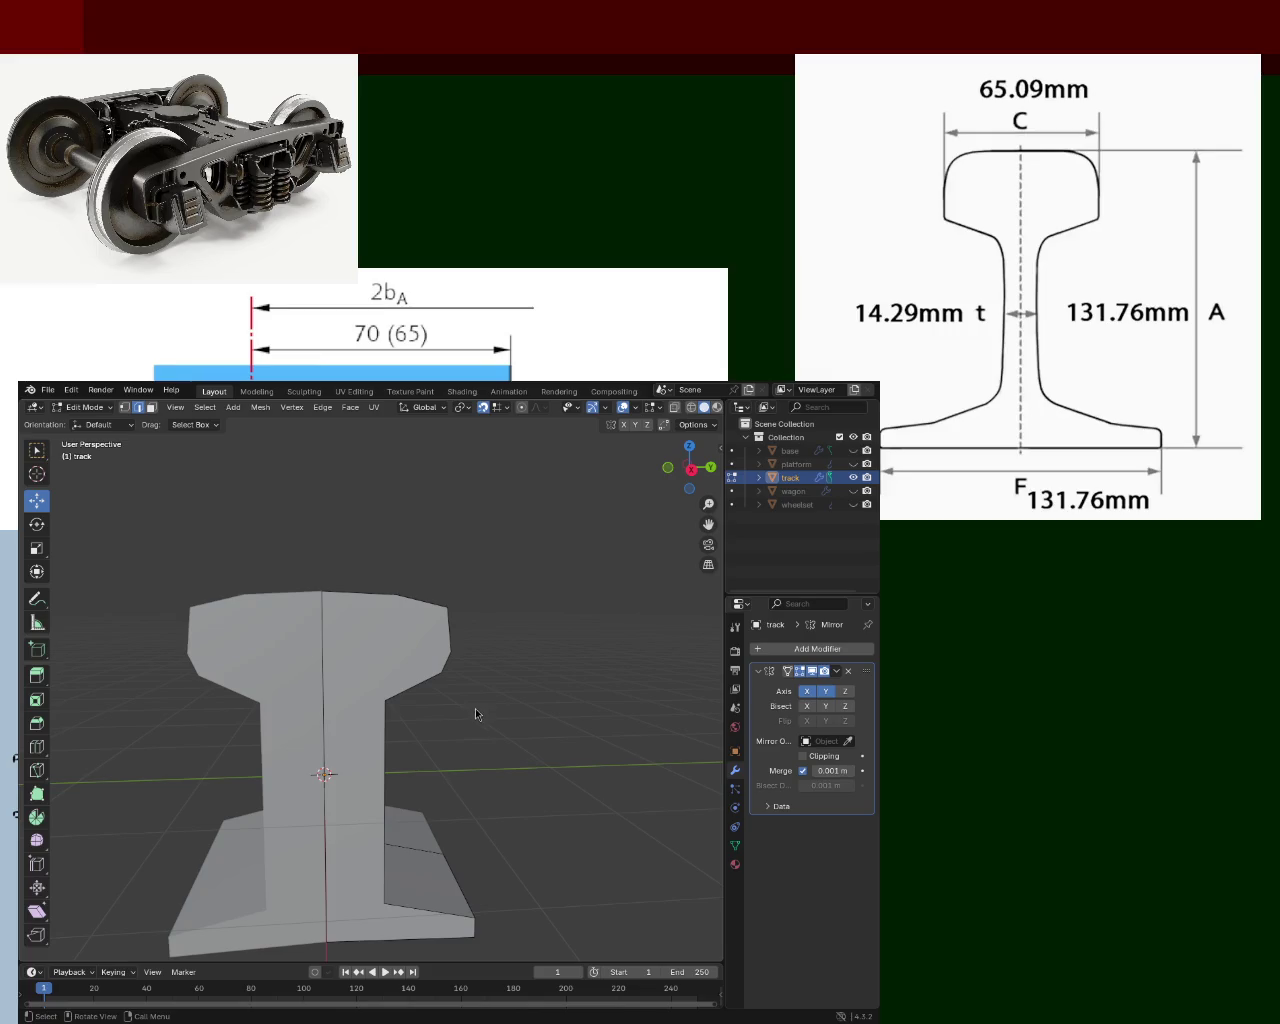
mouse_move(594, 560)
middle_down()
mouse_move(386, 623)
mouse_move(334, 620)
middle_up()
shift+click(338, 617)
drag(341, 615, 348, 593)
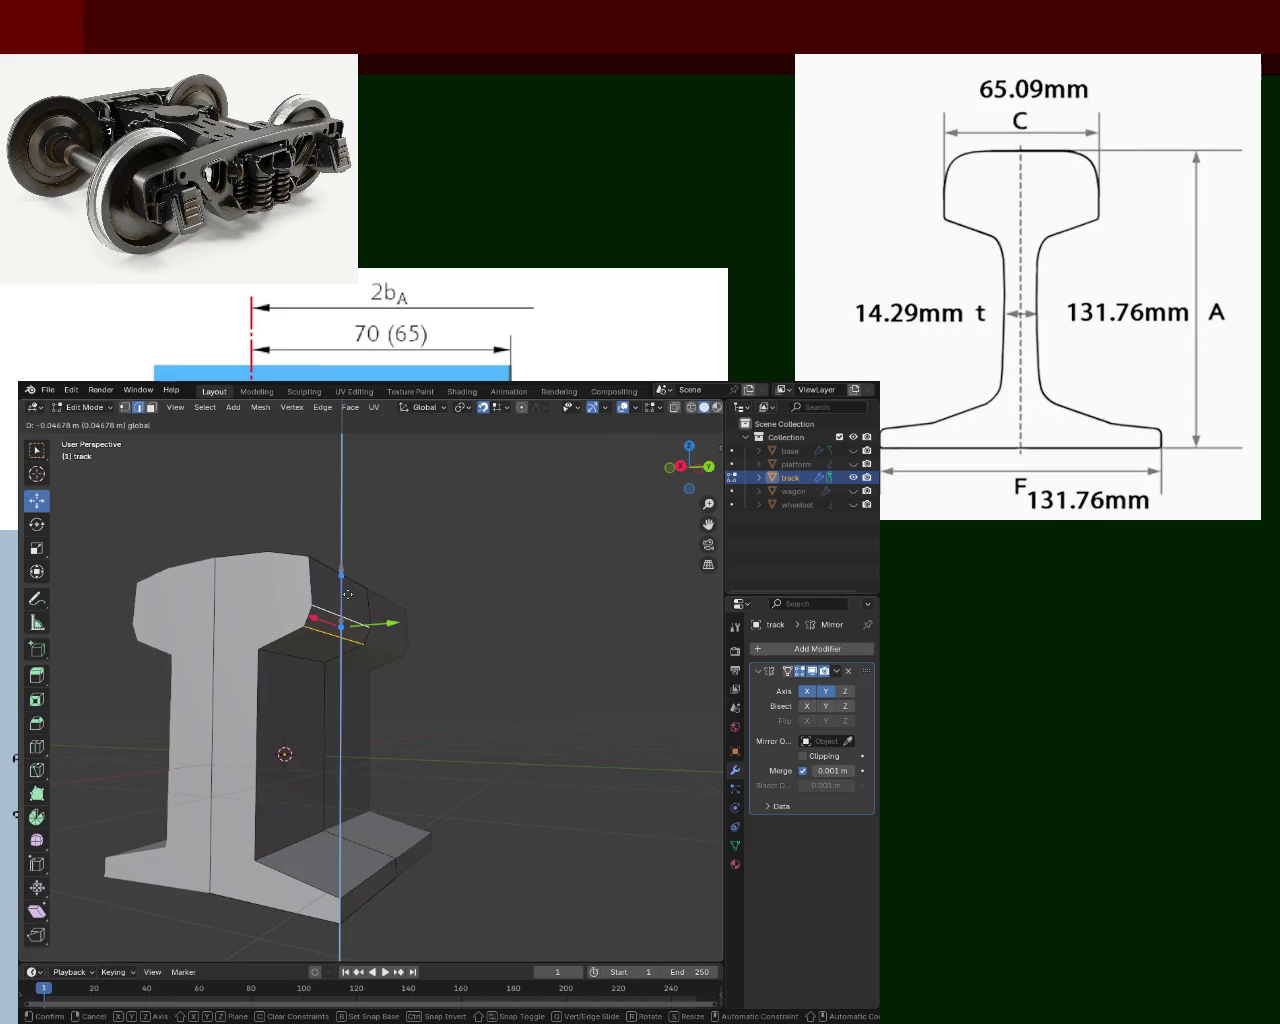
drag(345, 659, 343, 622)
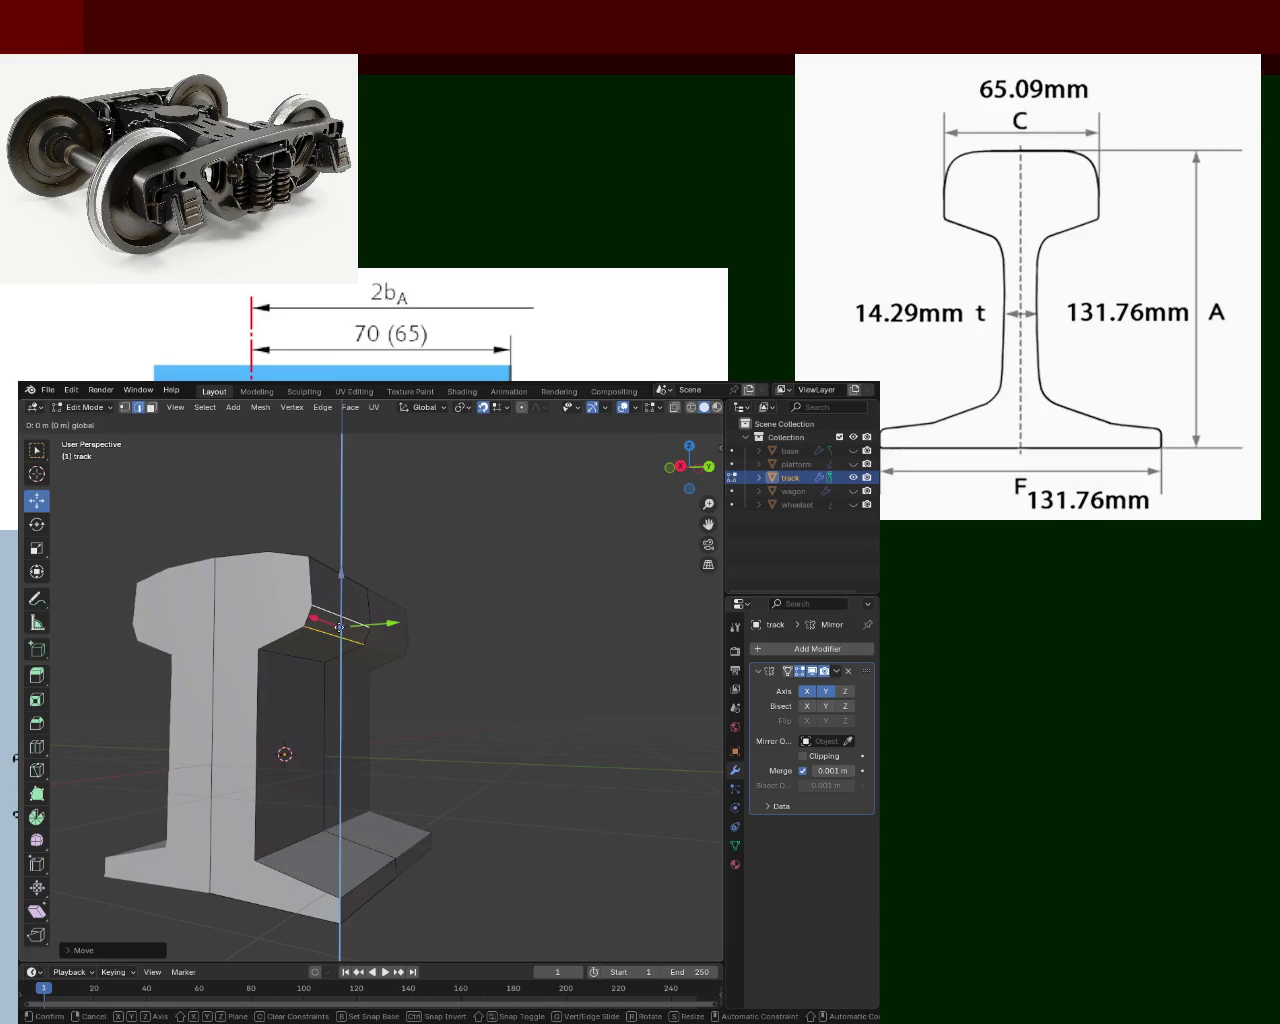
middle_drag(343, 622, 351, 656)
click(571, 670)
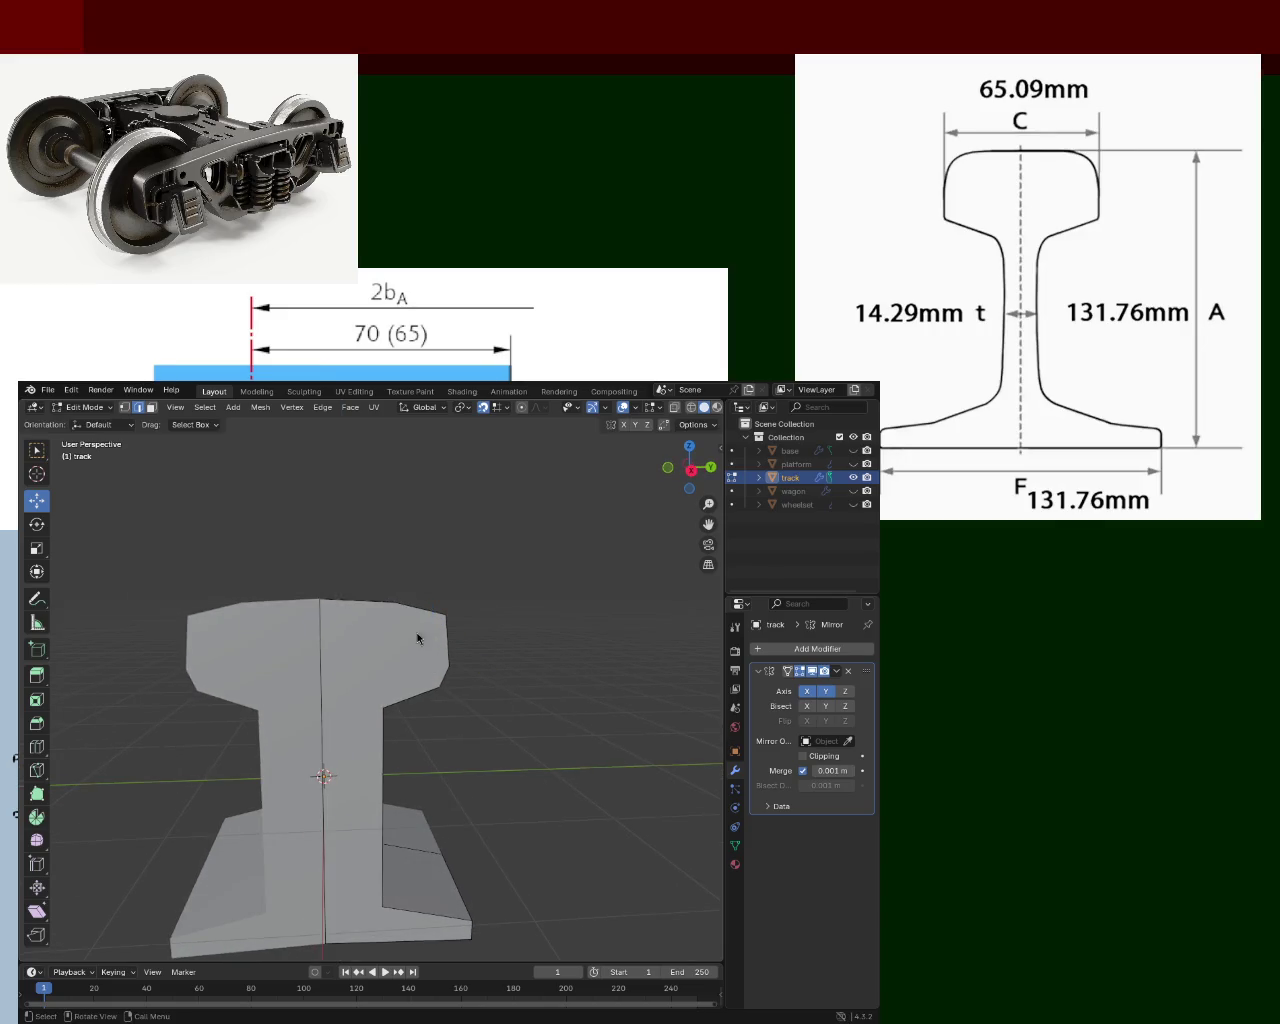
Move another rail-head vertex within the X-Z plane, cancelling a trial Z move.
mouse_move(645, 569)
middle_down()
mouse_move(477, 643)
mouse_move(325, 660)
middle_up()
click(343, 655)
mouse_move(362, 657)
mouse_down()
mouse_move(384, 660)
mouse_move(339, 671)
mouse_move(337, 606)
mouse_move(328, 627)
mouse_up()
key(shift+y)
click(328, 627)
mouse_move(328, 627)
middle_down()
mouse_move(362, 687)
mouse_move(275, 602)
middle_up()
key(g)
key(z)
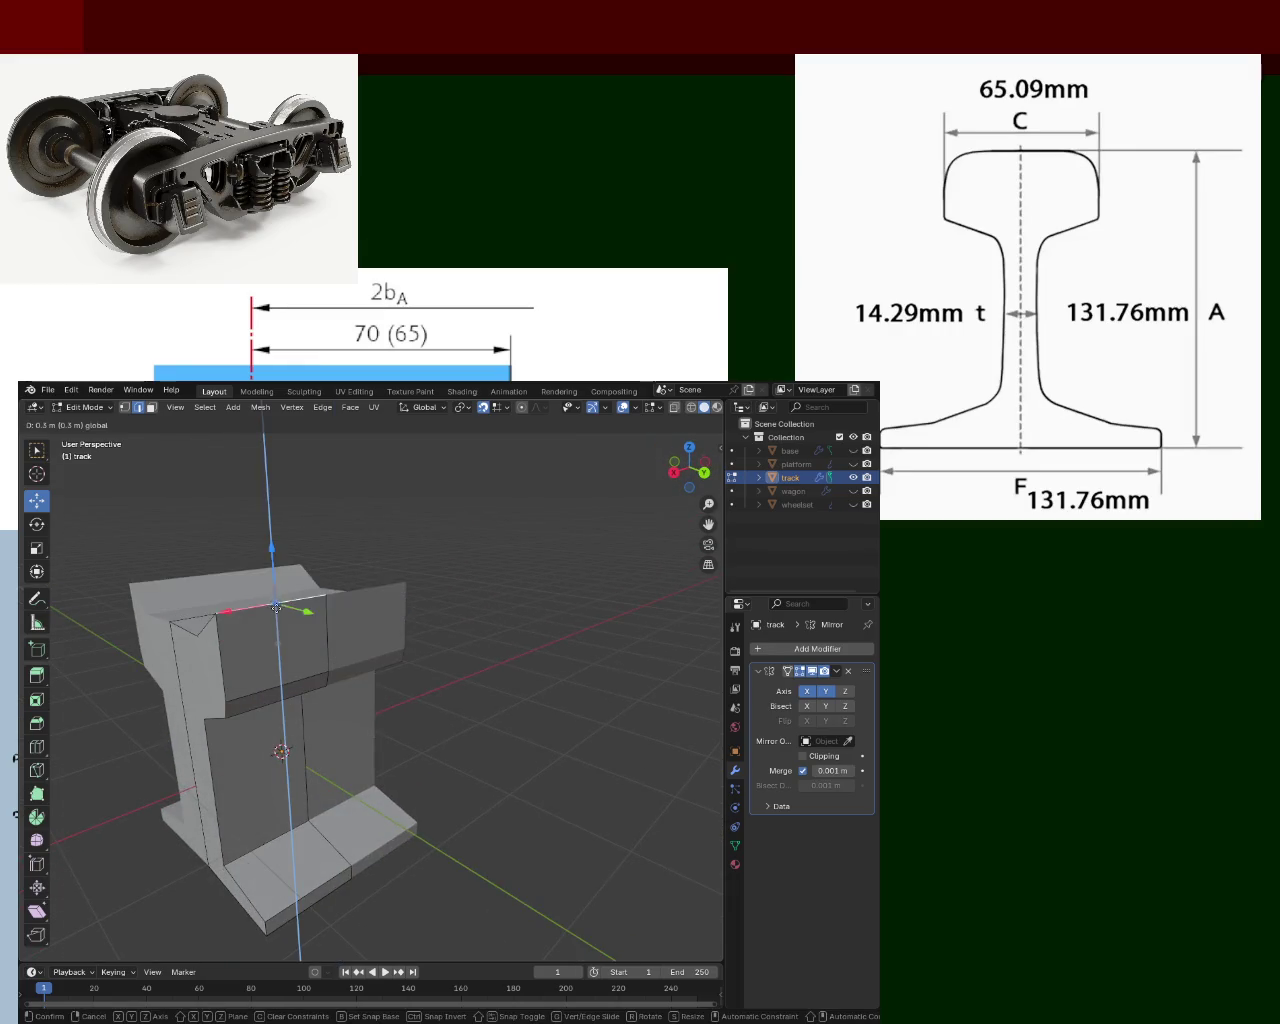
right_click(276, 640)
Switch to vertex selection and pick a vertex on the rail head's top.
mouse_move(277, 655)
middle_down()
mouse_move(470, 667)
mouse_move(484, 634)
middle_up()
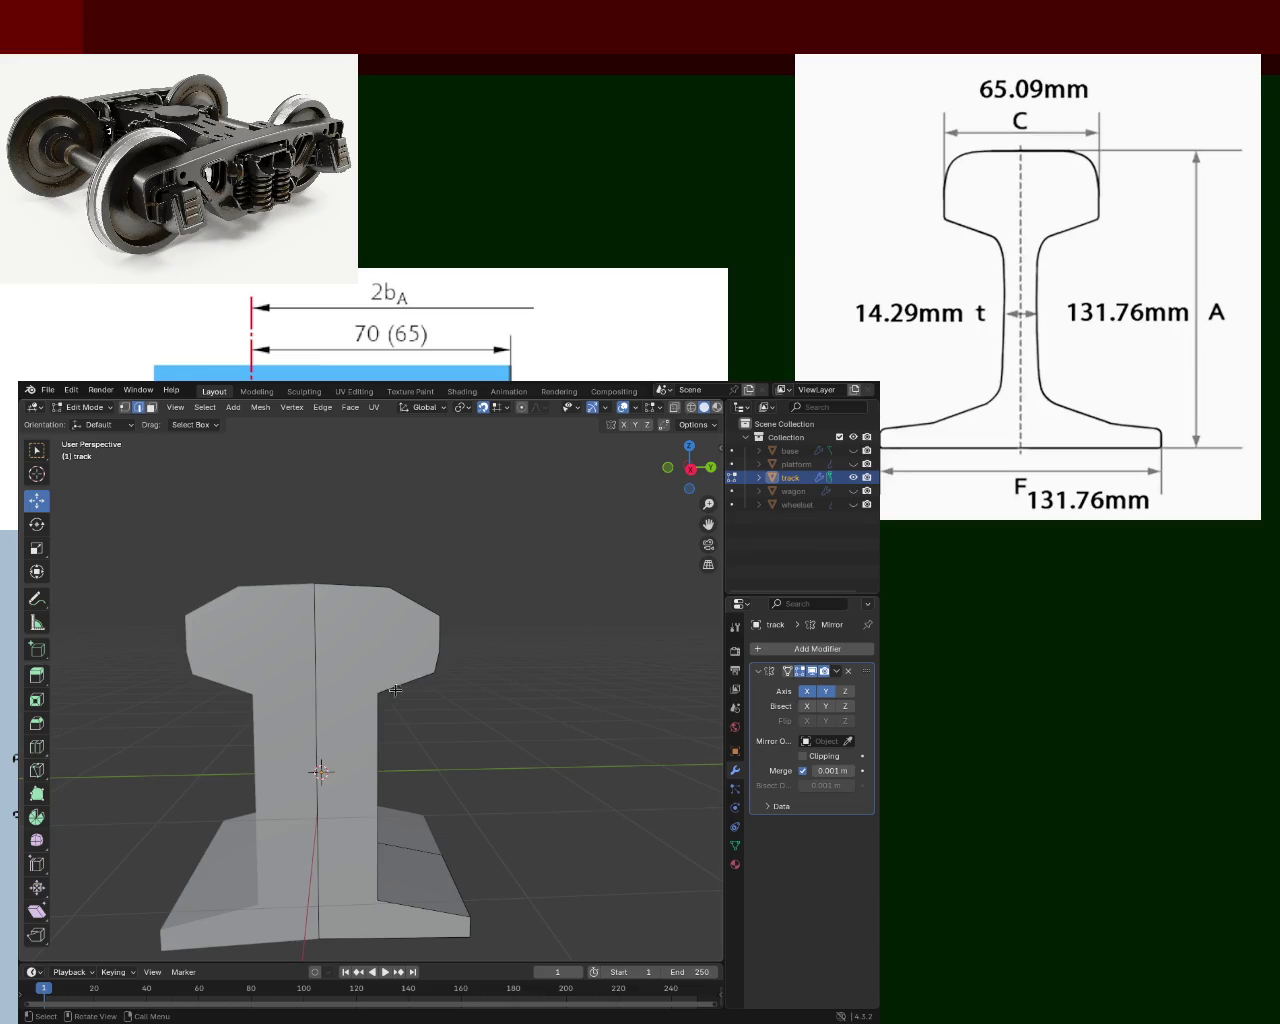
middle_drag(420, 668, 315, 700)
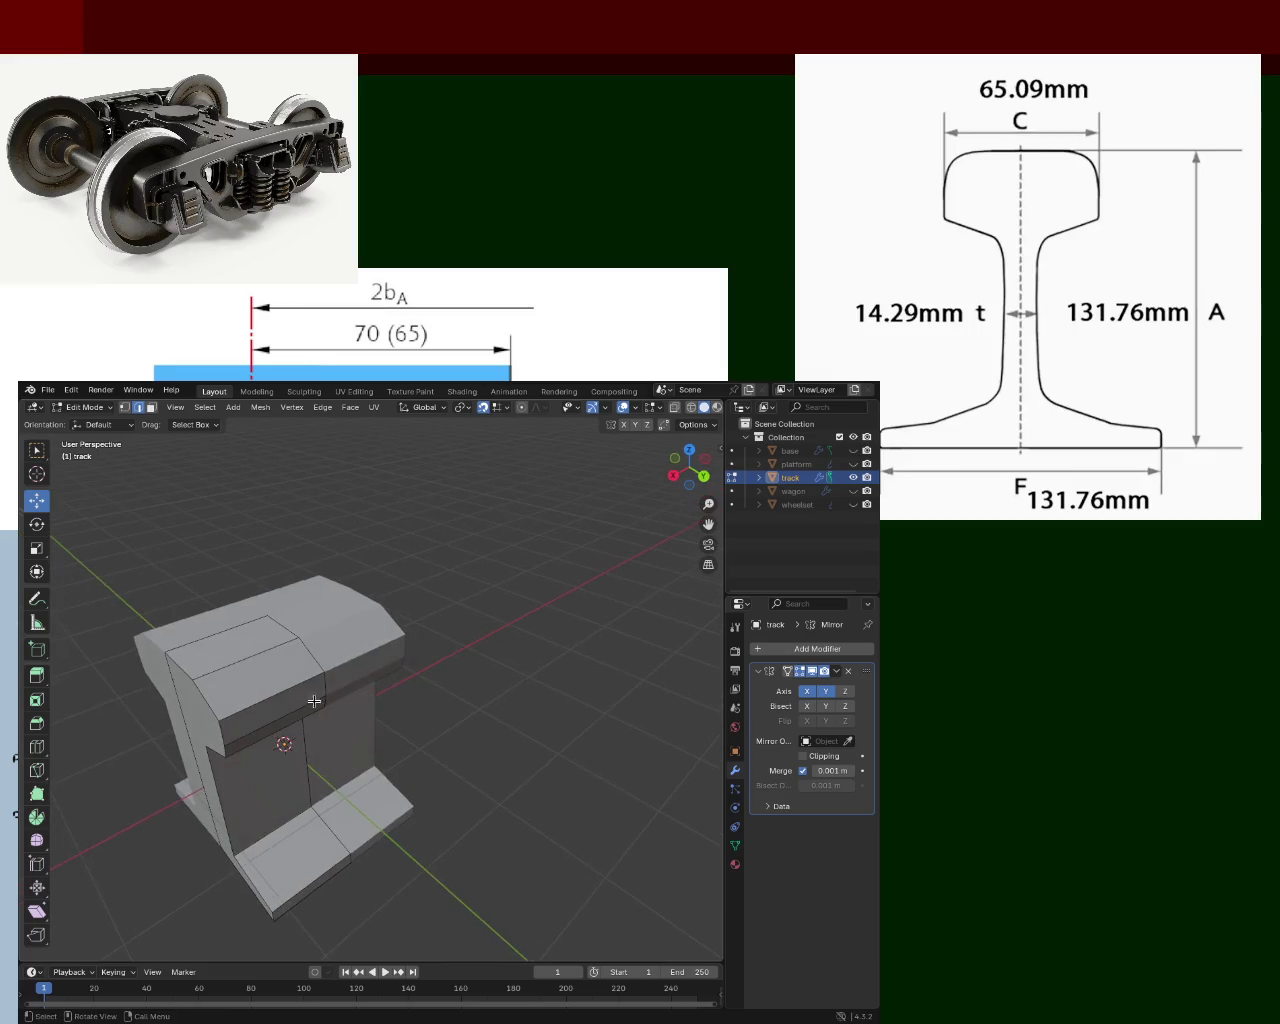
click(123, 407)
click(299, 637)
Subdivide the rail head's top edges and raise the new vertices into a crown.
right_click(323, 668)
click(340, 667)
click(205, 699)
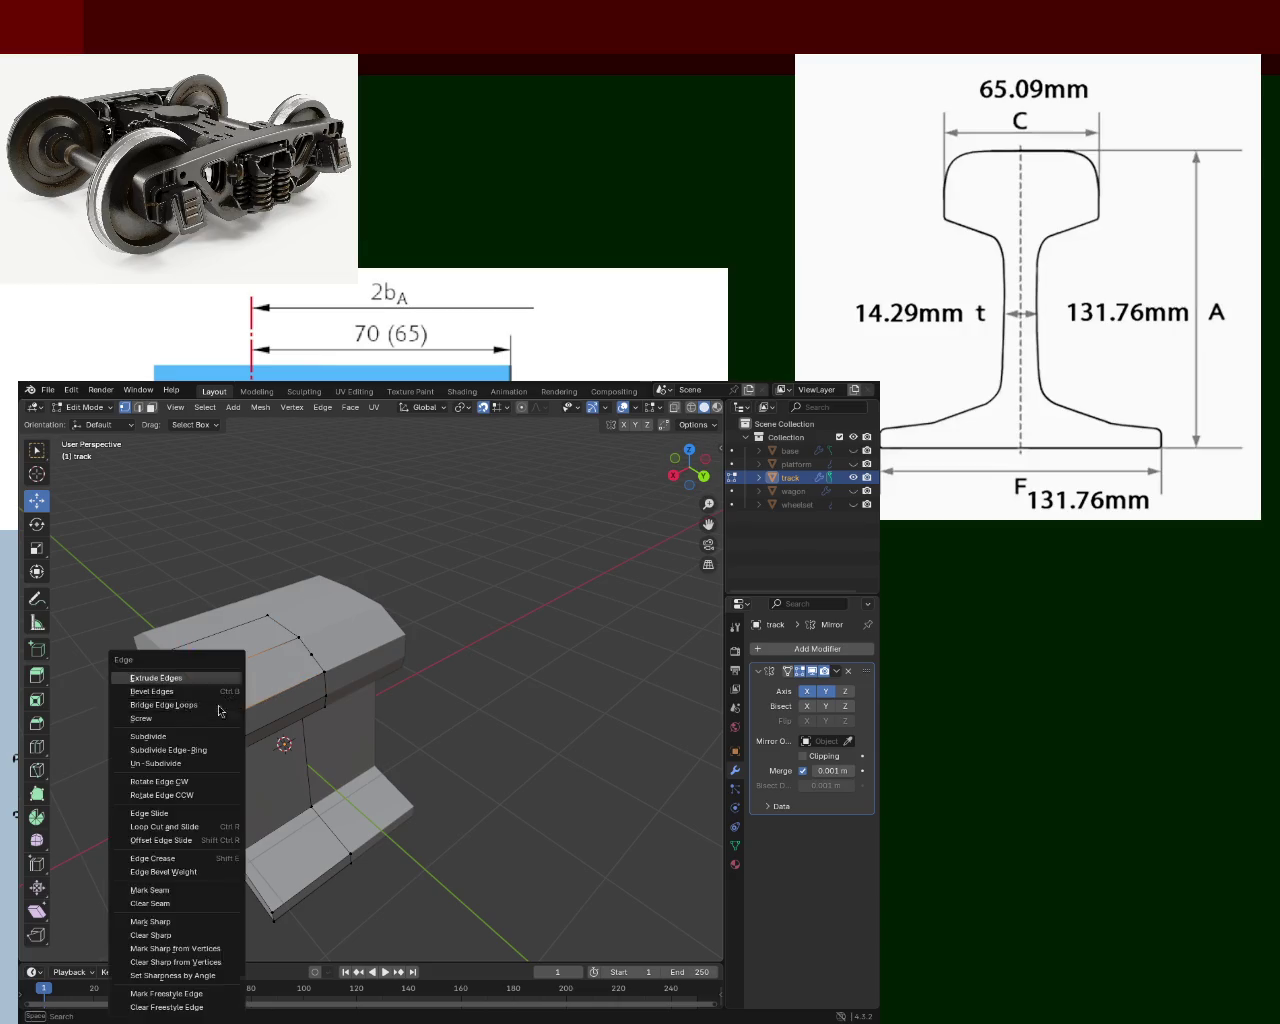
shift+click(311, 656)
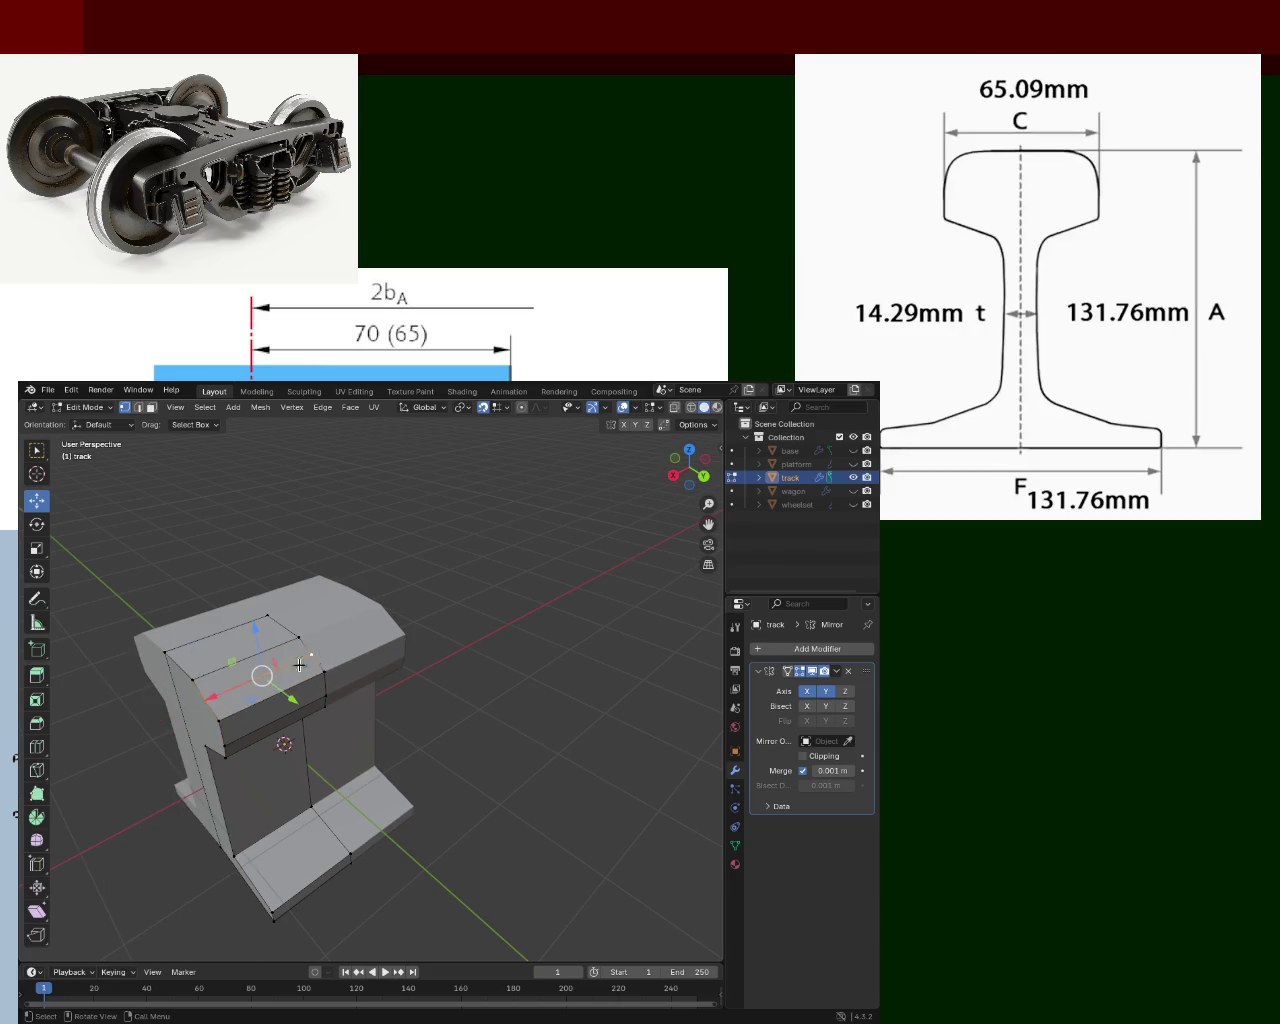
middle_drag(308, 664, 366, 657)
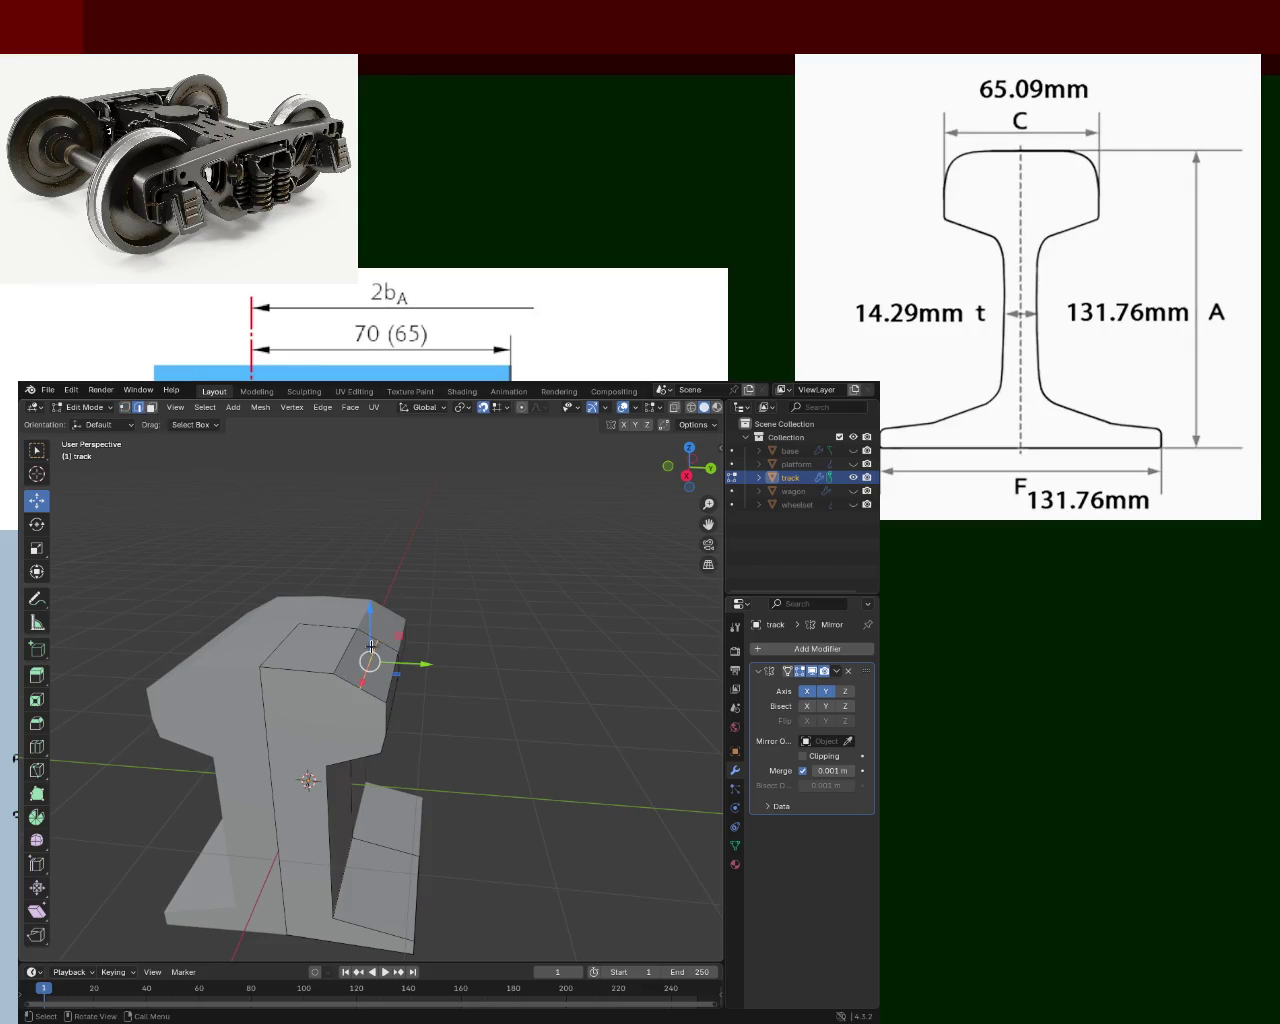
drag(418, 665, 425, 665)
mouse_move(382, 614)
mouse_down()
mouse_move(380, 593)
mouse_move(378, 645)
mouse_up()
mouse_move(400, 650)
middle_down()
mouse_move(478, 663)
mouse_move(486, 689)
middle_up()
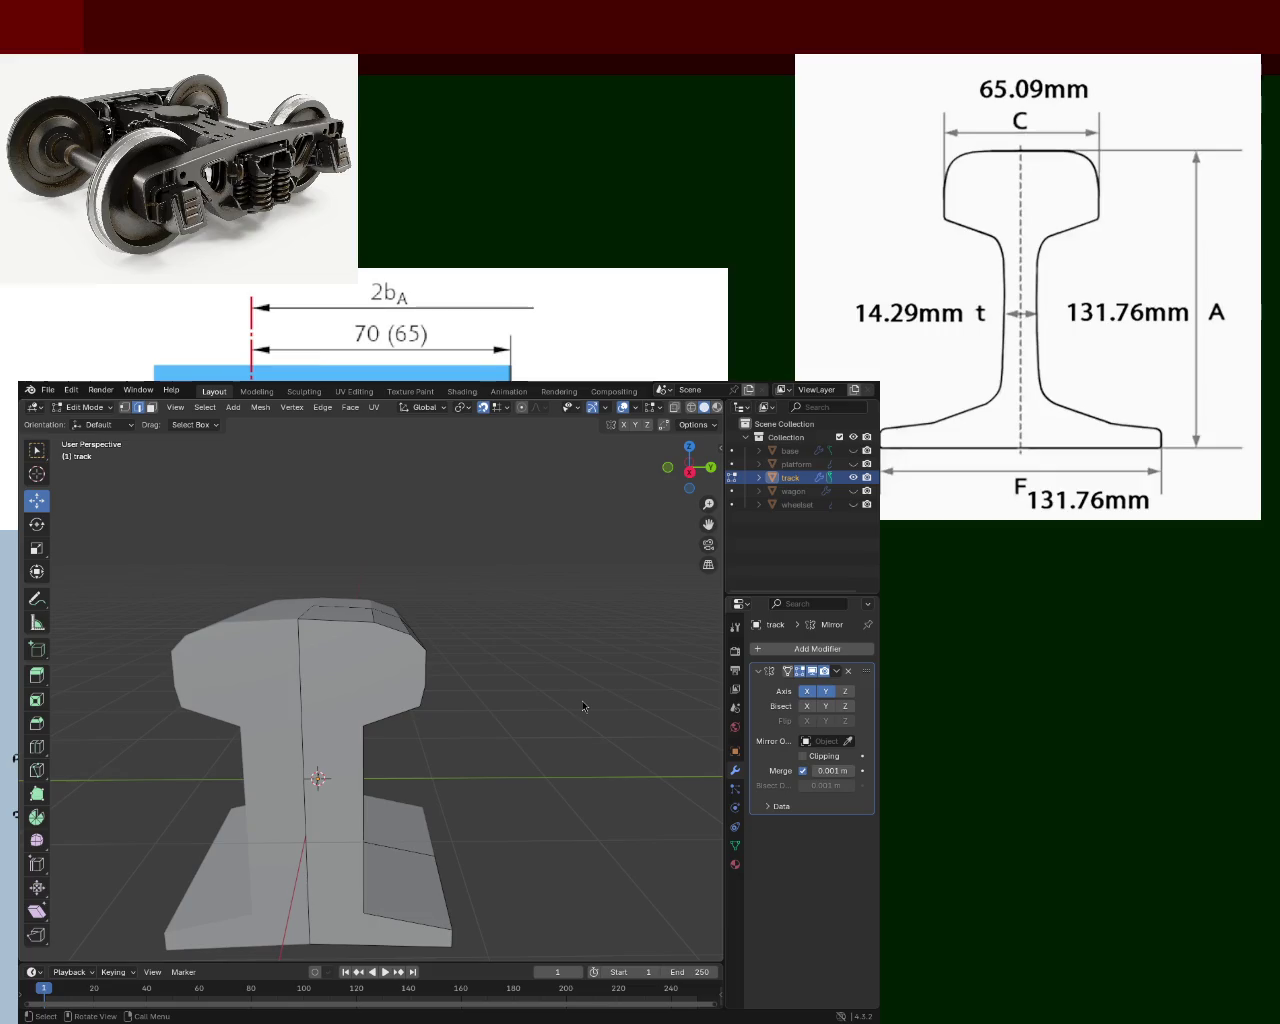
Shift the web's inner face along Y.
mouse_move(583, 706)
middle_down()
mouse_move(440, 645)
mouse_move(388, 675)
mouse_move(322, 658)
mouse_move(335, 668)
middle_up()
click(378, 742)
drag(438, 749, 430, 745)
mouse_move(430, 745)
middle_down()
mouse_move(425, 698)
mouse_move(510, 657)
middle_up()
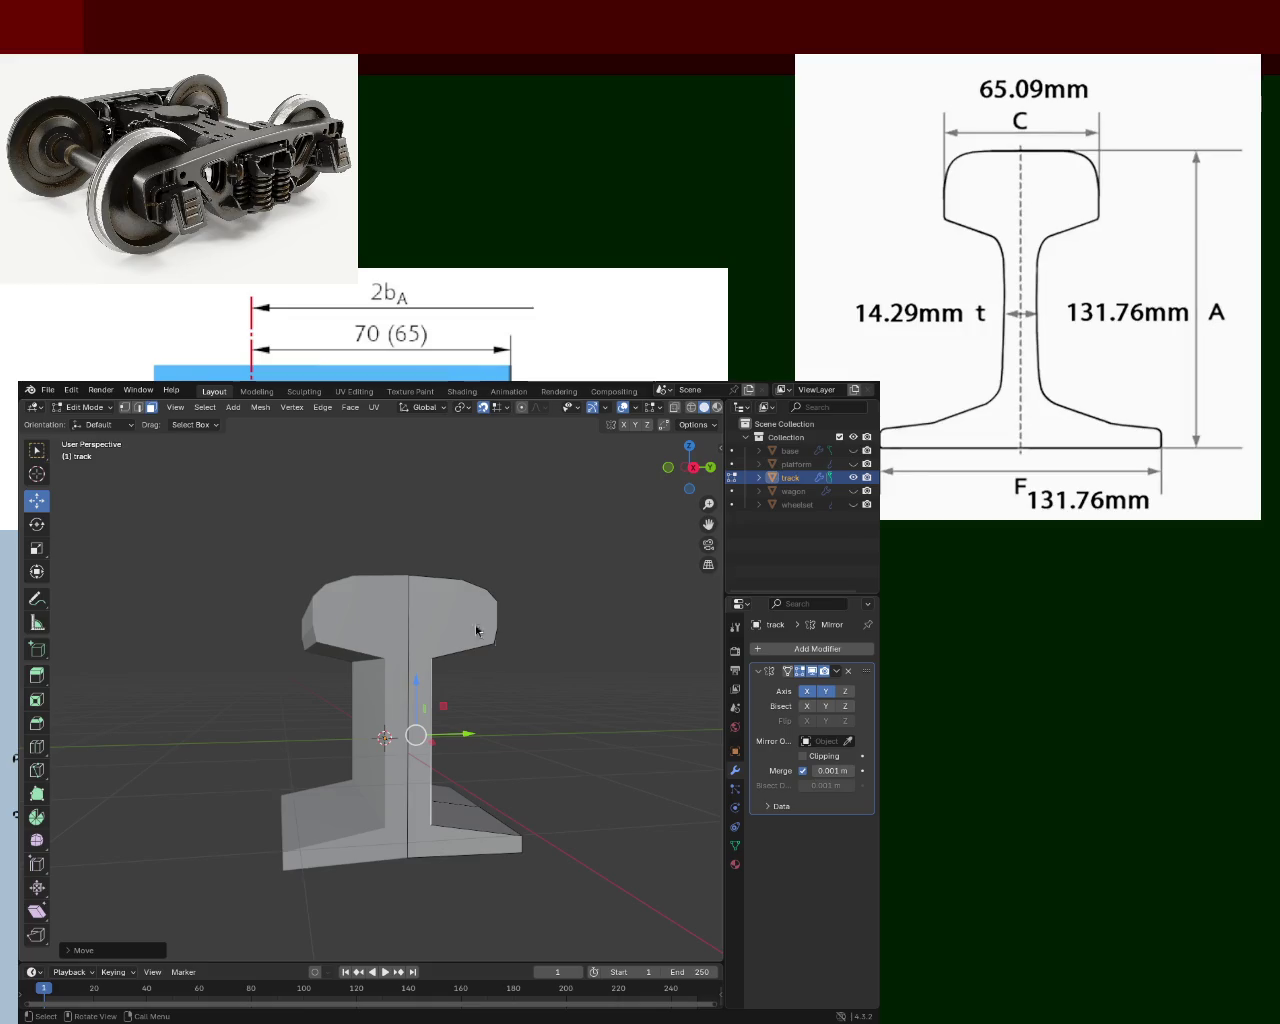
mouse_move(503, 643)
middle_down()
mouse_move(467, 822)
mouse_move(273, 490)
middle_up()
Subdivide the left web edge to add intermediate vertices.
scroll(467, 822, up, 3)
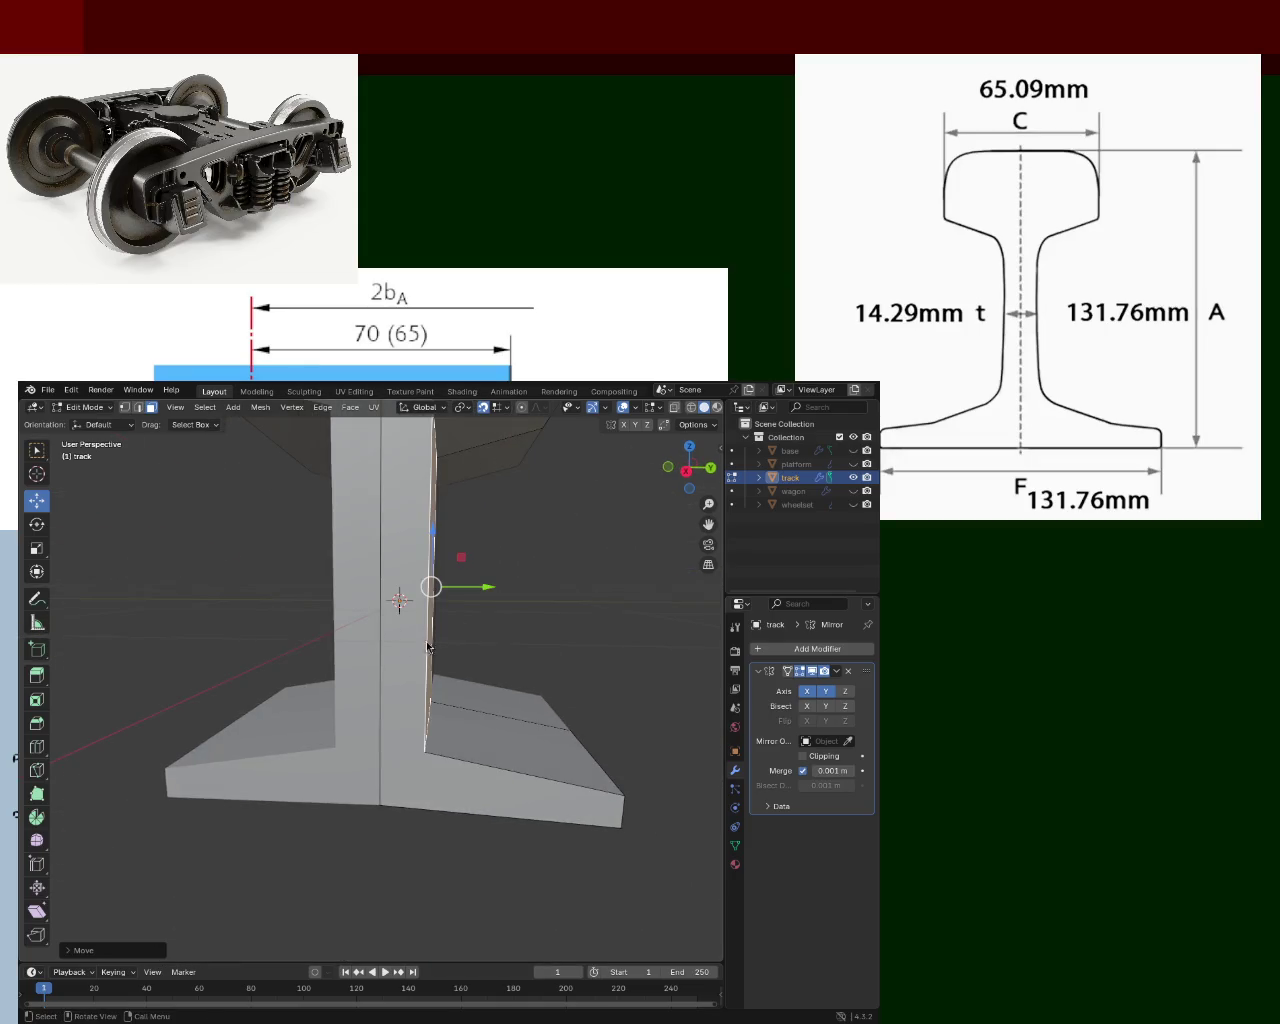
middle_drag(449, 670, 330, 560)
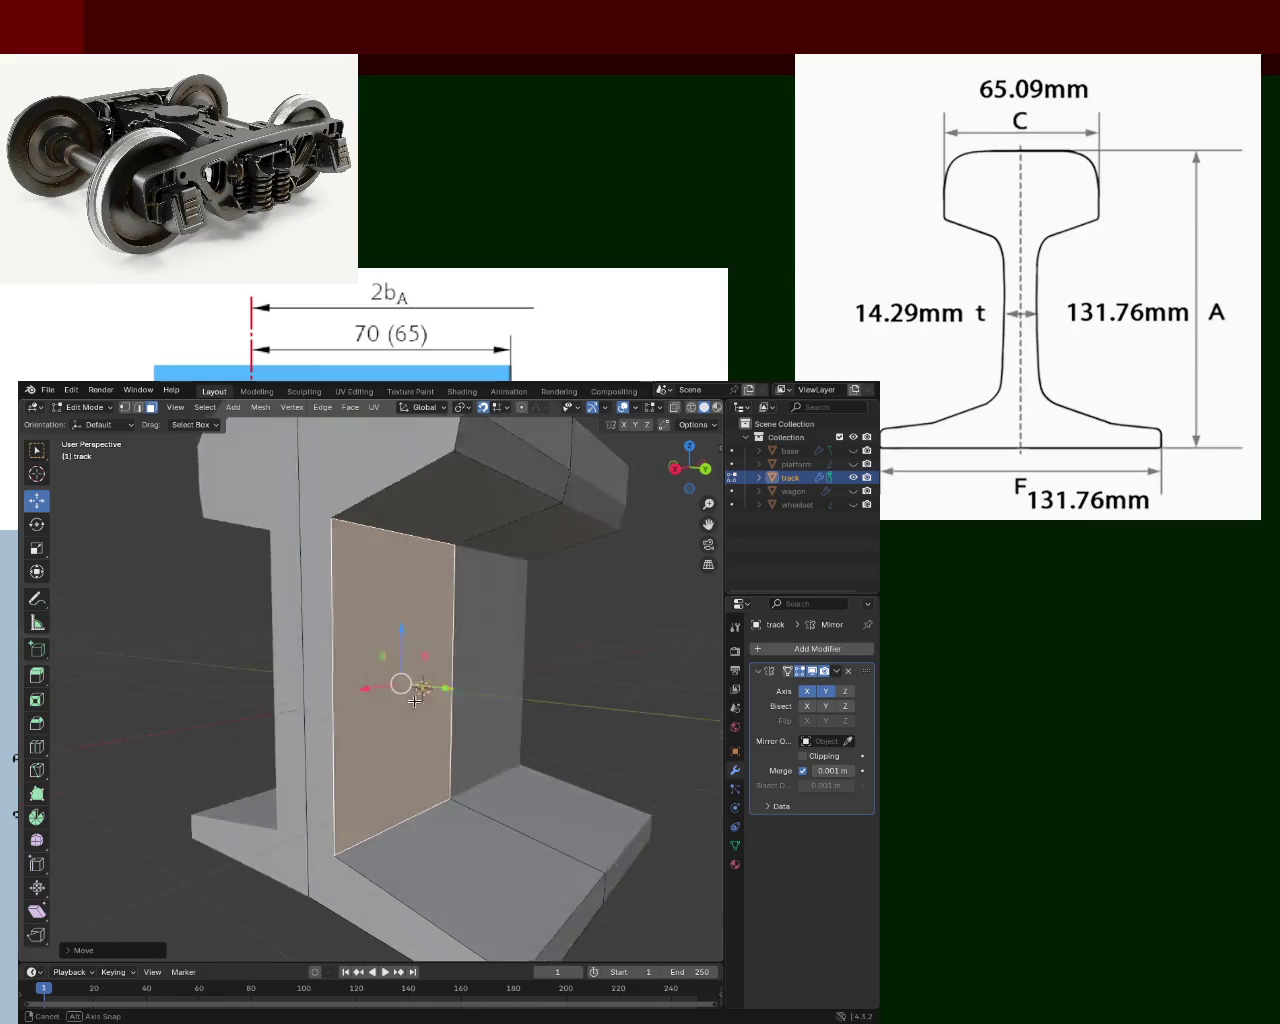
shift+click(124, 407)
click(443, 537)
shift+click(445, 797)
key(ctrl+e)
key(Escape)
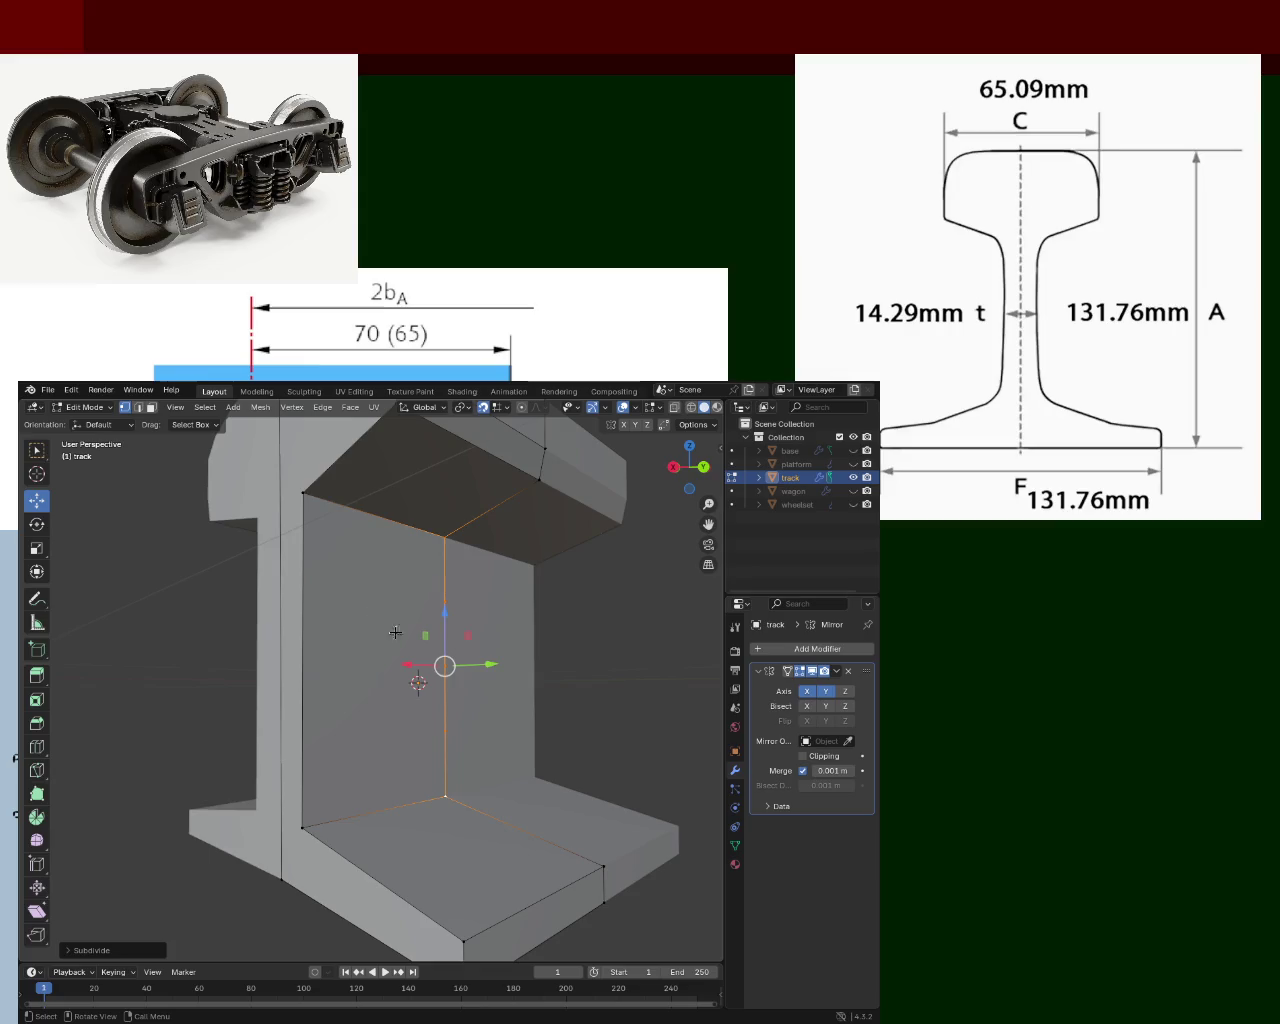
click(318, 488)
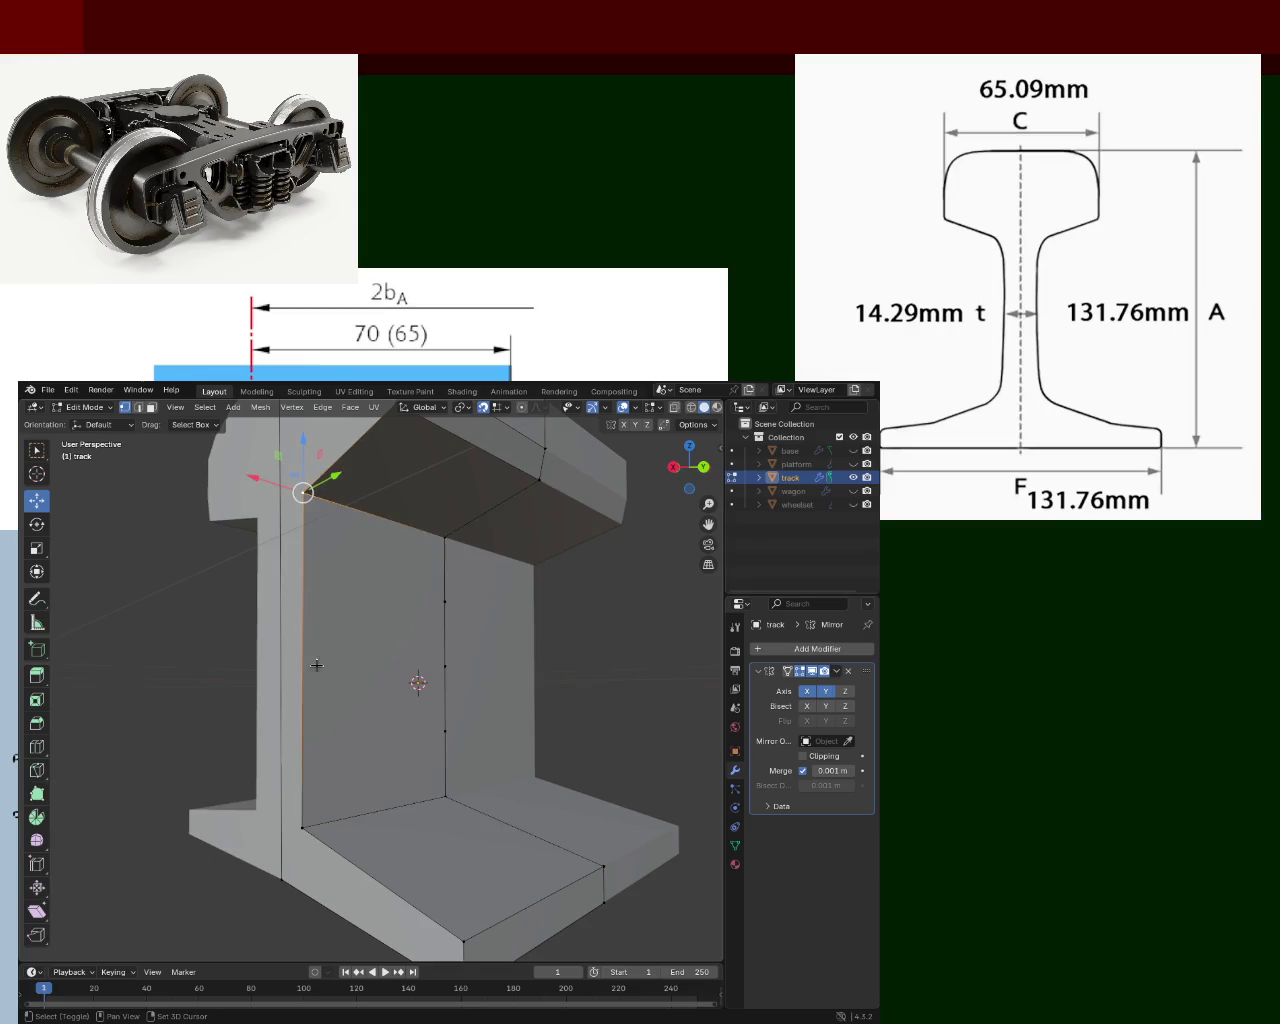
shift+click(315, 816)
key(ctrl+e)
click(245, 736)
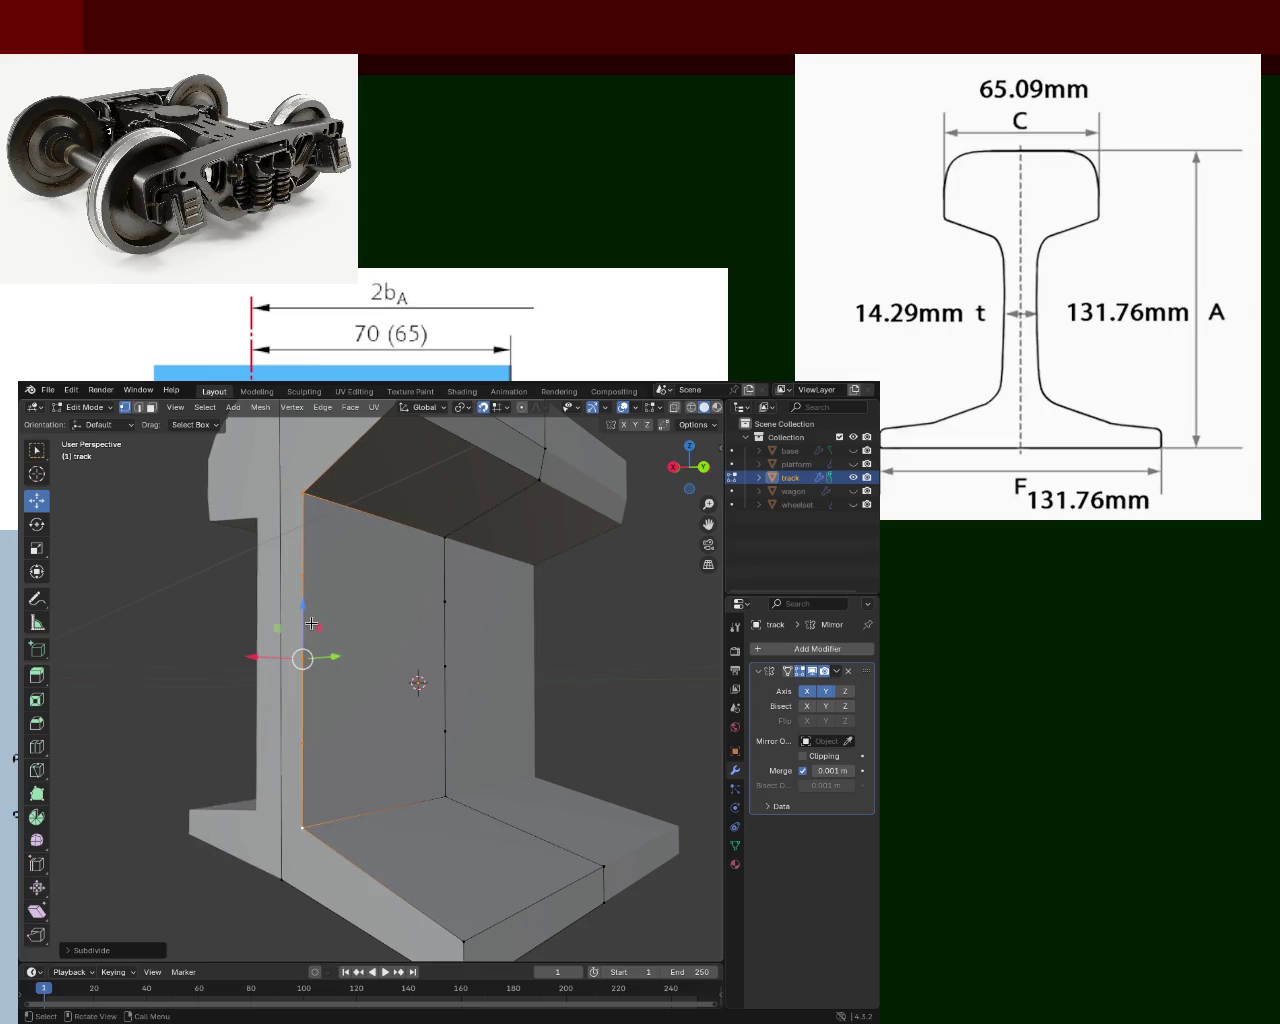
Join three vertex pairs across the web with J into horizontal edges.
click(445, 731)
shift+click(302, 743)
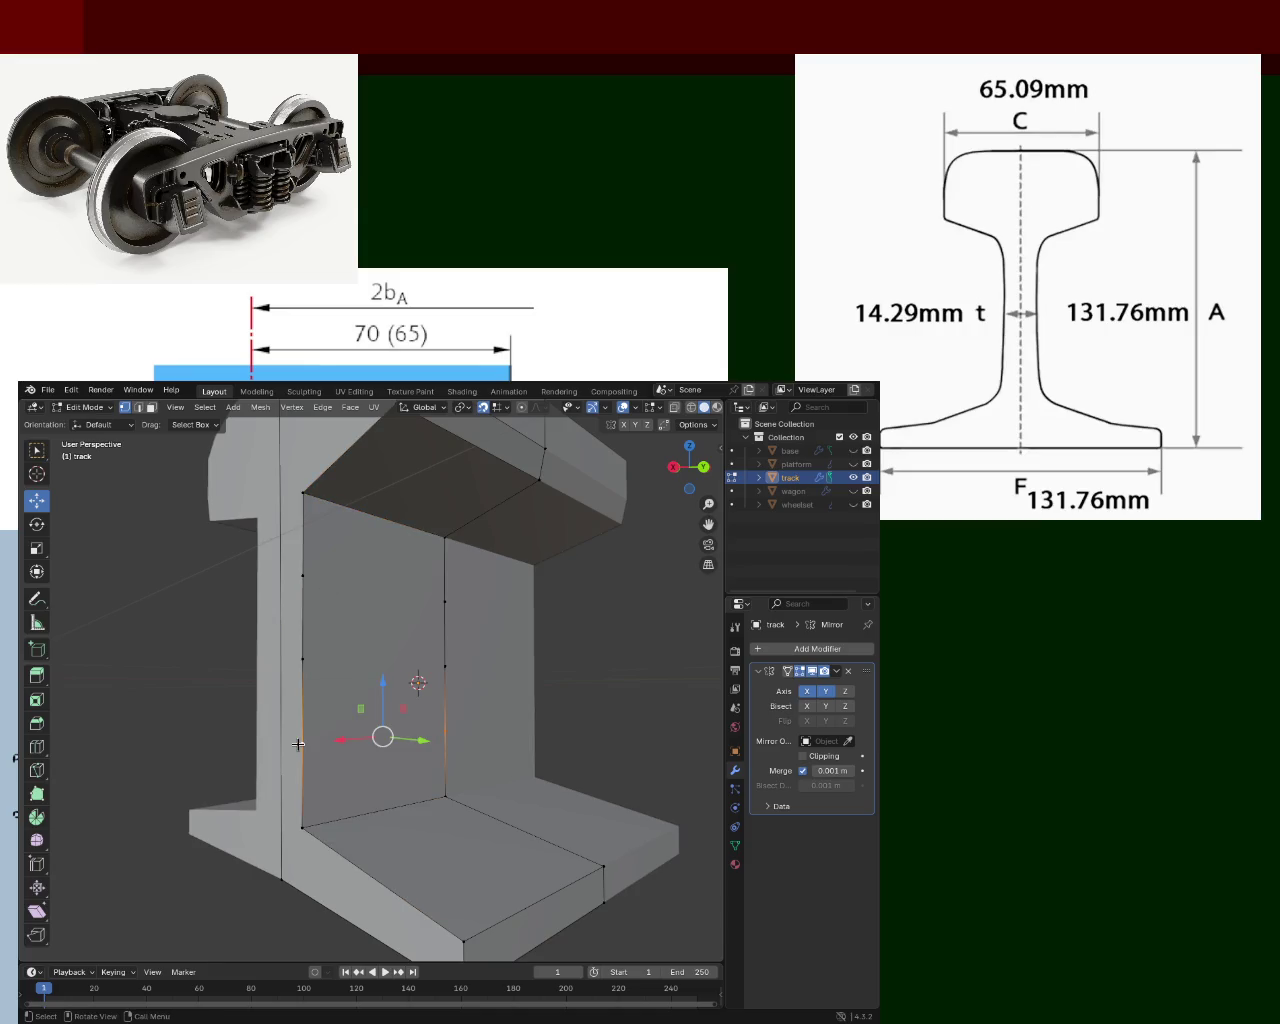
key(j)
shift+click(445, 666)
key(j)
click(445, 600)
shift+click(302, 575)
key(j)
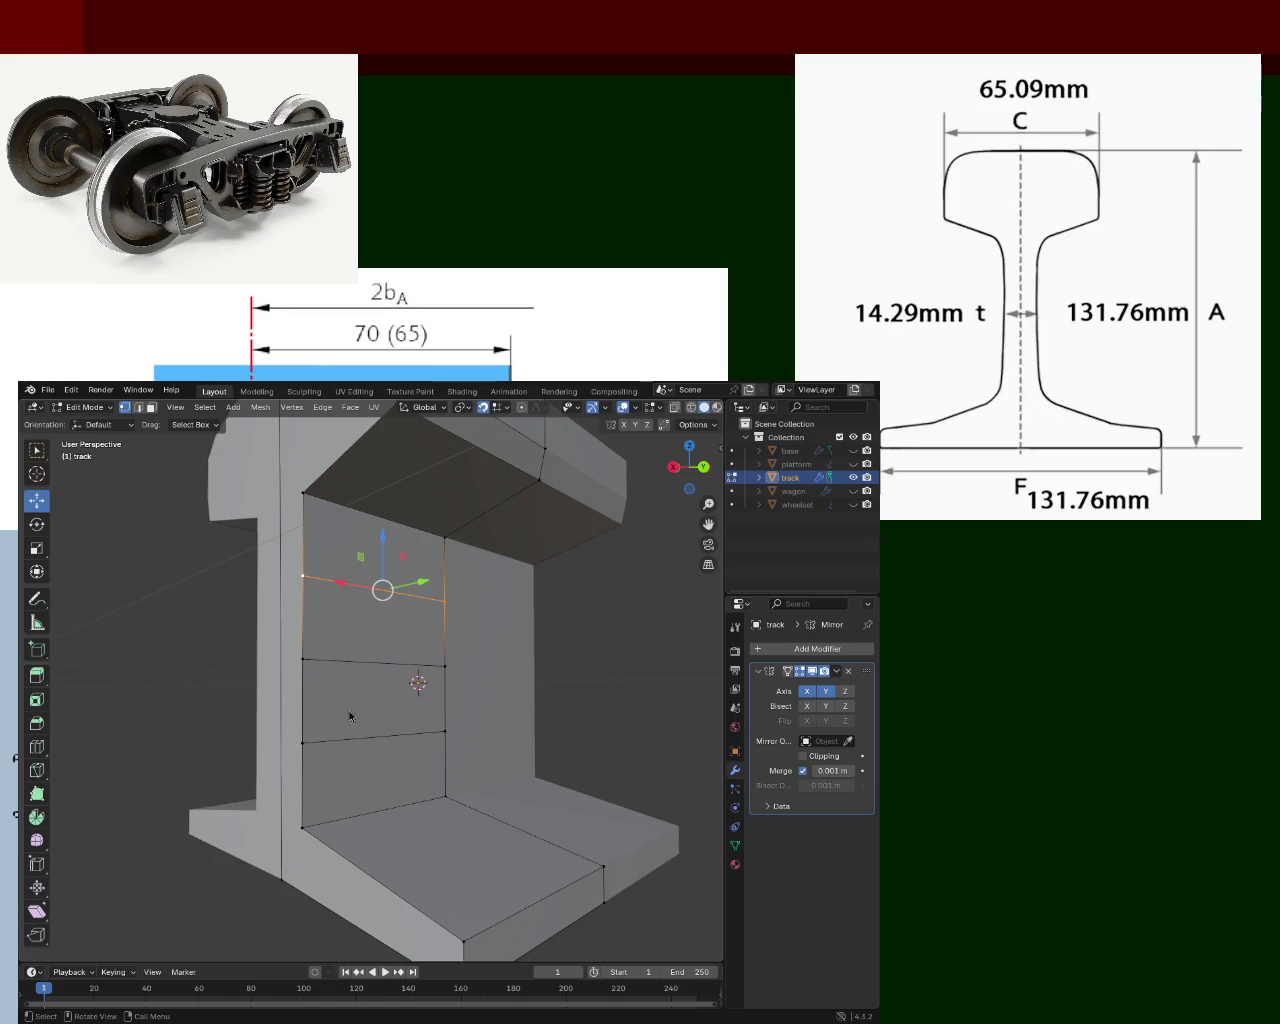
mouse_move(311, 698)
middle_down()
mouse_move(451, 714)
mouse_move(340, 600)
middle_up()
Fill a face across the edges under the rail head.
click(314, 558)
shift+click(450, 545)
right_click(344, 485)
click(344, 485)
click(329, 469)
shift+click(241, 530)
key(ctrl+e)
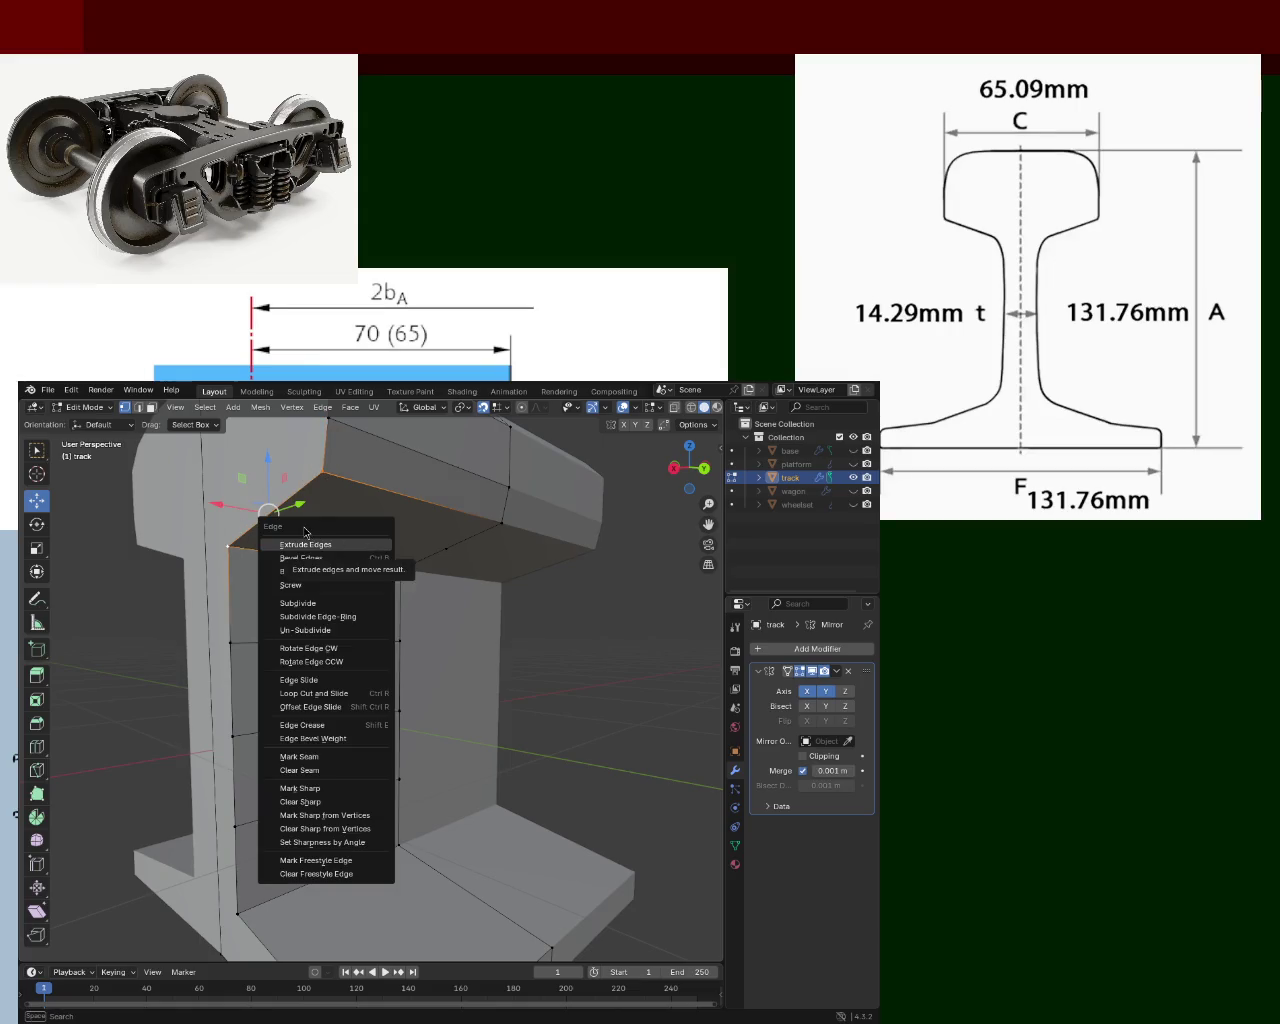
click(313, 571)
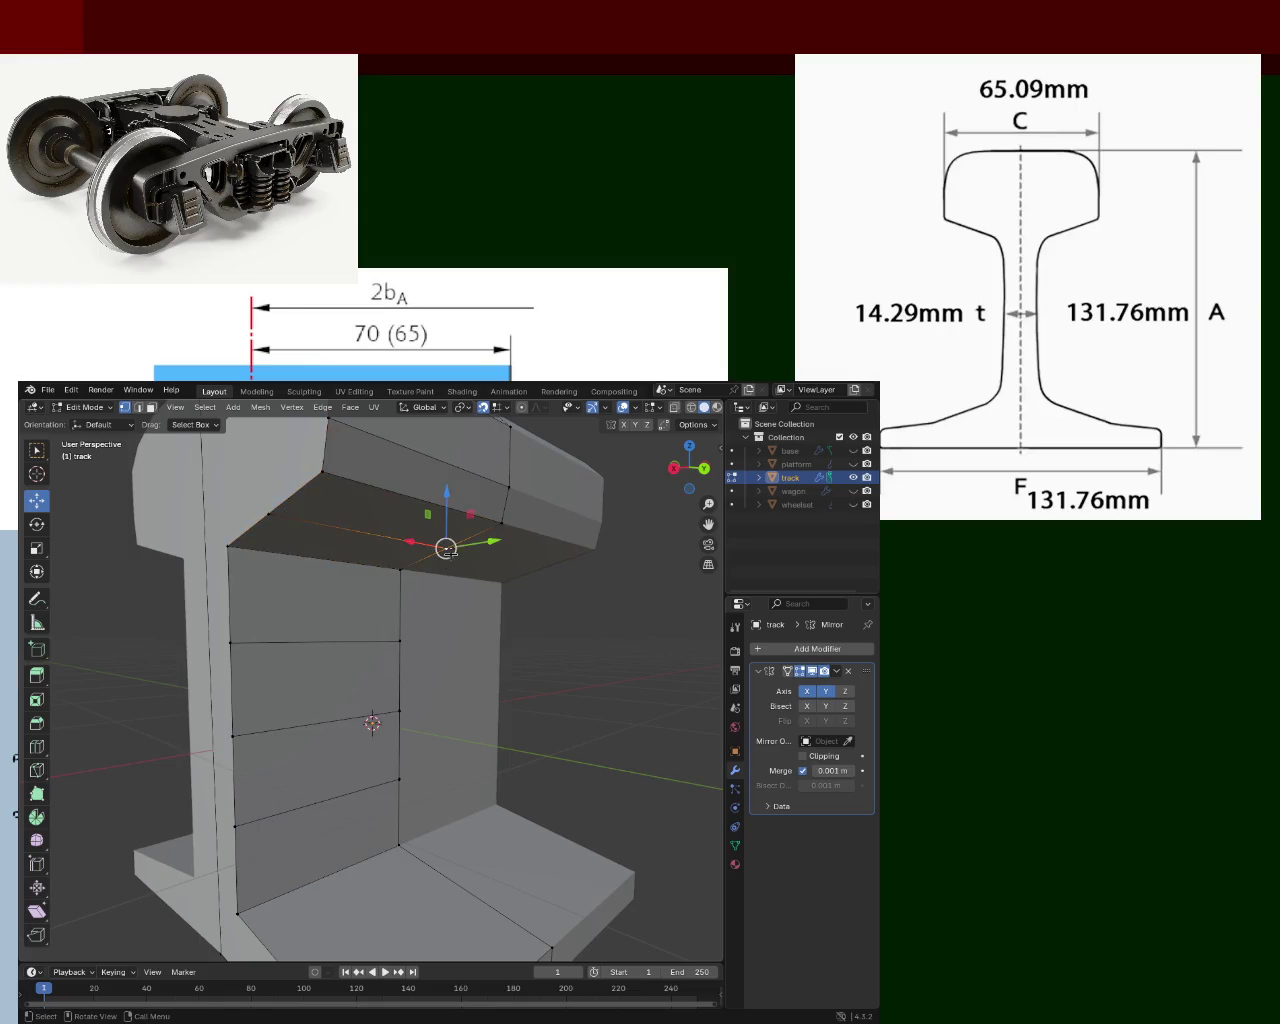
middle_drag(317, 567, 337, 543)
Extrude the rail head's top face upward.
click(147, 410)
mouse_move(380, 600)
middle_down()
mouse_move(431, 523)
mouse_move(560, 640)
mouse_move(614, 654)
mouse_move(517, 669)
middle_up()
click(440, 495)
key(e)
click(442, 470)
scroll(618, 674, down, 3)
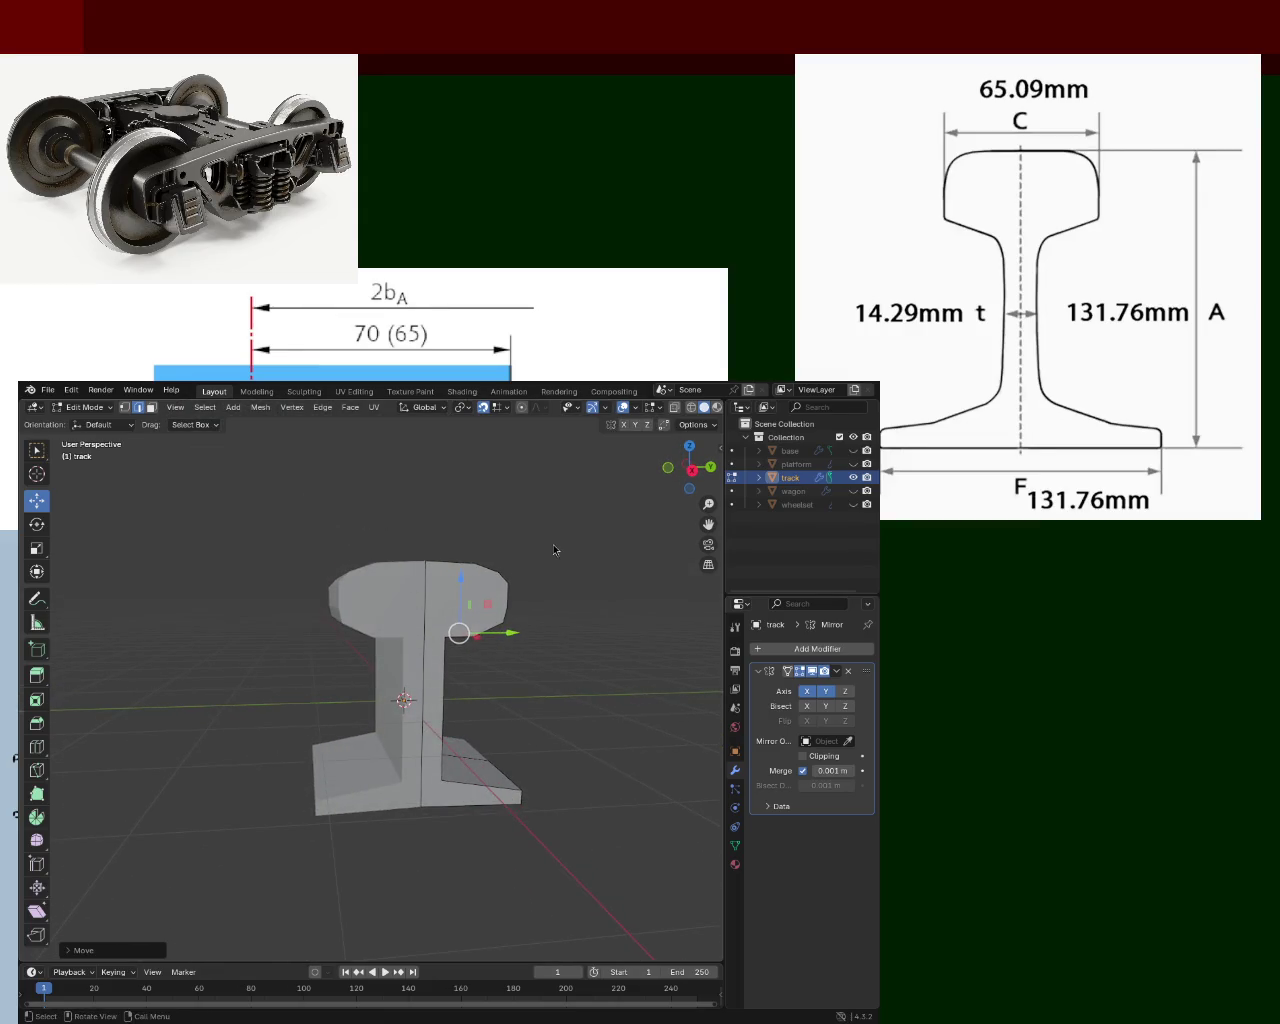
mouse_move(470, 600)
middle_down()
mouse_move(452, 610)
mouse_move(461, 620)
middle_up()
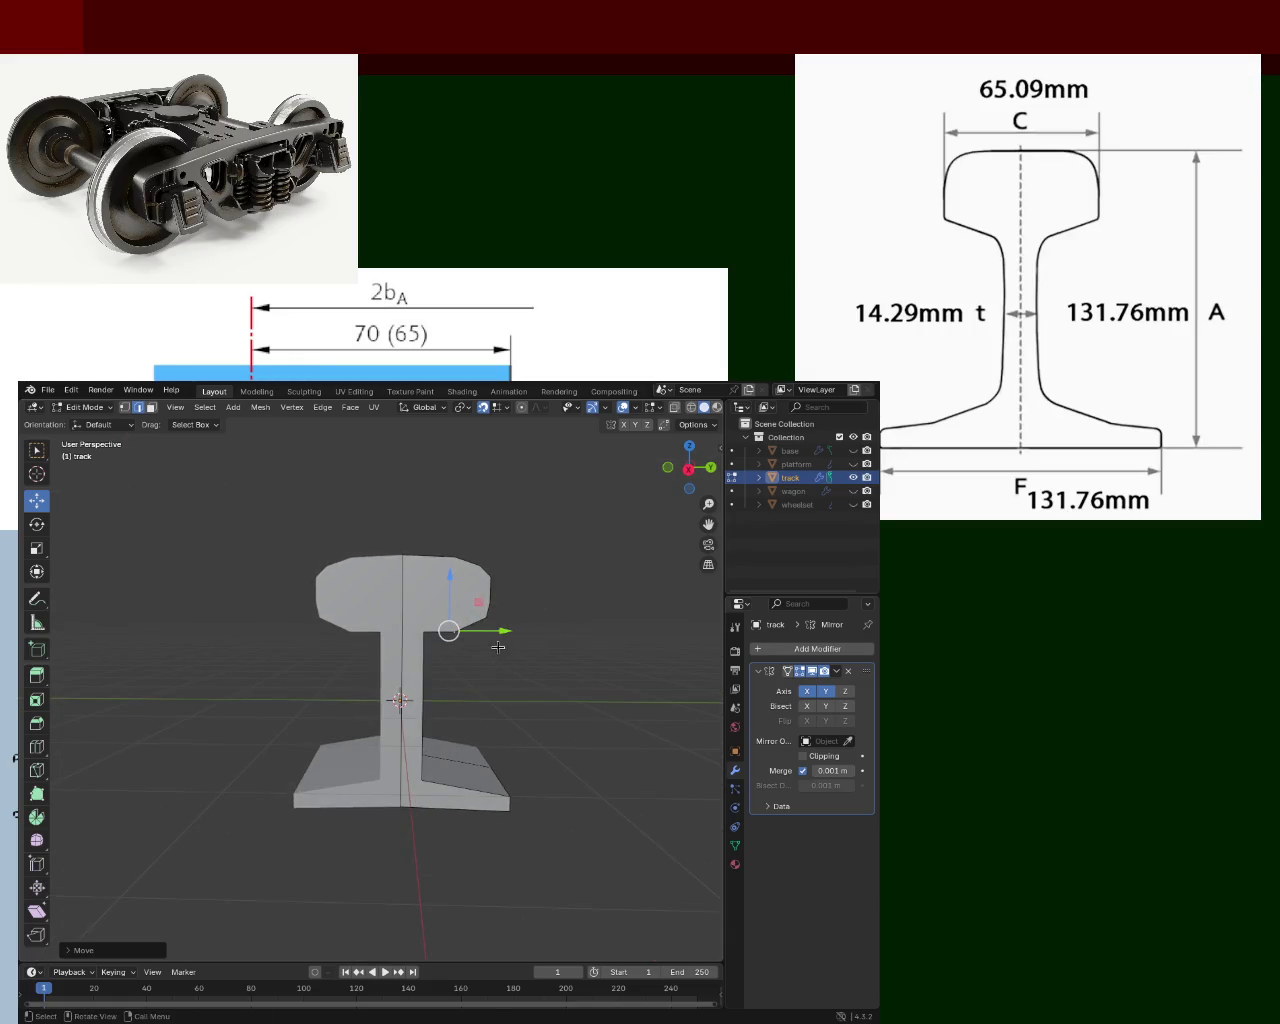
scroll(558, 554, up, 2)
scroll(558, 554, up, 2)
Move a rail-head vertex, then reset its vertical offset to 0 with gz0.
drag(506, 537, 514, 572)
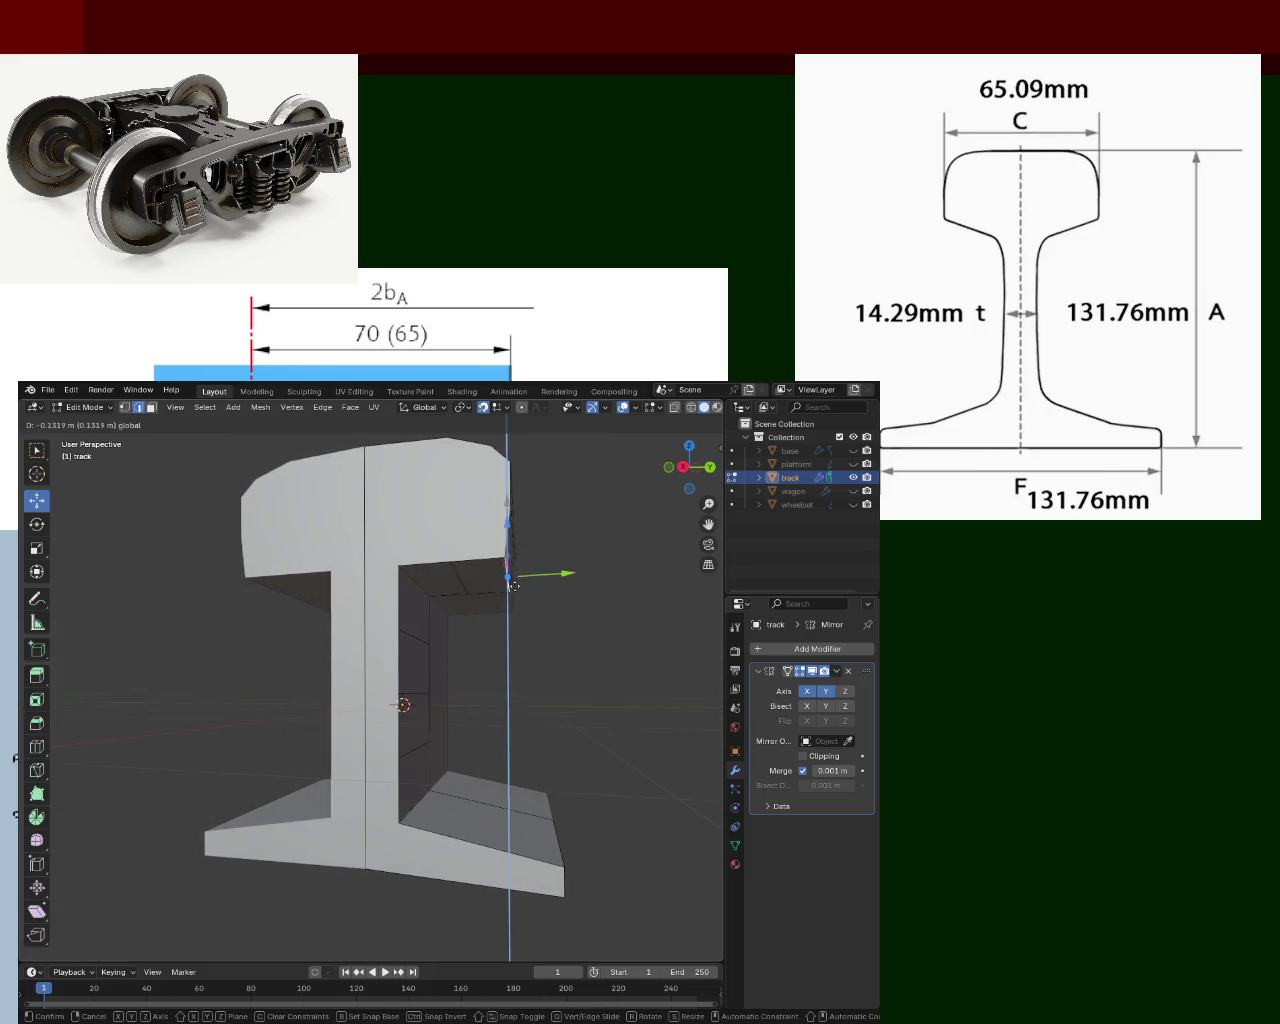
drag(513, 566, 563, 572)
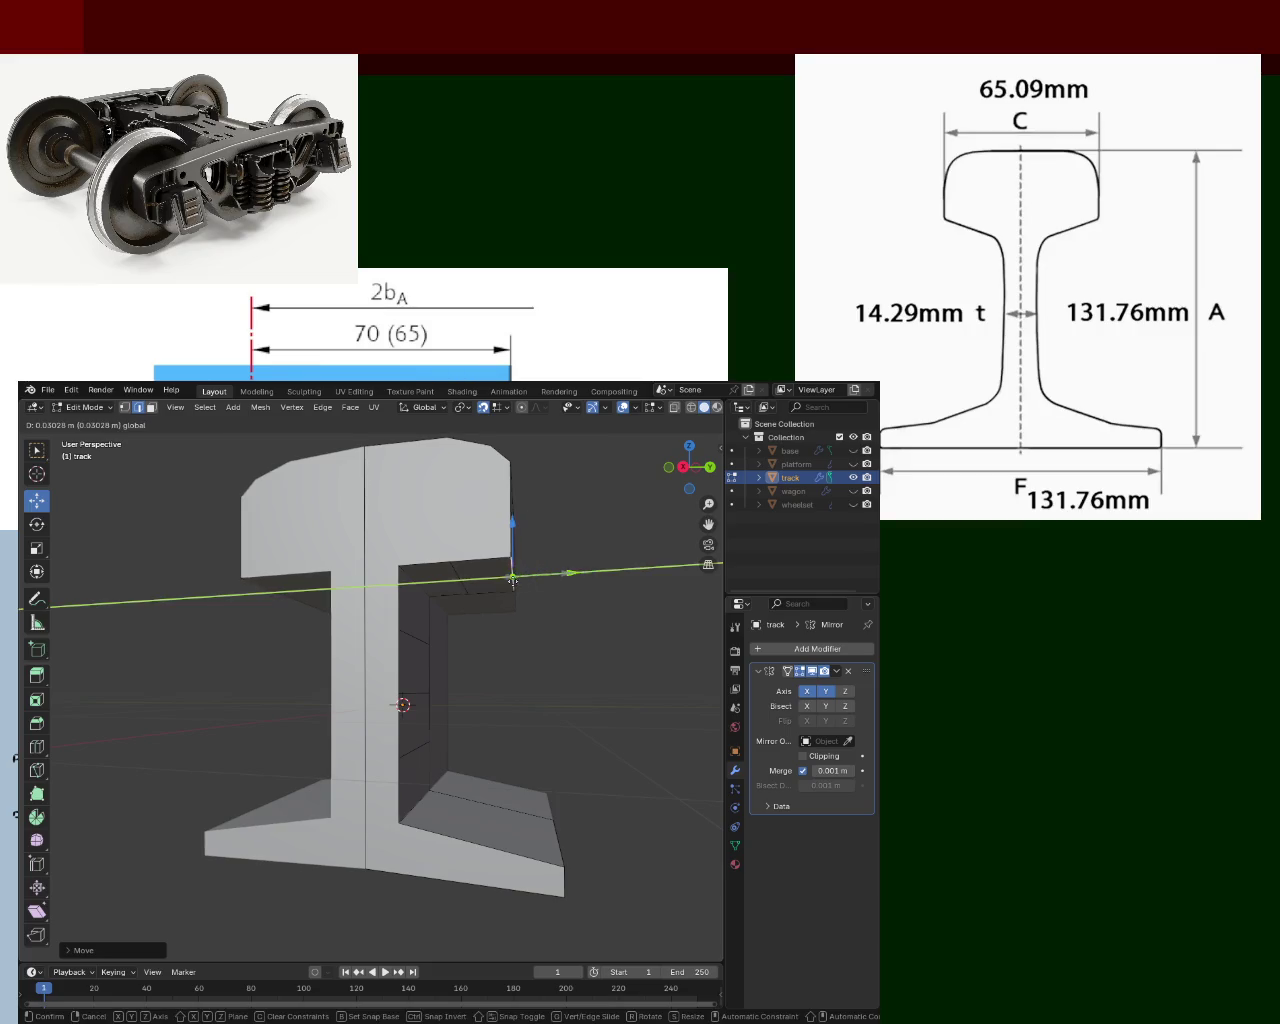
middle_drag(563, 572, 520, 560)
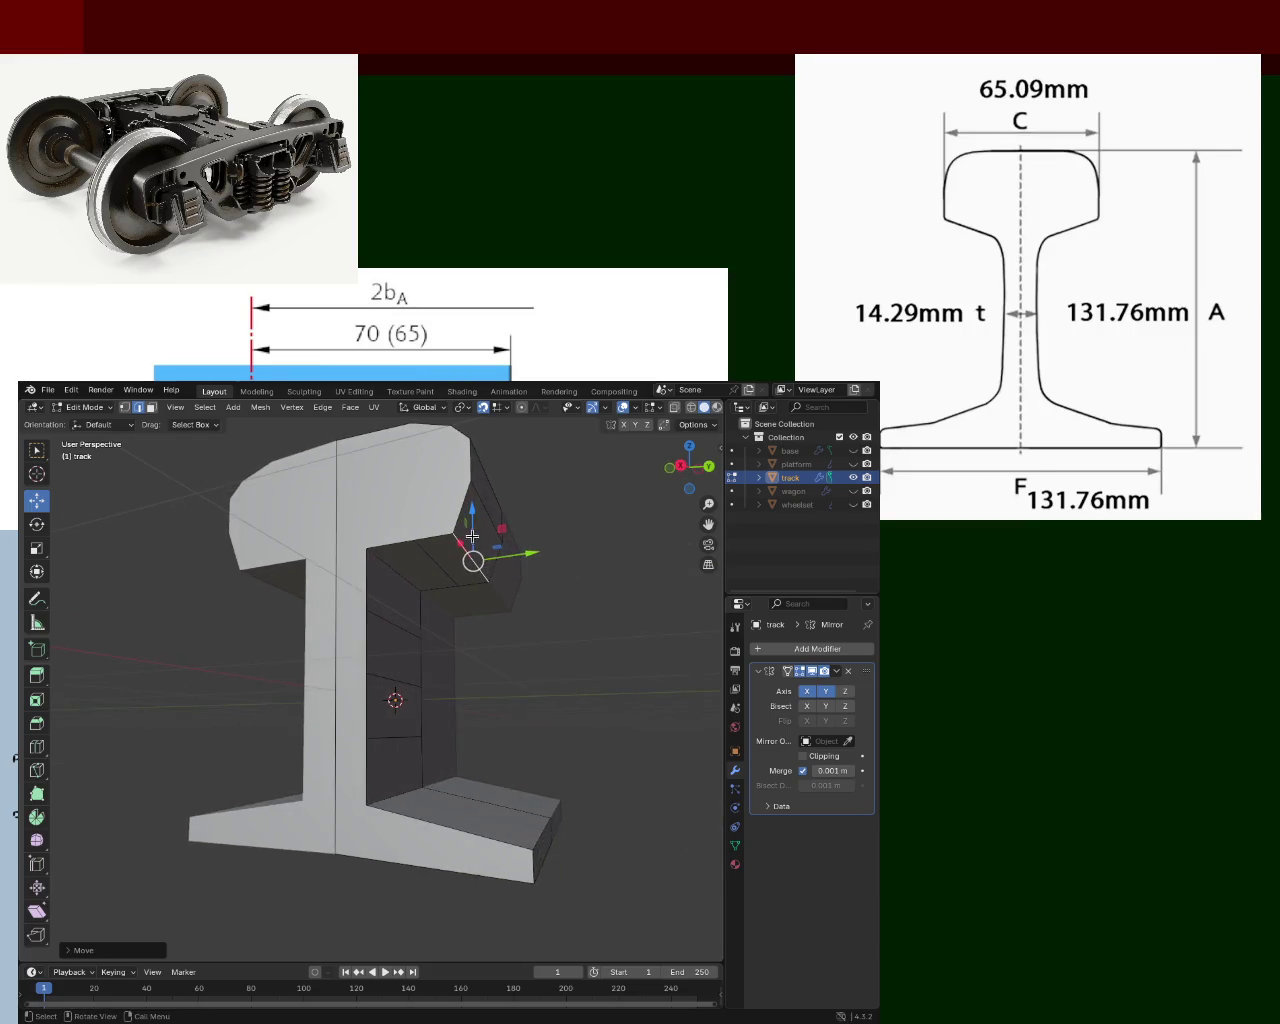
text(gz)
text(0)
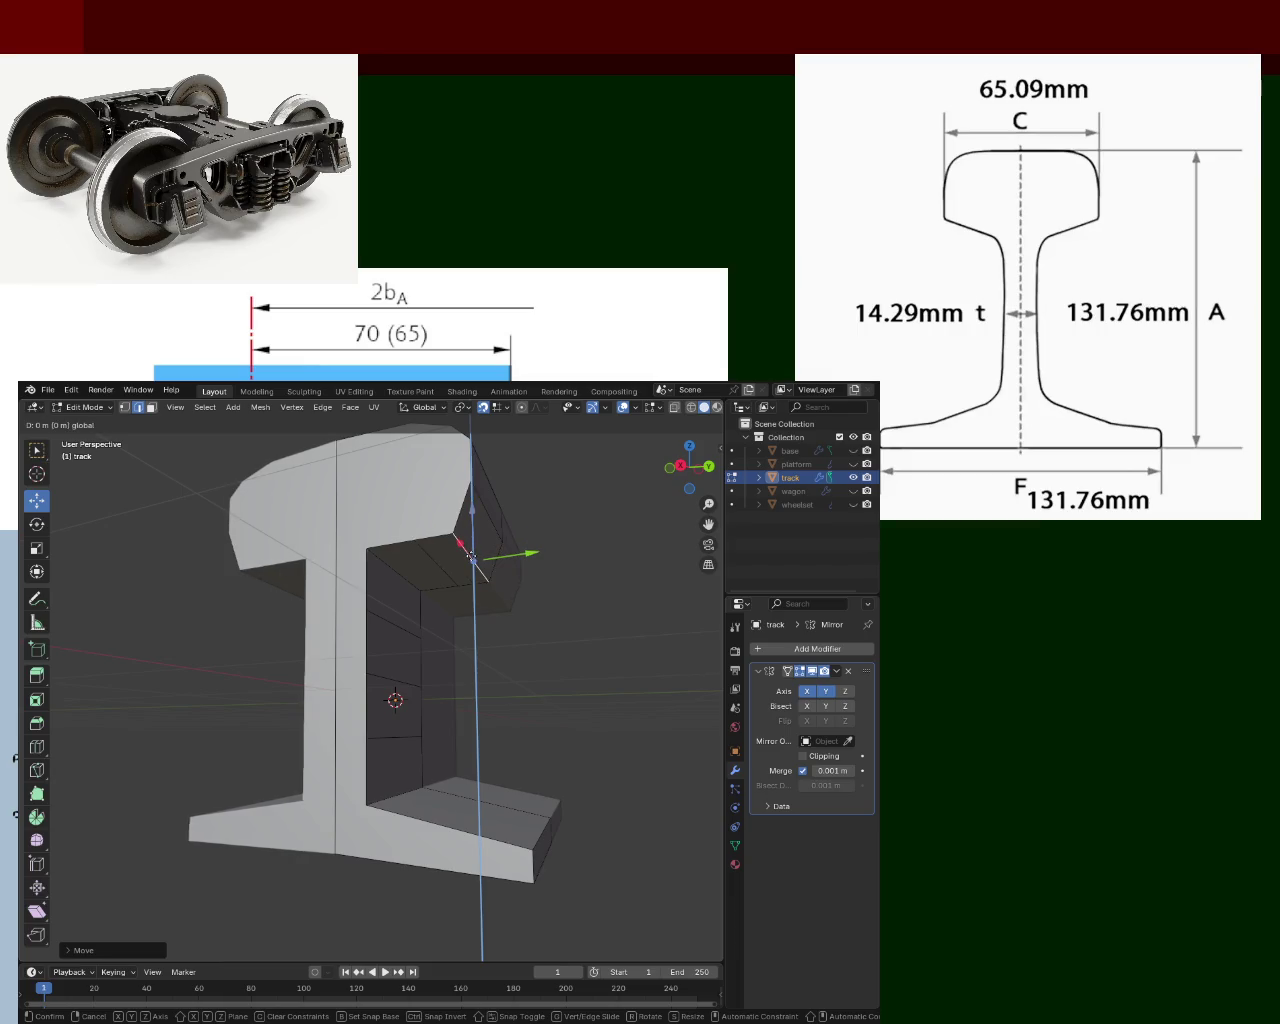
key(Return)
middle_drag(472, 555, 410, 549)
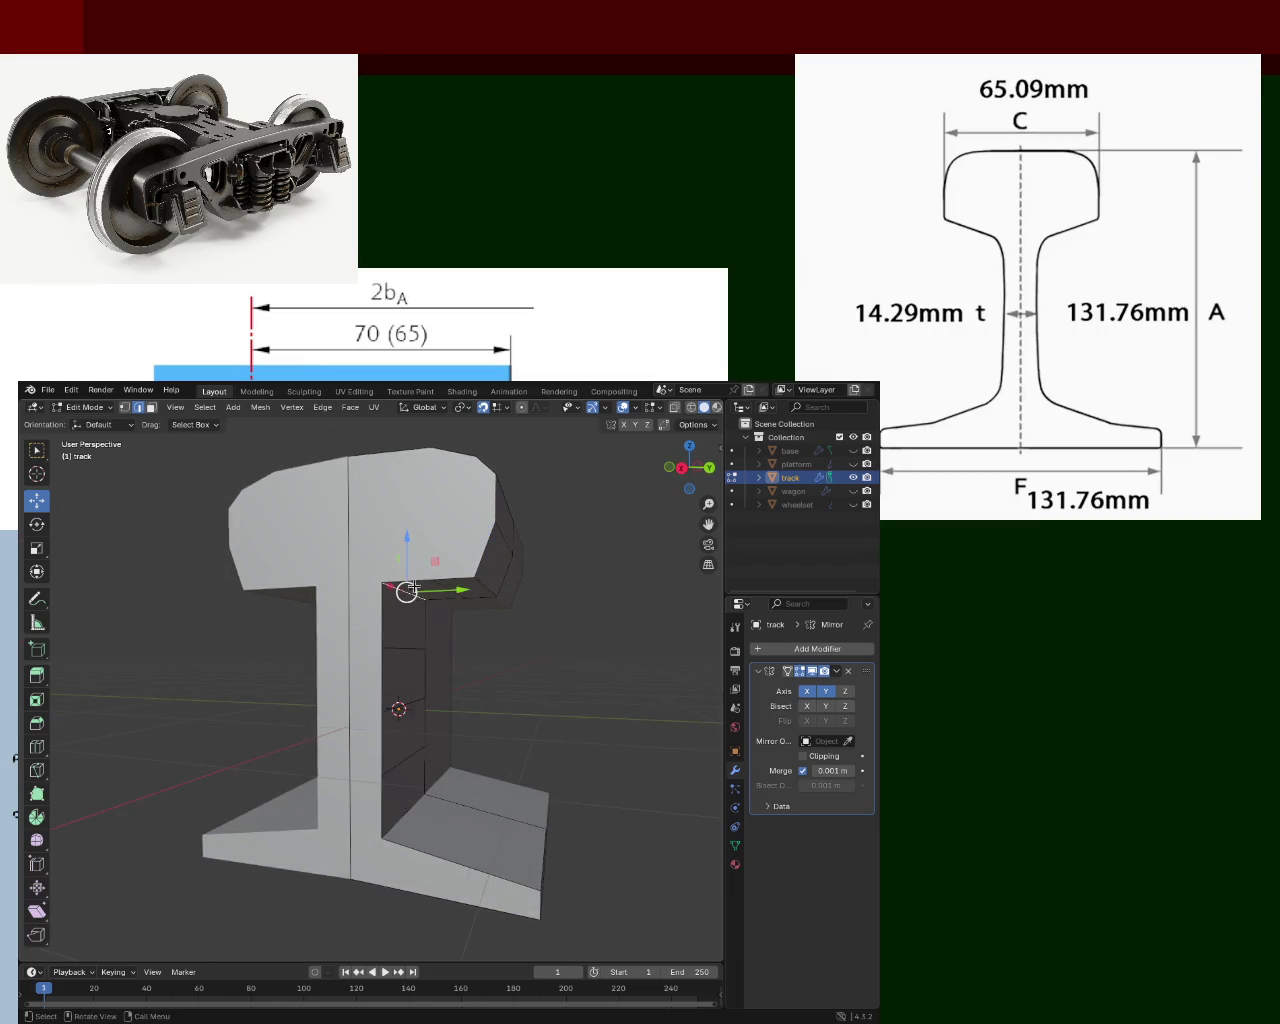
Raise the rail-head underside vertices with Z-constrained moves.
key(g)
key(z)
click(414, 604)
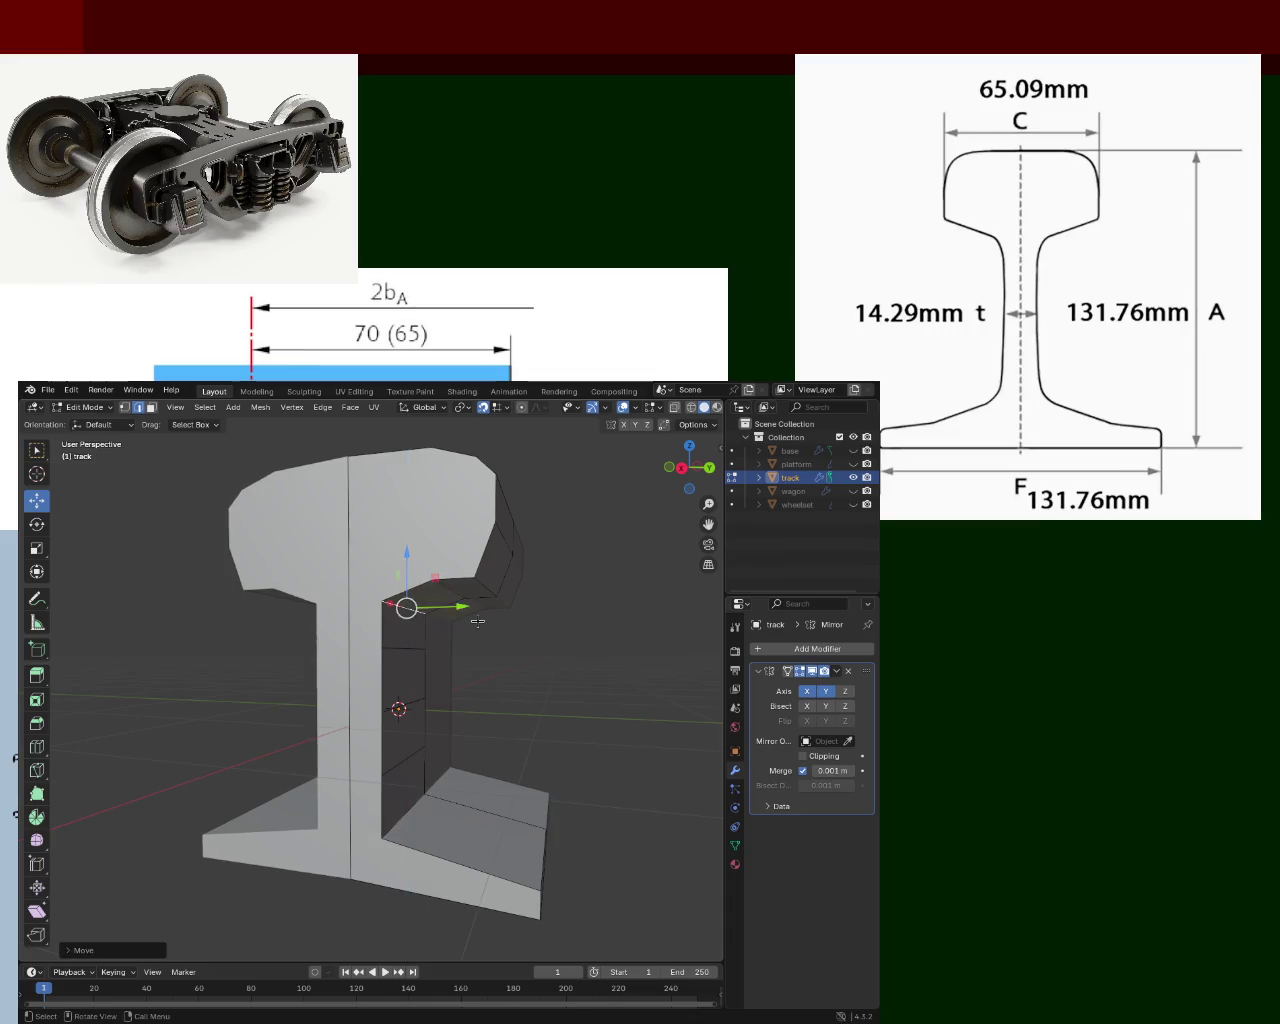
middle_drag(414, 604, 506, 641)
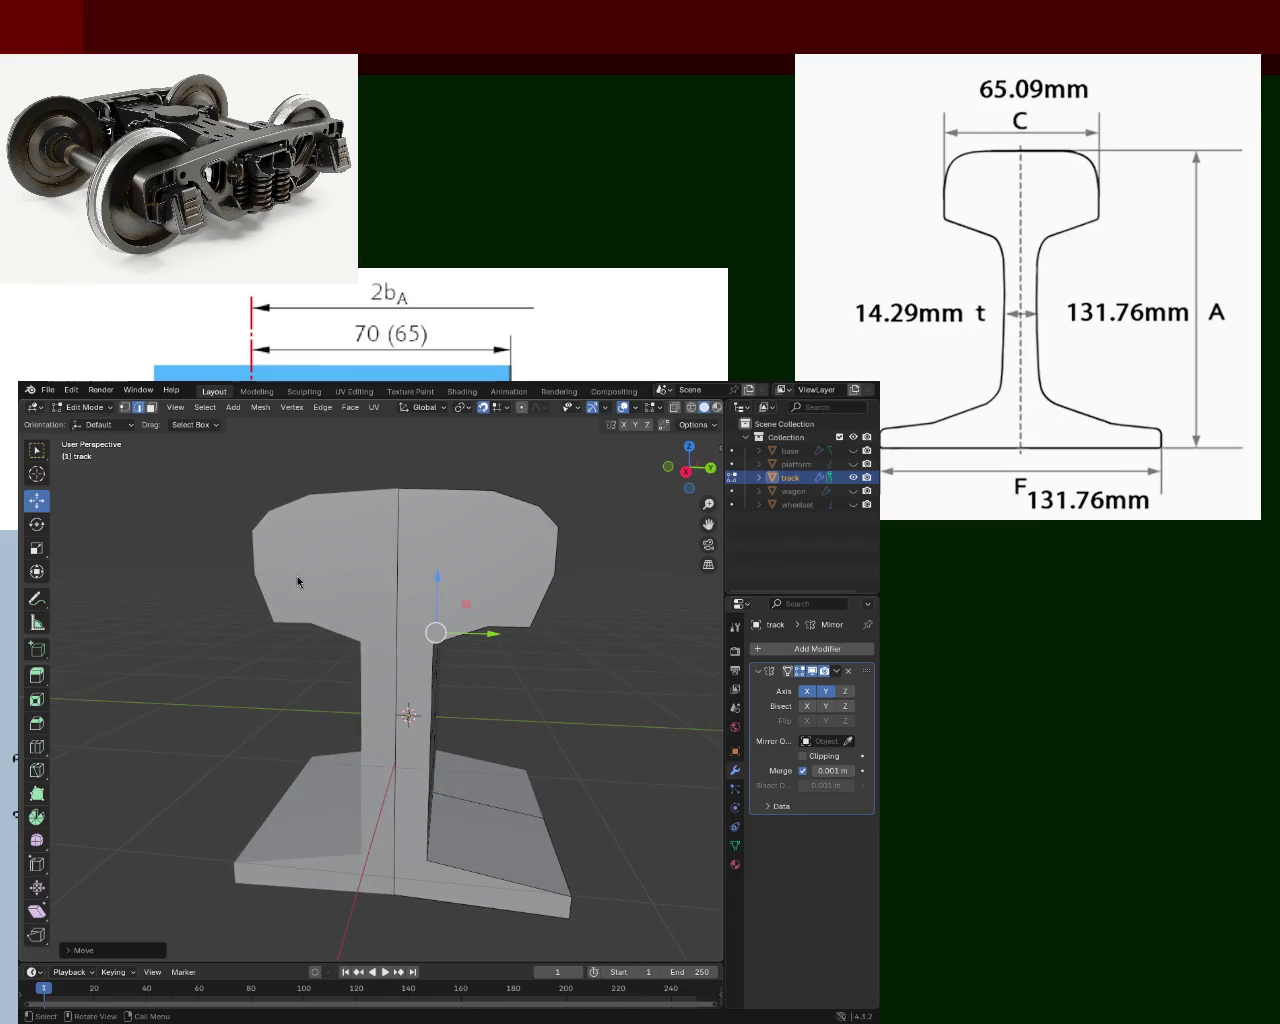
key(g)
key(z)
click(521, 636)
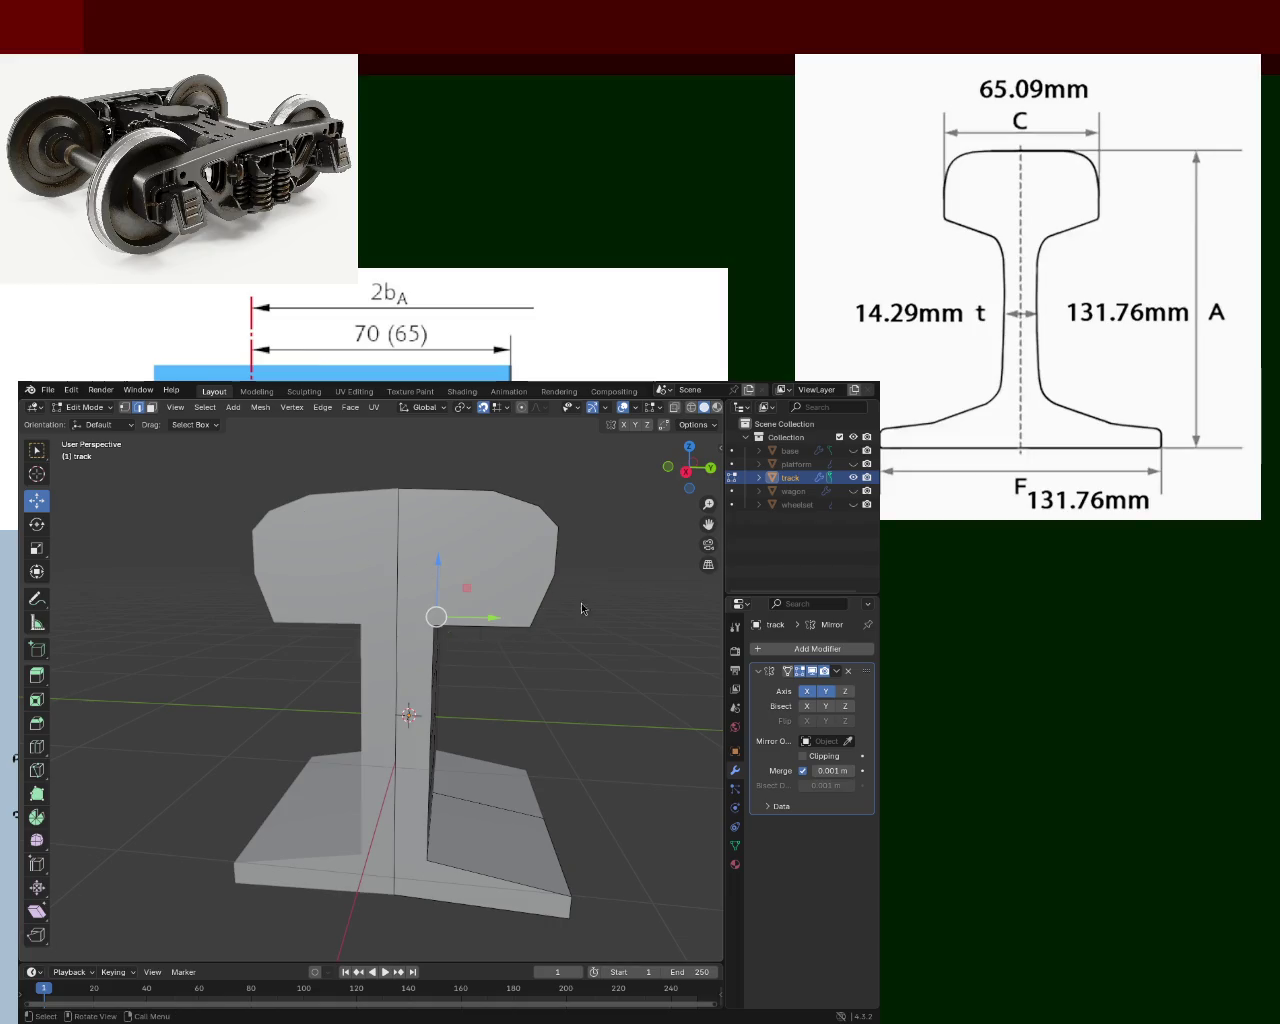
Adjust the underside vertices along Z and Y into a chamfer down toward the web.
middle_drag(548, 551, 410, 562)
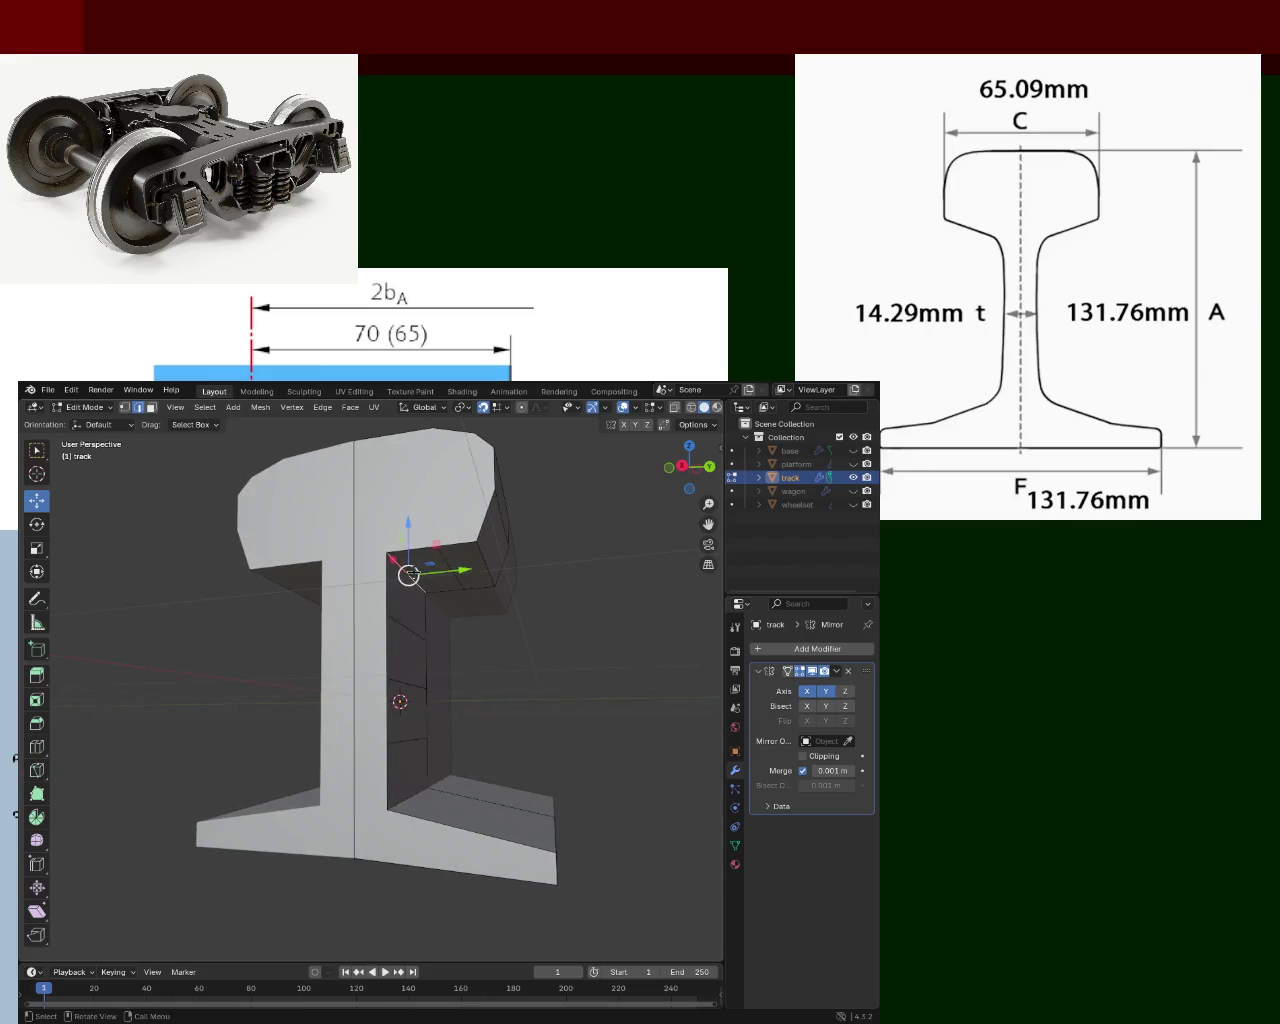
key(g)
key(z)
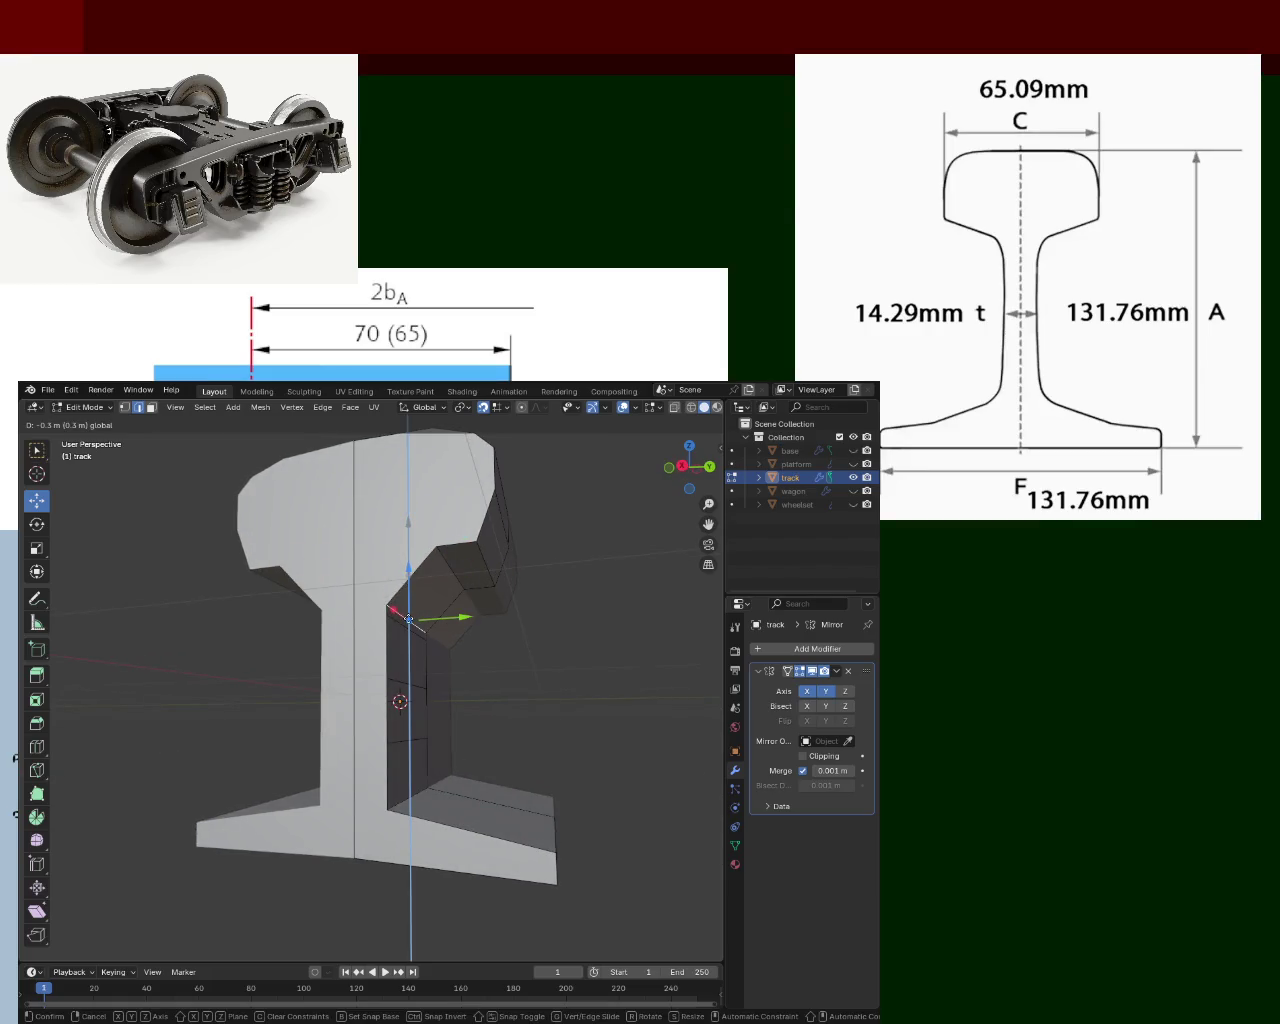
click(405, 623)
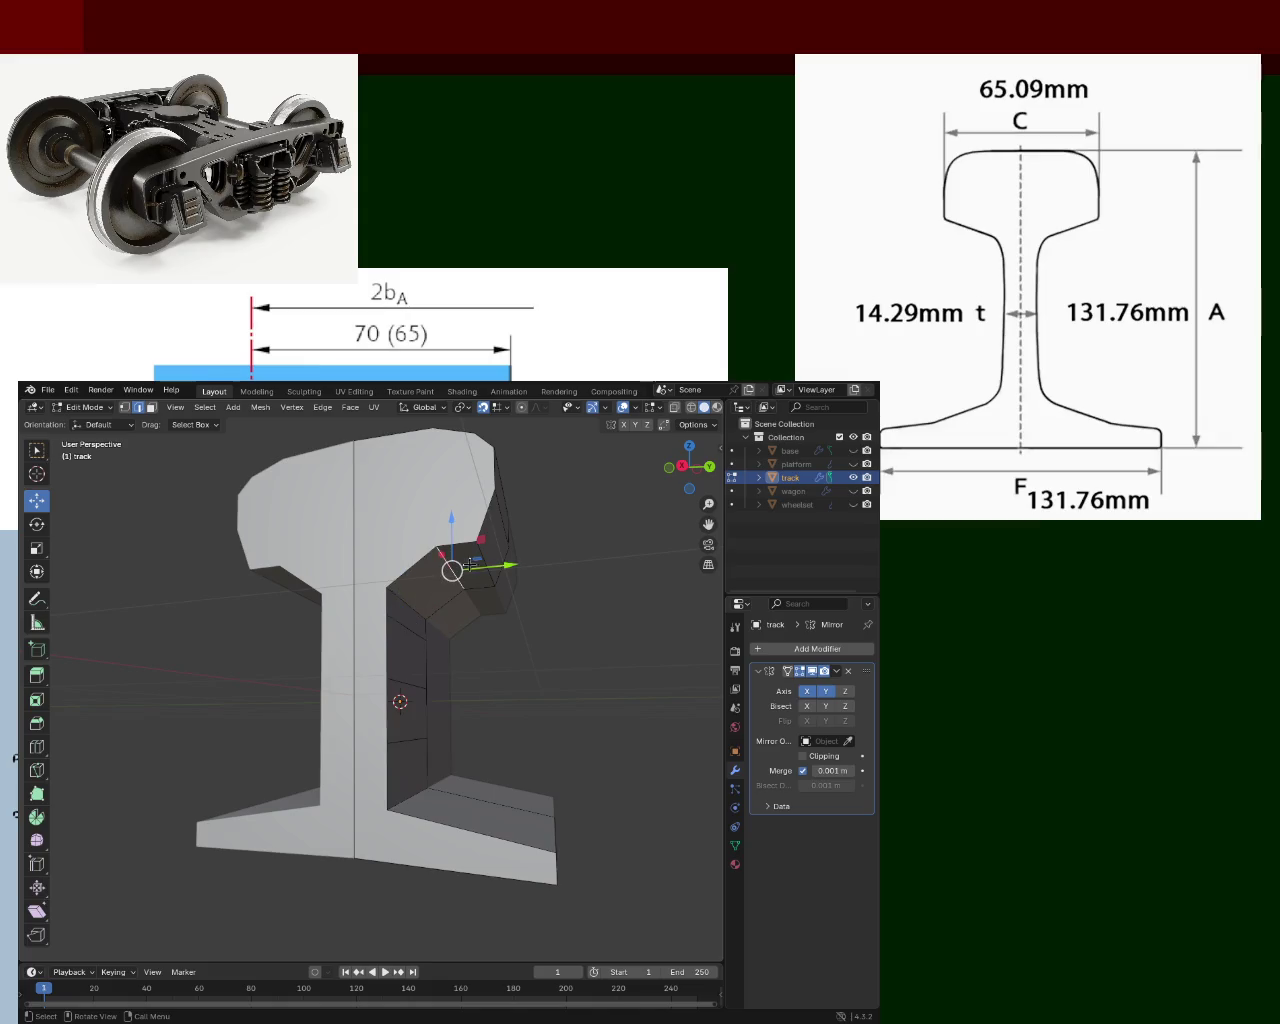
key(g)
key(y)
click(425, 585)
key(g)
key(z)
click(425, 585)
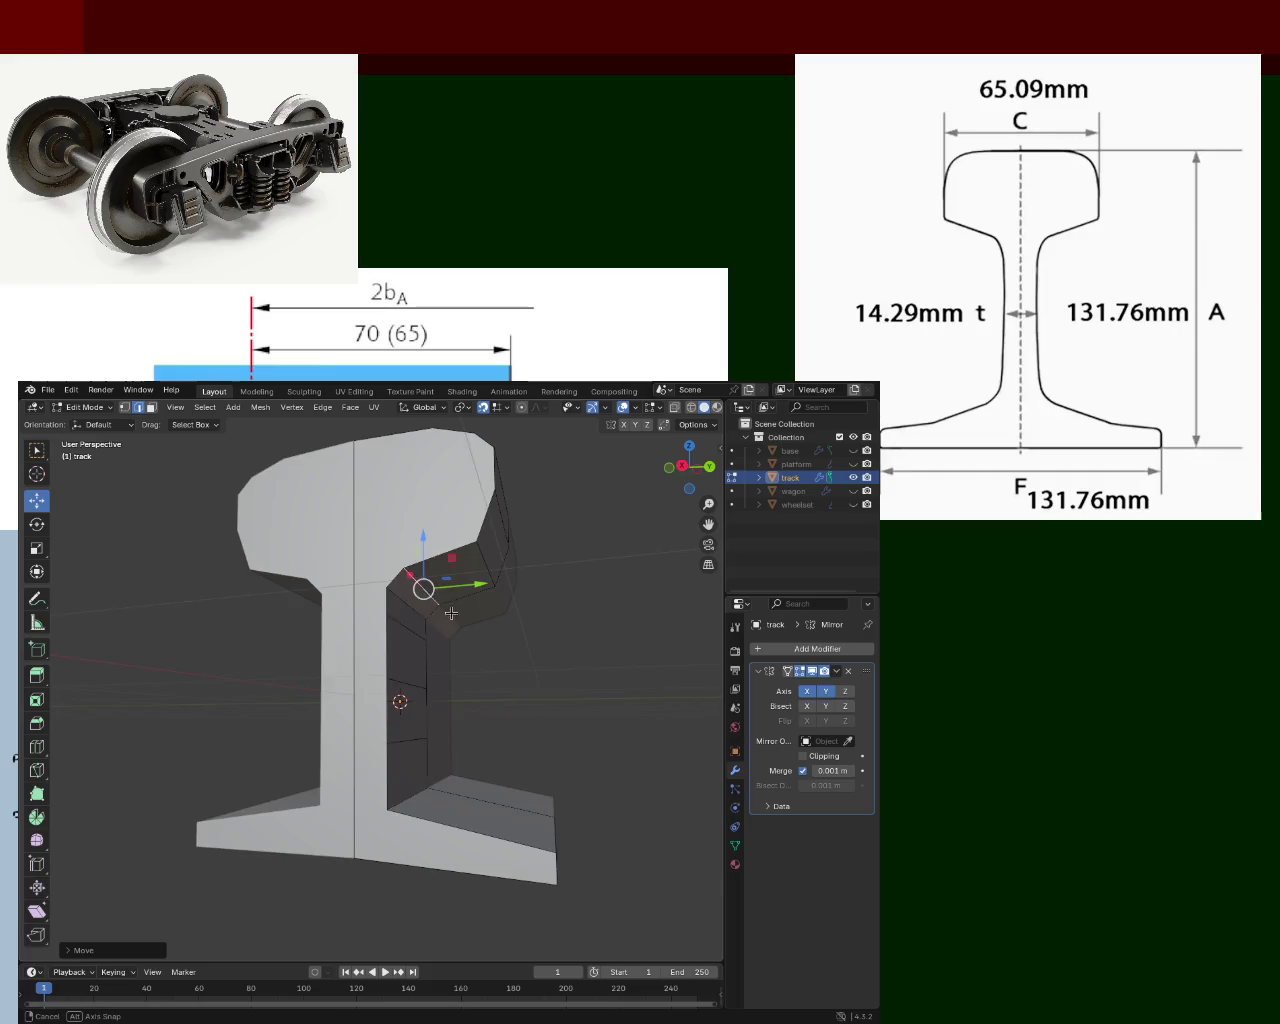
middle_drag(428, 586, 323, 529)
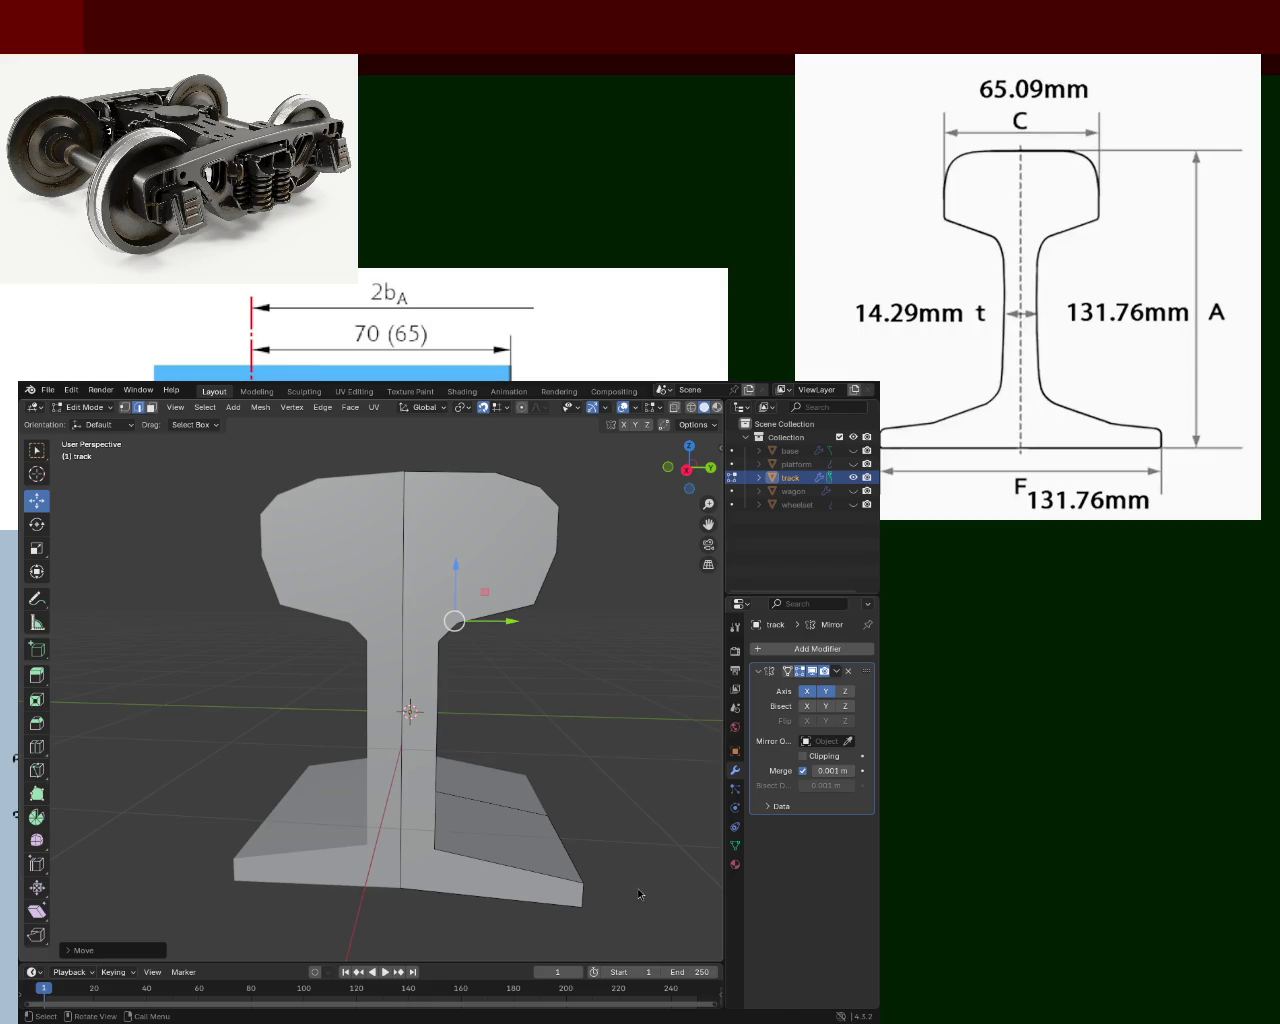
Move a horizontal edge across the rail web's inner face down along Z, respacing the web bands.
middle_drag(560, 647, 515, 705)
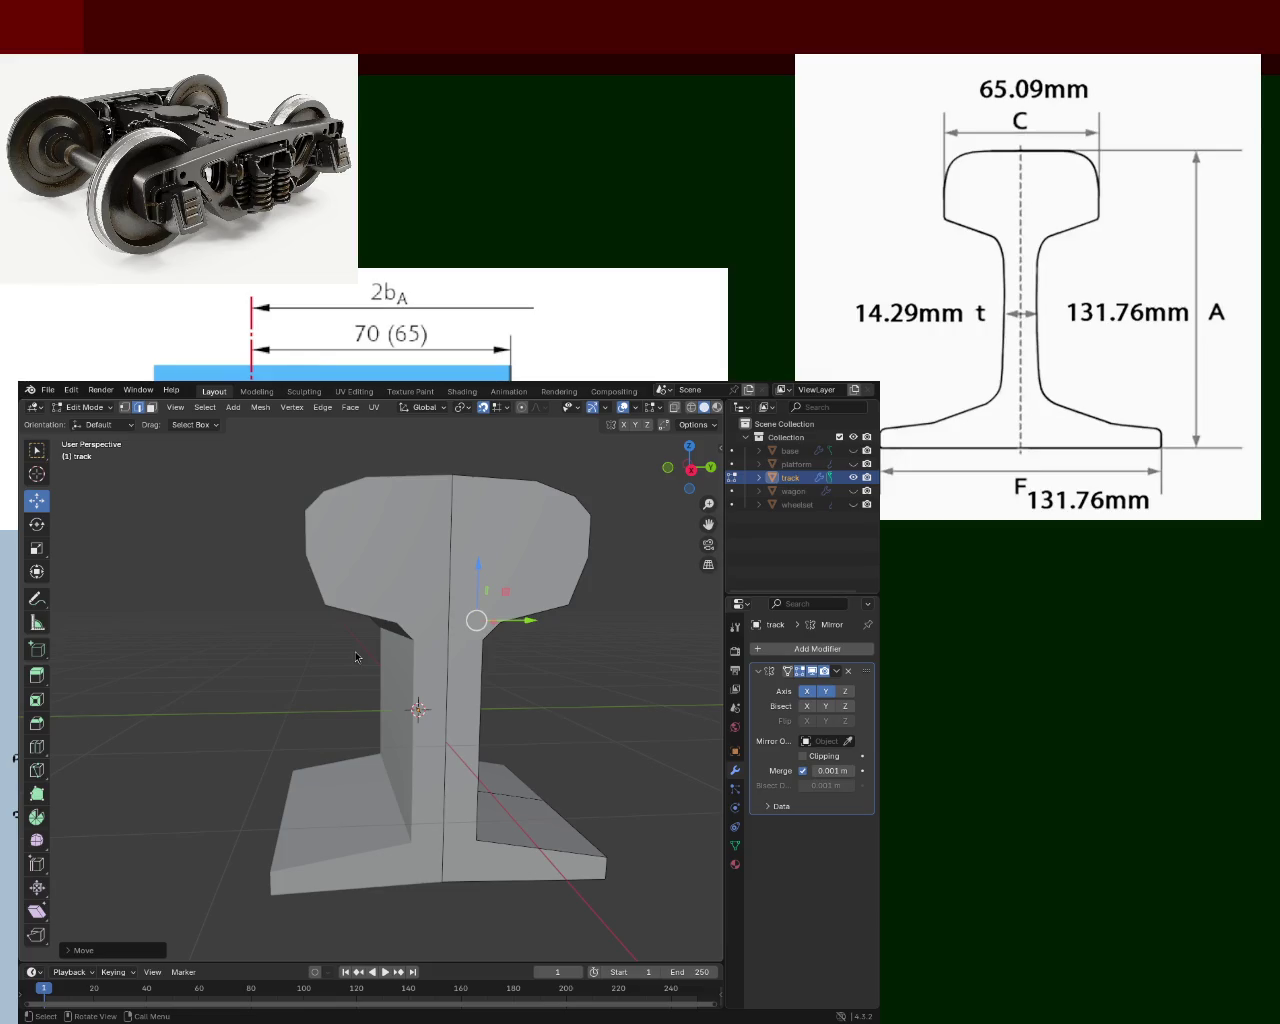
middle_drag(534, 551, 332, 746)
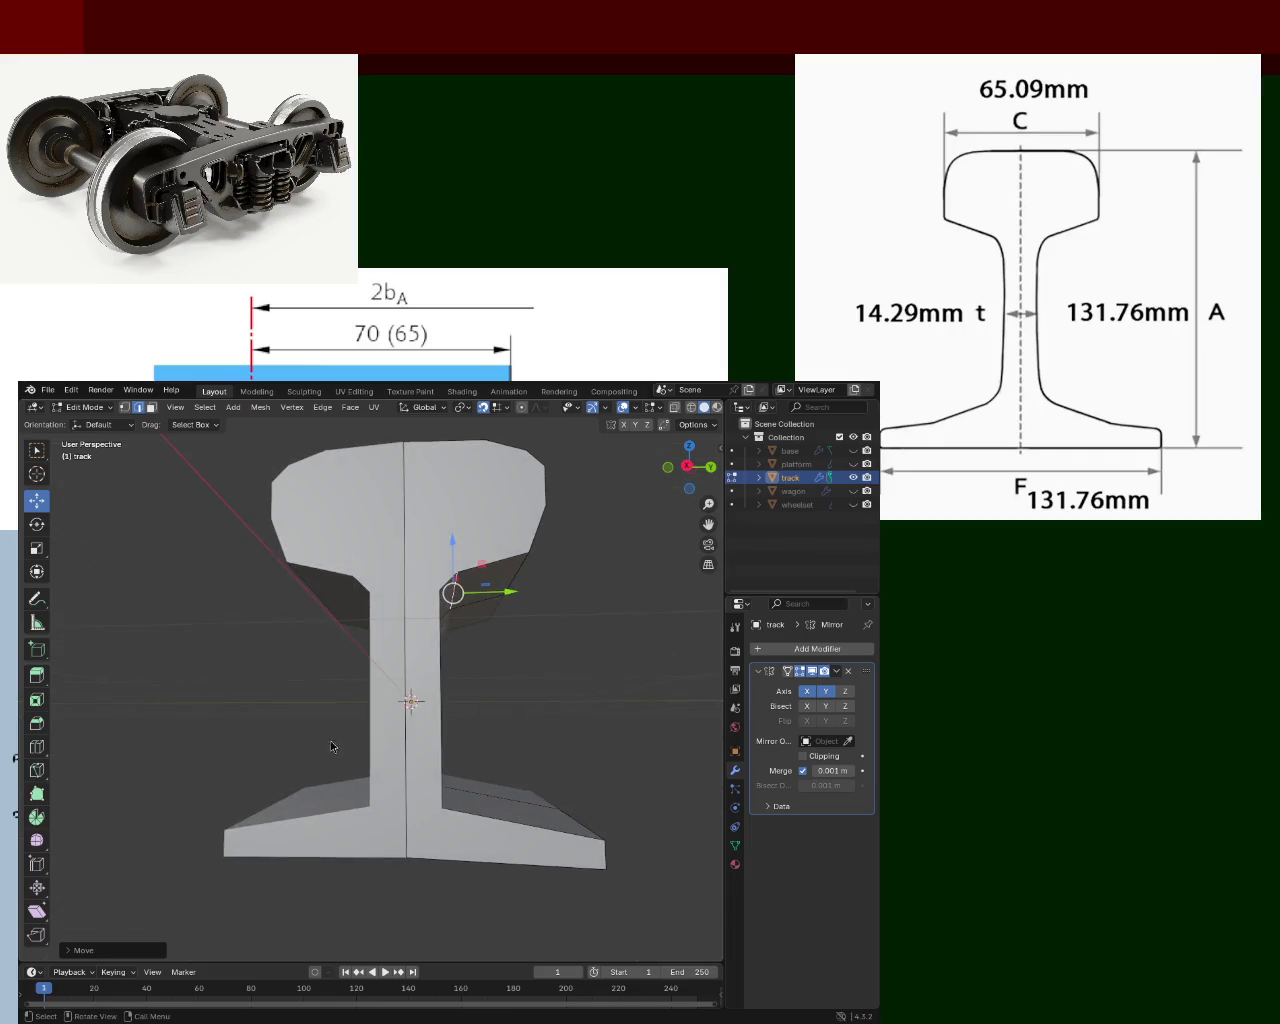
middle_drag(471, 696, 346, 780)
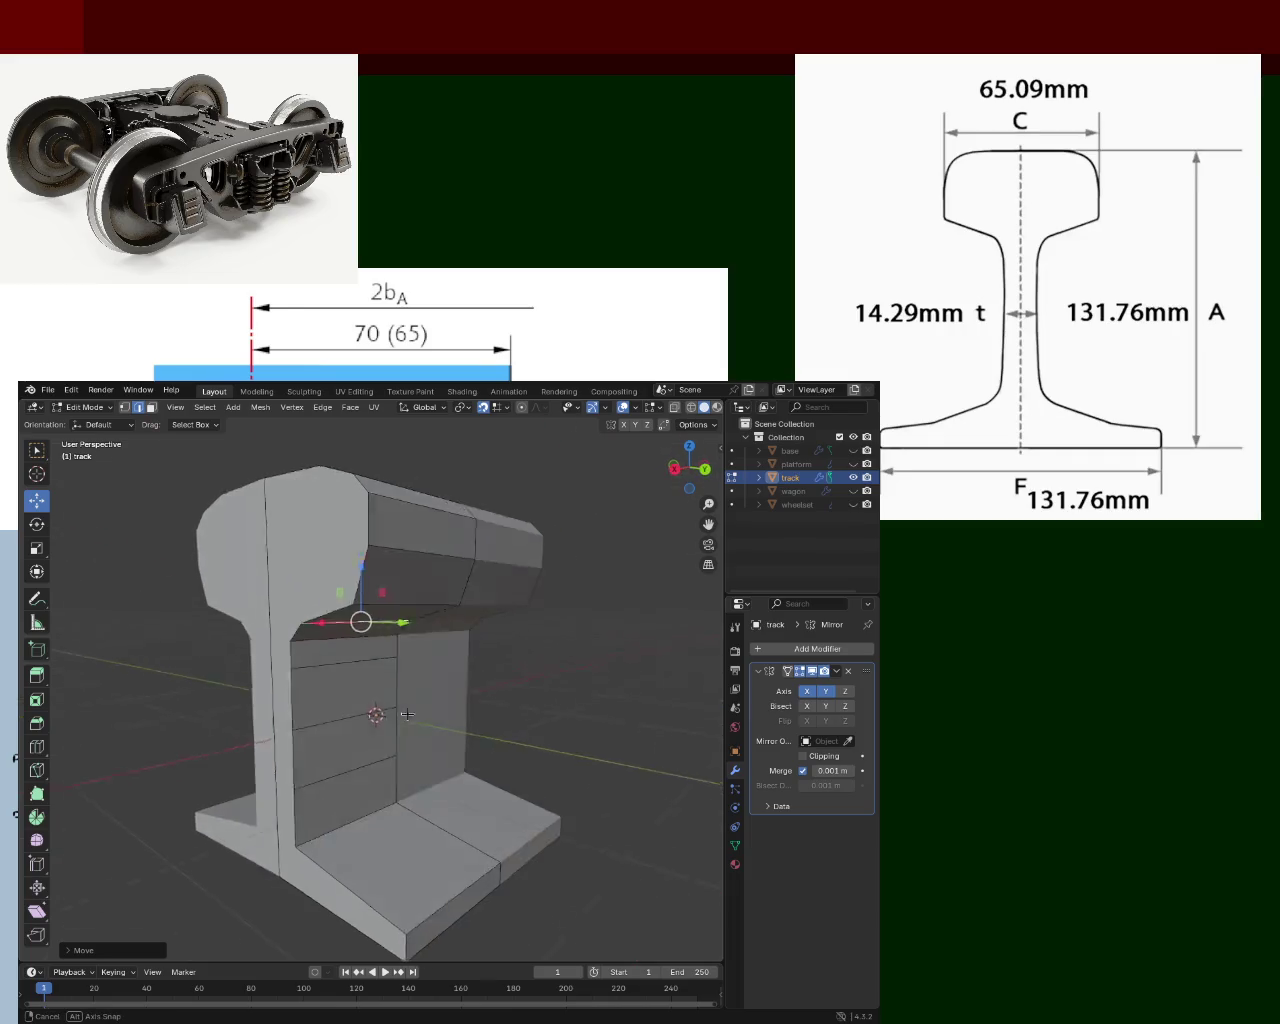
click(346, 778)
key(g)
key(z)
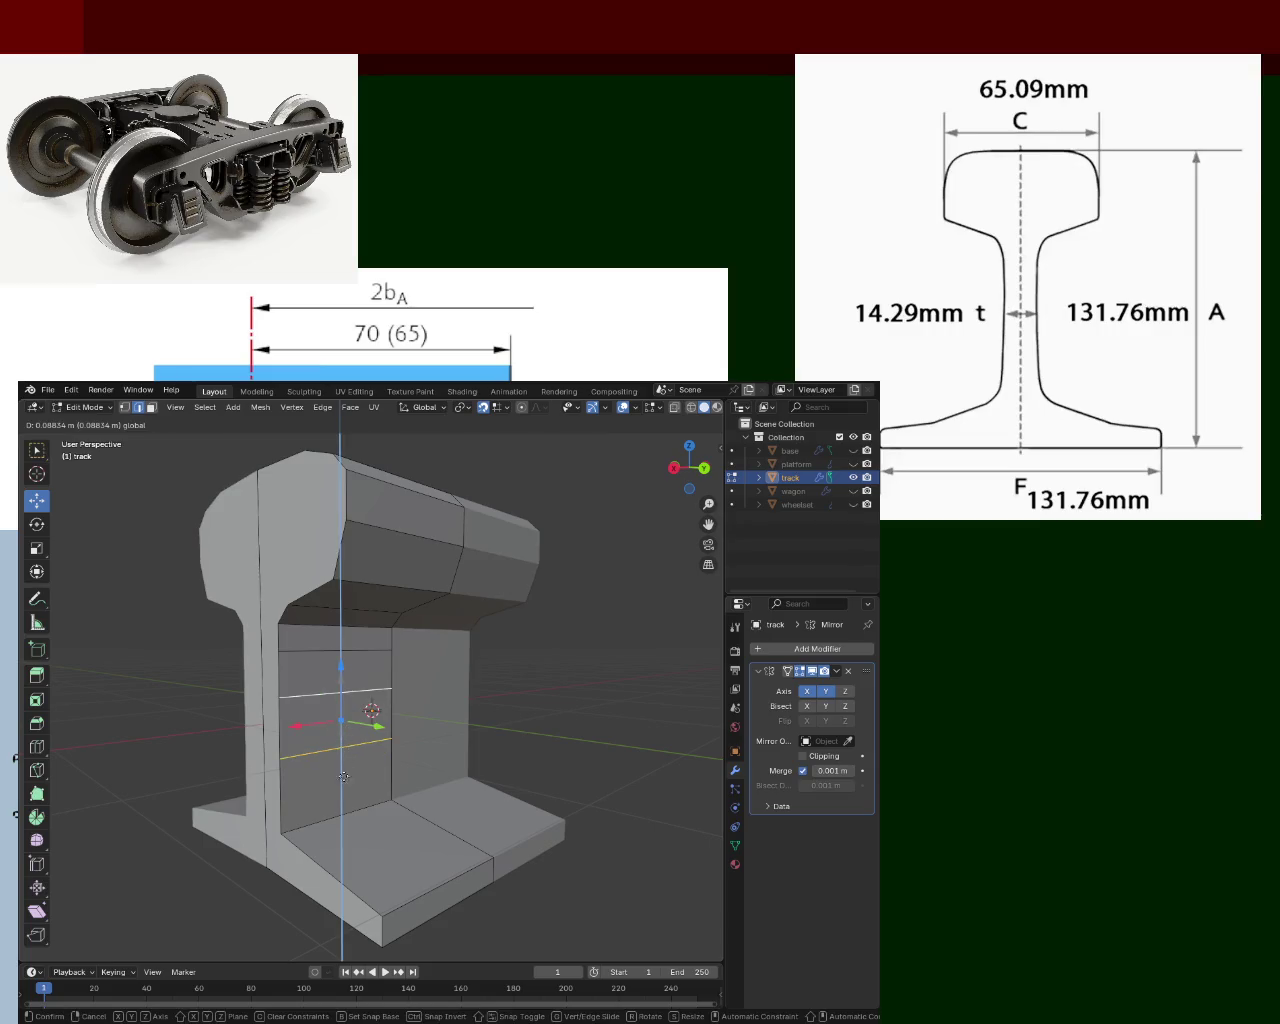
click(399, 763)
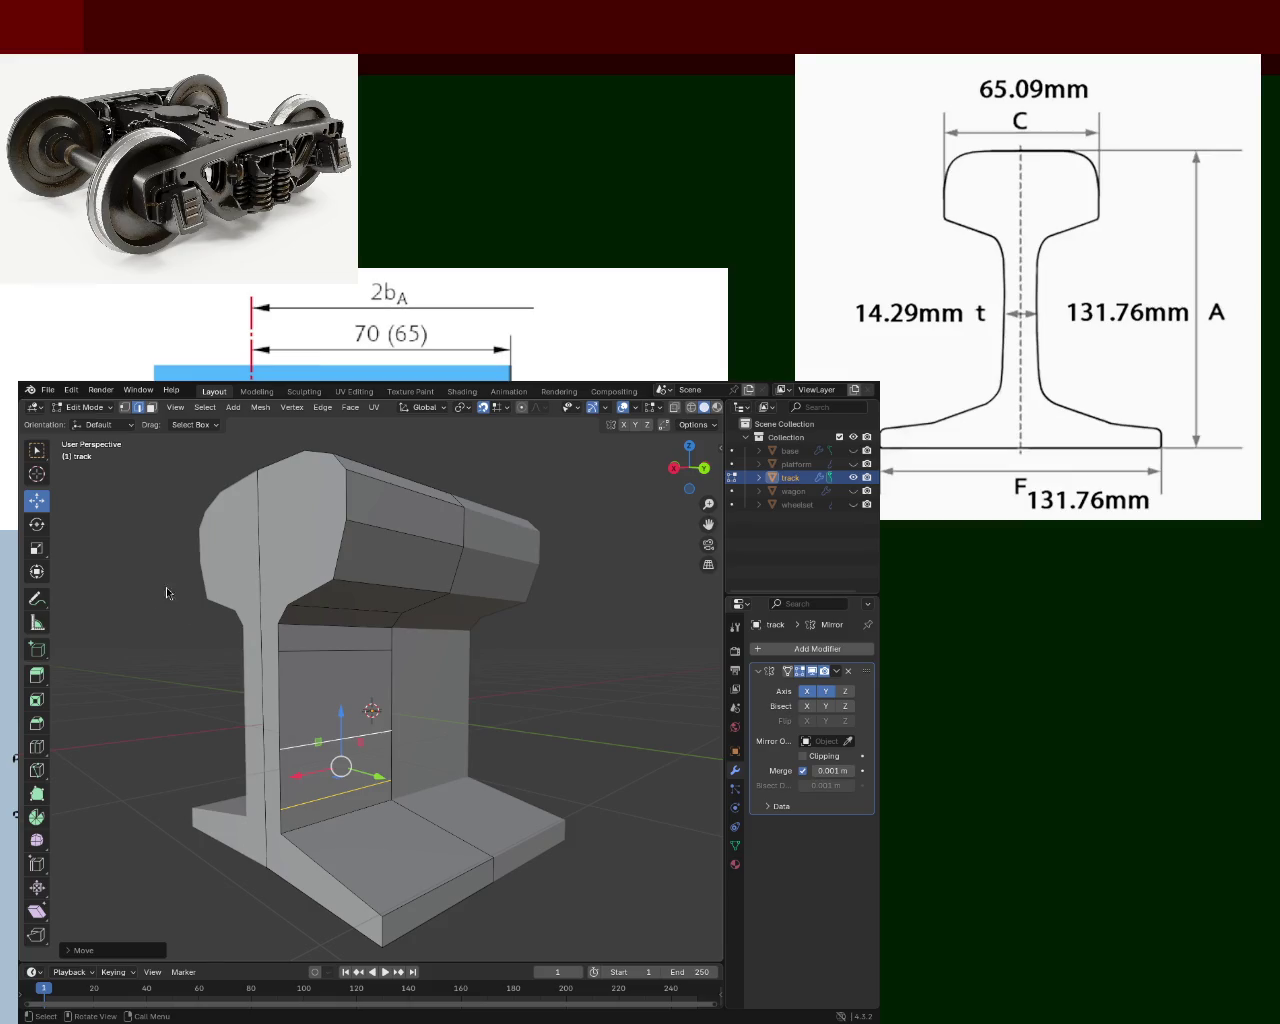
Slide the selected rail faces along the Y axis with the gizmo arrow.
mouse_move(499, 554)
middle_down()
mouse_move(409, 703)
mouse_move(336, 727)
mouse_move(324, 552)
middle_up()
scroll(409, 703, up, 1)
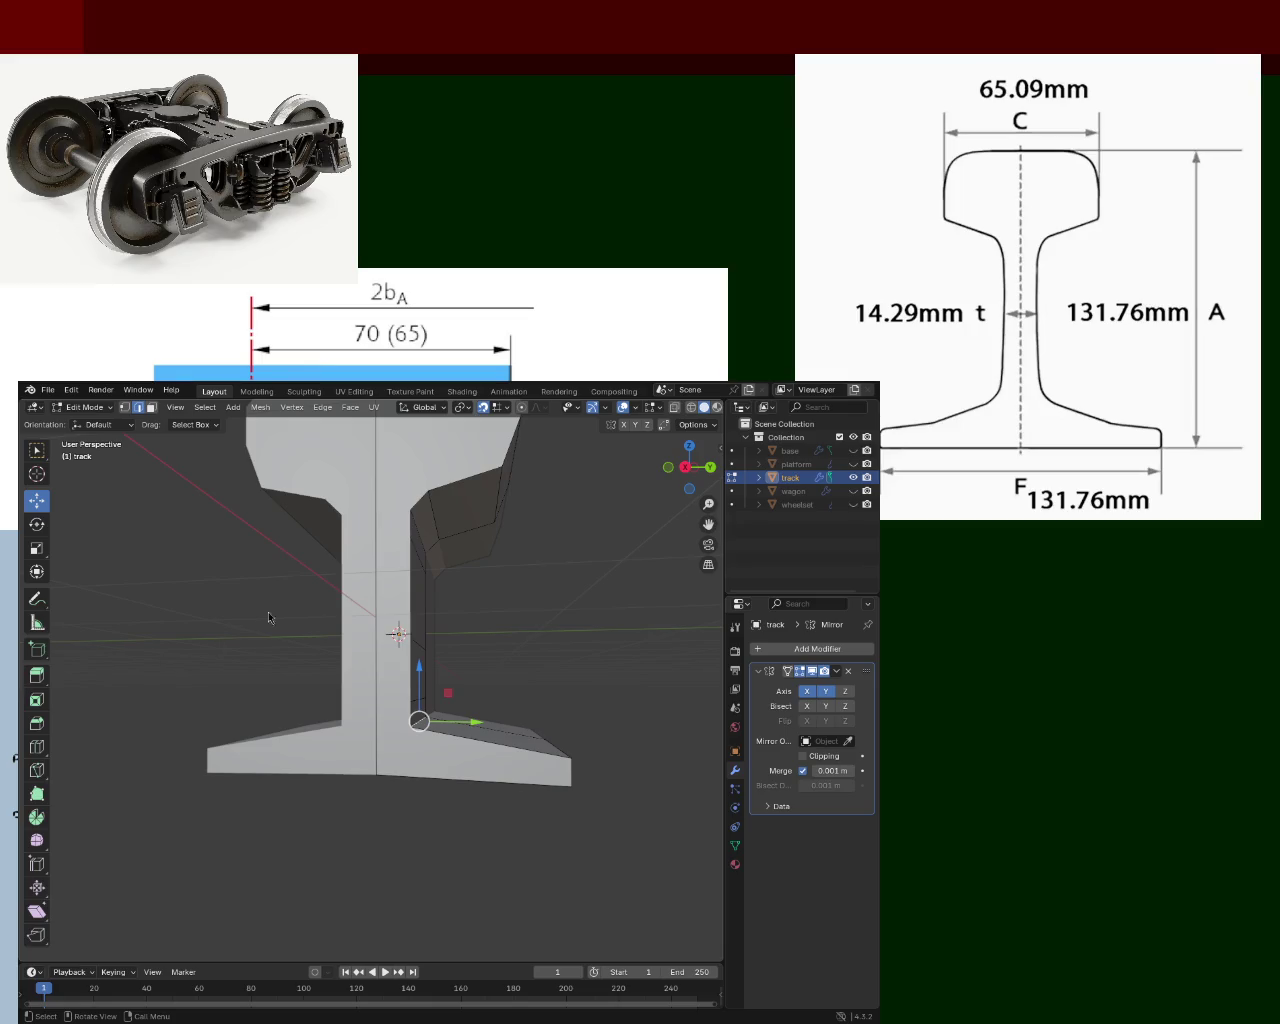
middle_drag(510, 566, 337, 702)
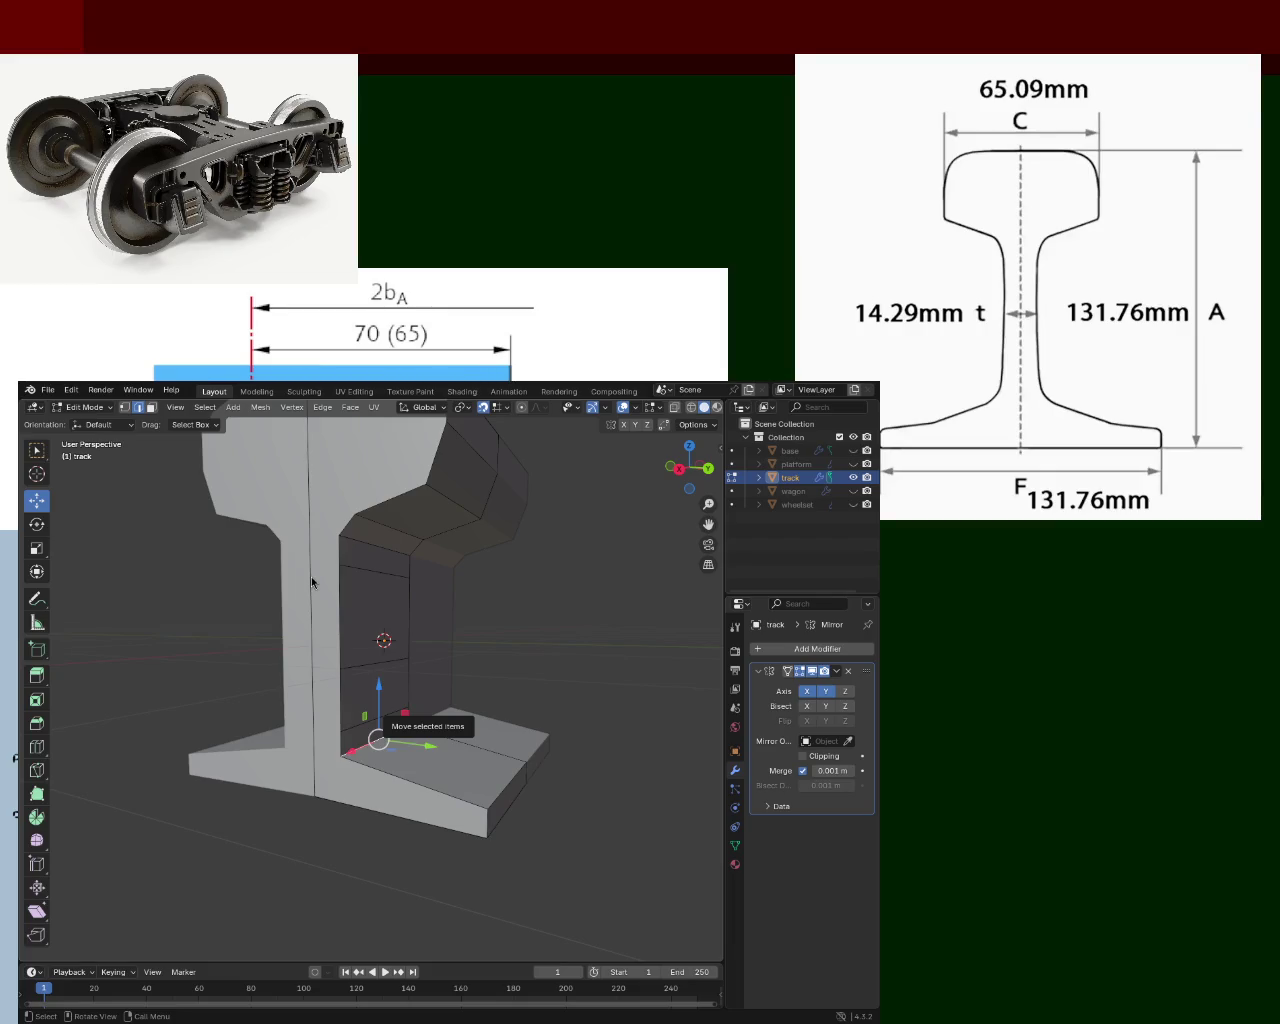
drag(429, 747, 446, 758)
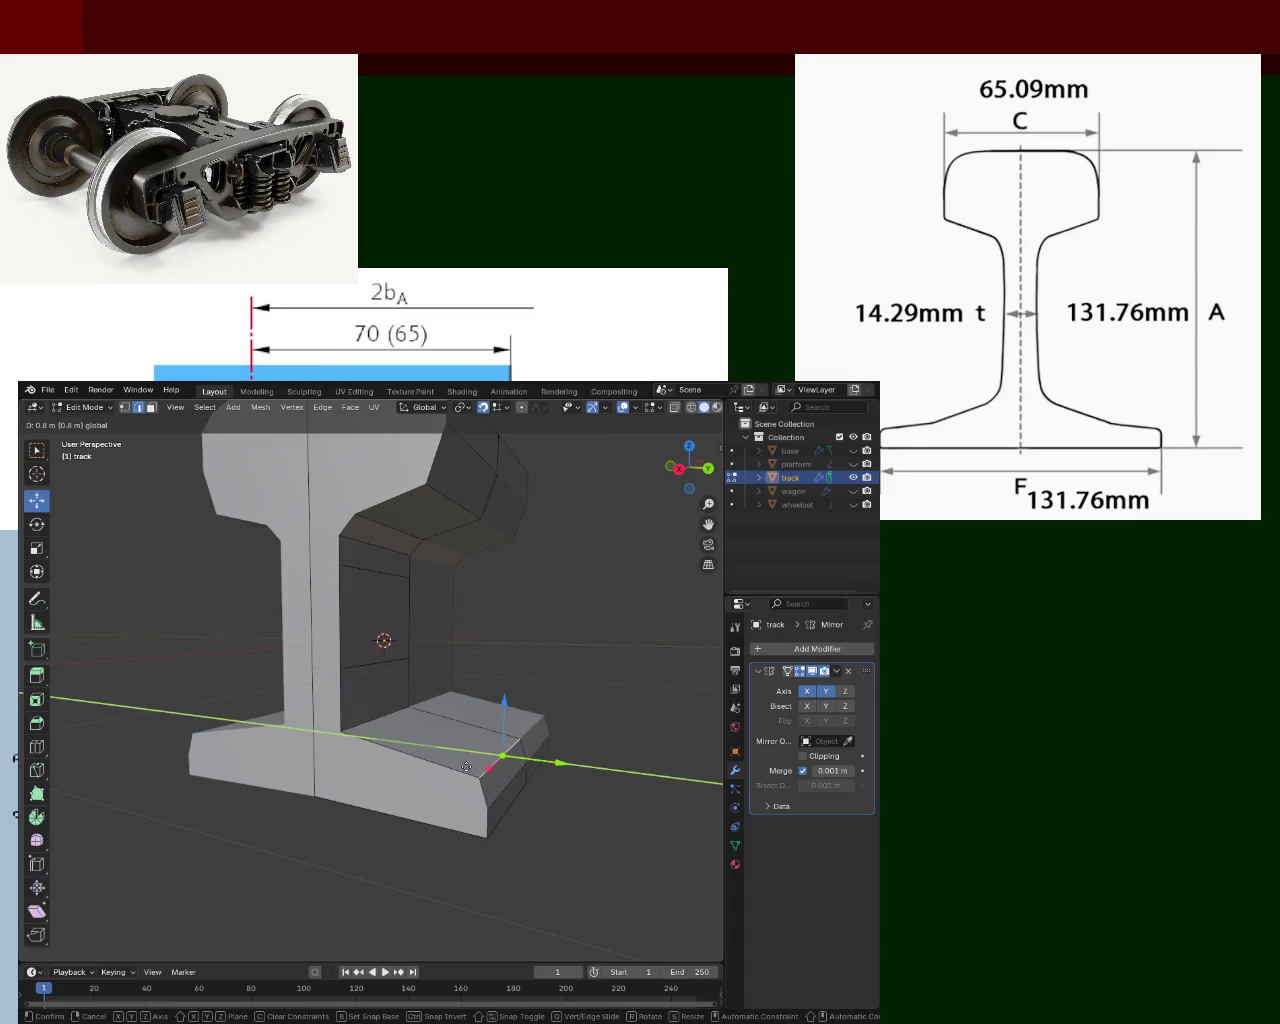
drag(446, 758, 449, 750)
click(401, 719)
Push the front face of the rail foot outward along Y.
mouse_move(401, 719)
middle_down()
mouse_move(562, 686)
mouse_move(409, 640)
mouse_move(430, 628)
middle_up()
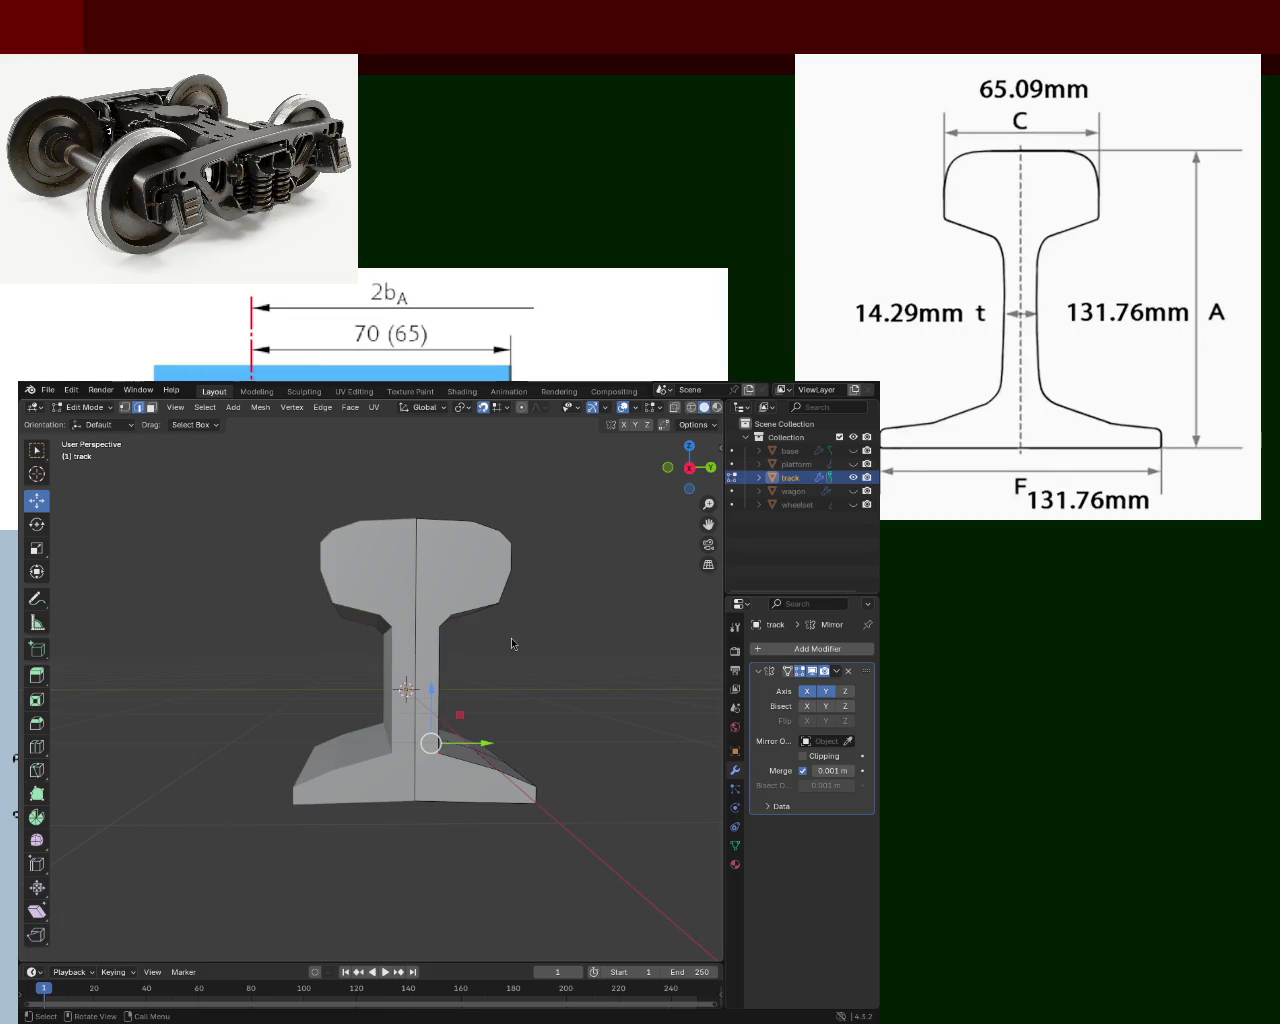
mouse_move(588, 545)
middle_down()
mouse_move(541, 677)
mouse_move(167, 469)
middle_up()
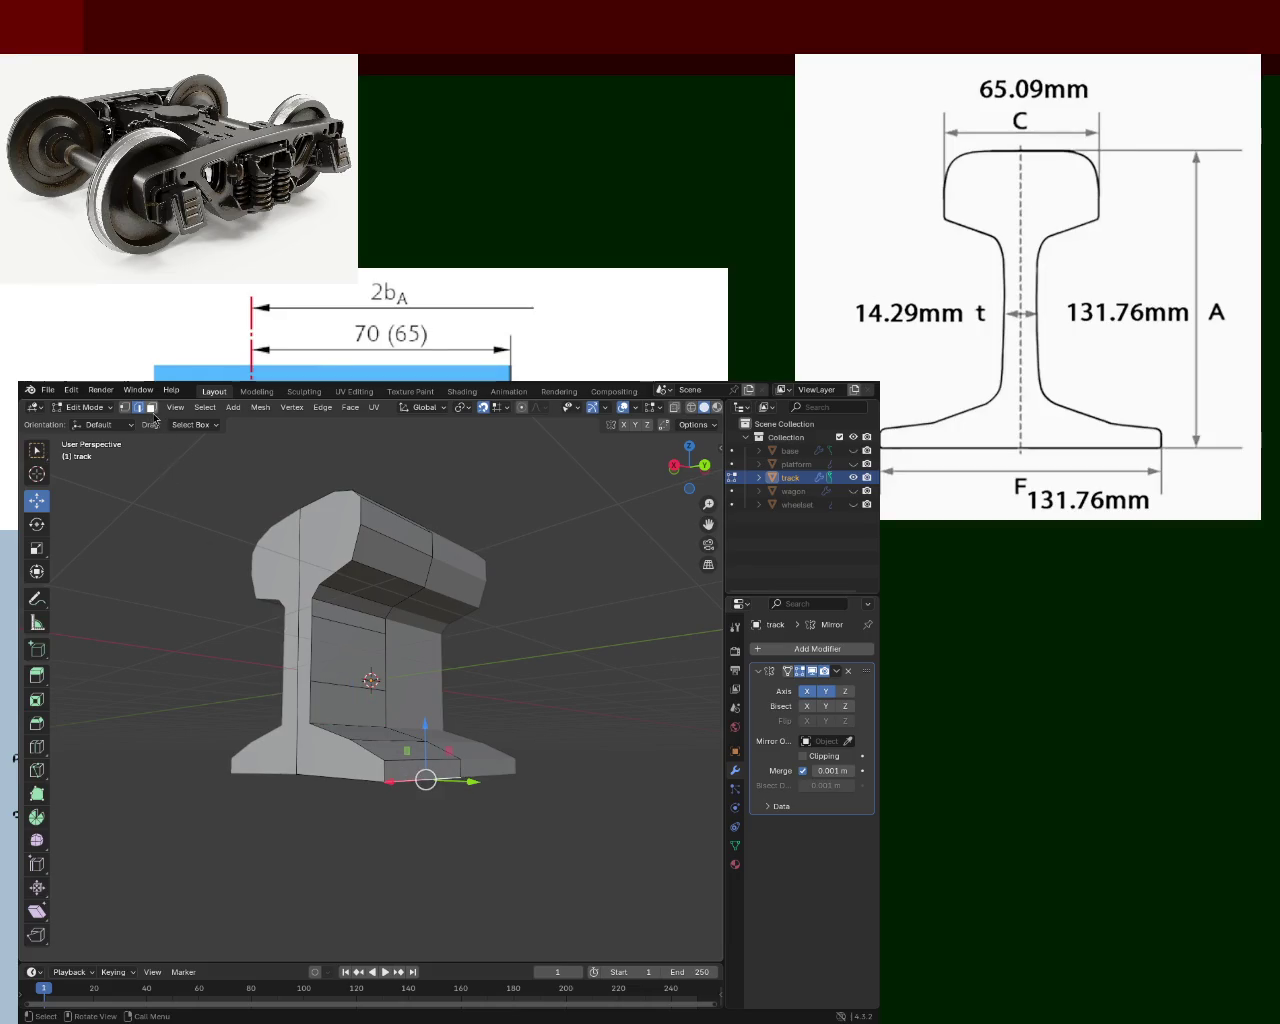
click(458, 774)
drag(460, 775, 492, 788)
middle_drag(440, 780, 502, 767)
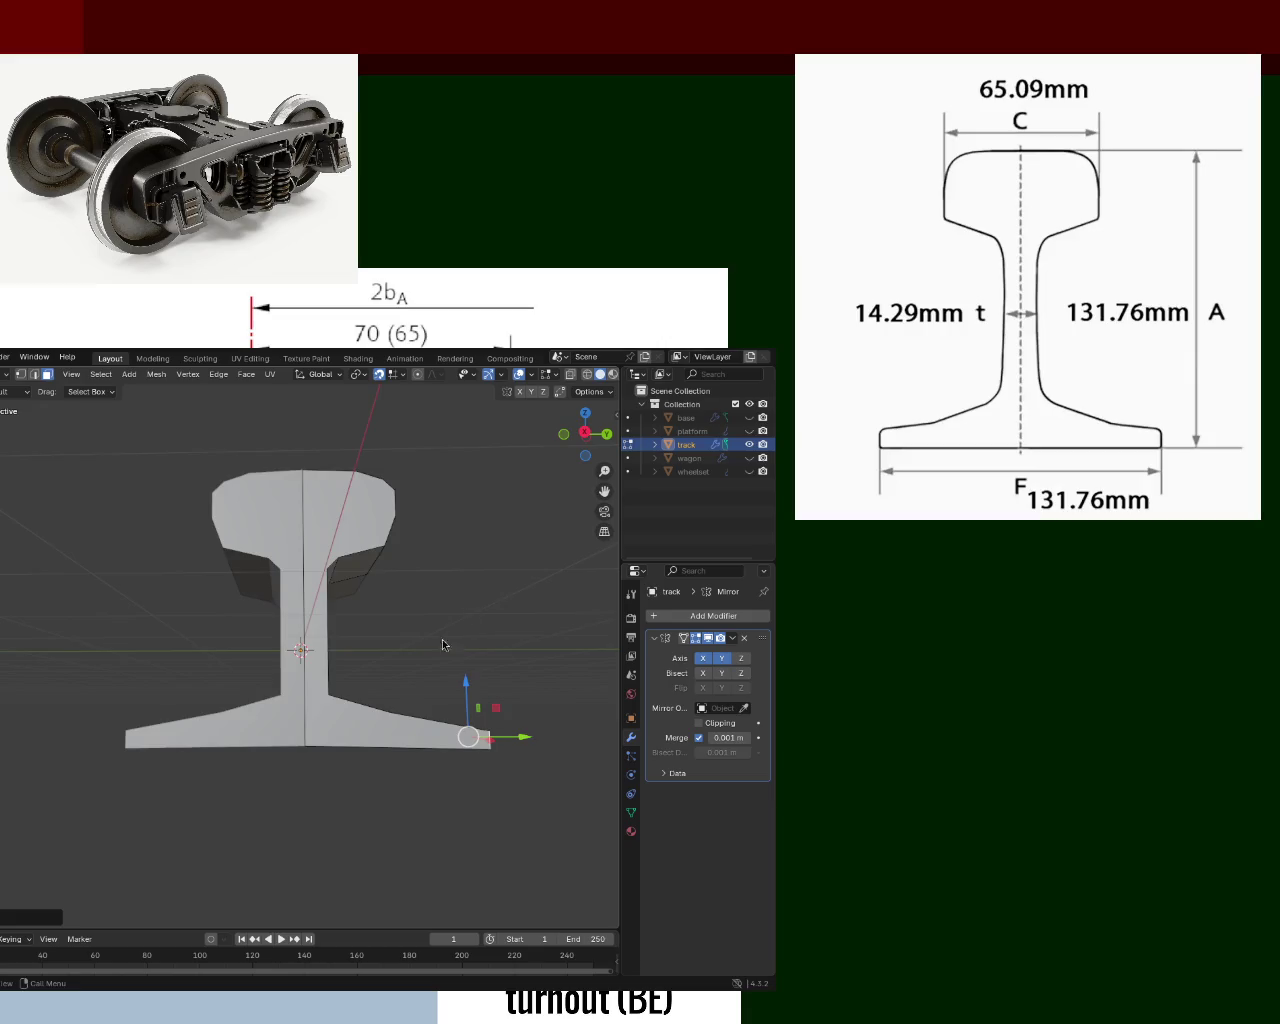
Slide the rail foot's outer tip vertex outward along Y.
middle_drag(450, 637, 450, 770)
key(g)
key(y)
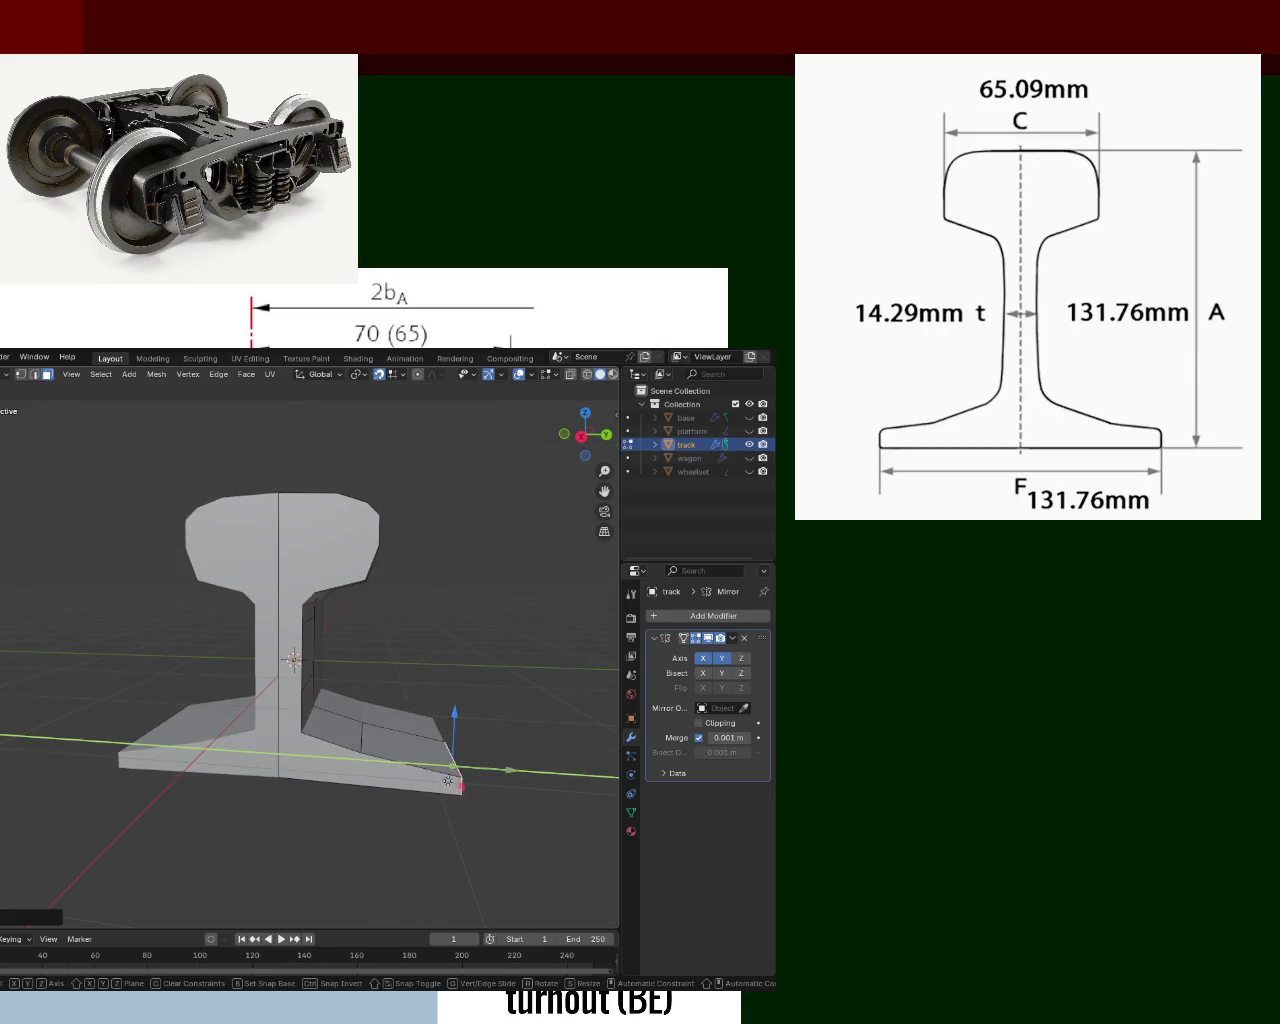
click(430, 766)
Save train.blend and view the rail profile straight-on in orthographic.
key(ctrl+s)
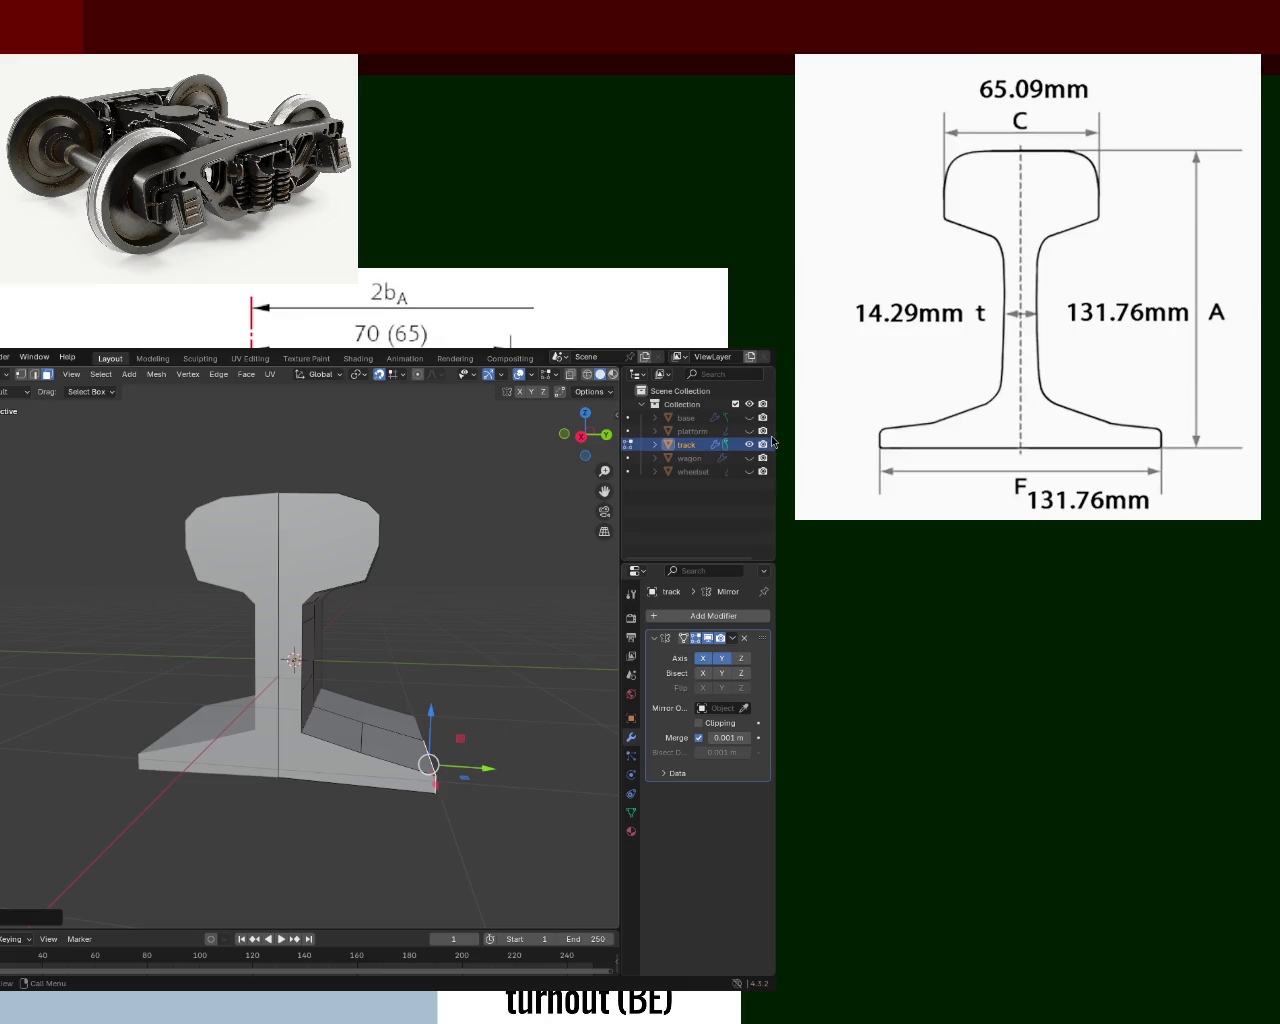
mouse_move(404, 623)
middle_down()
mouse_move(406, 581)
mouse_move(428, 577)
middle_up()
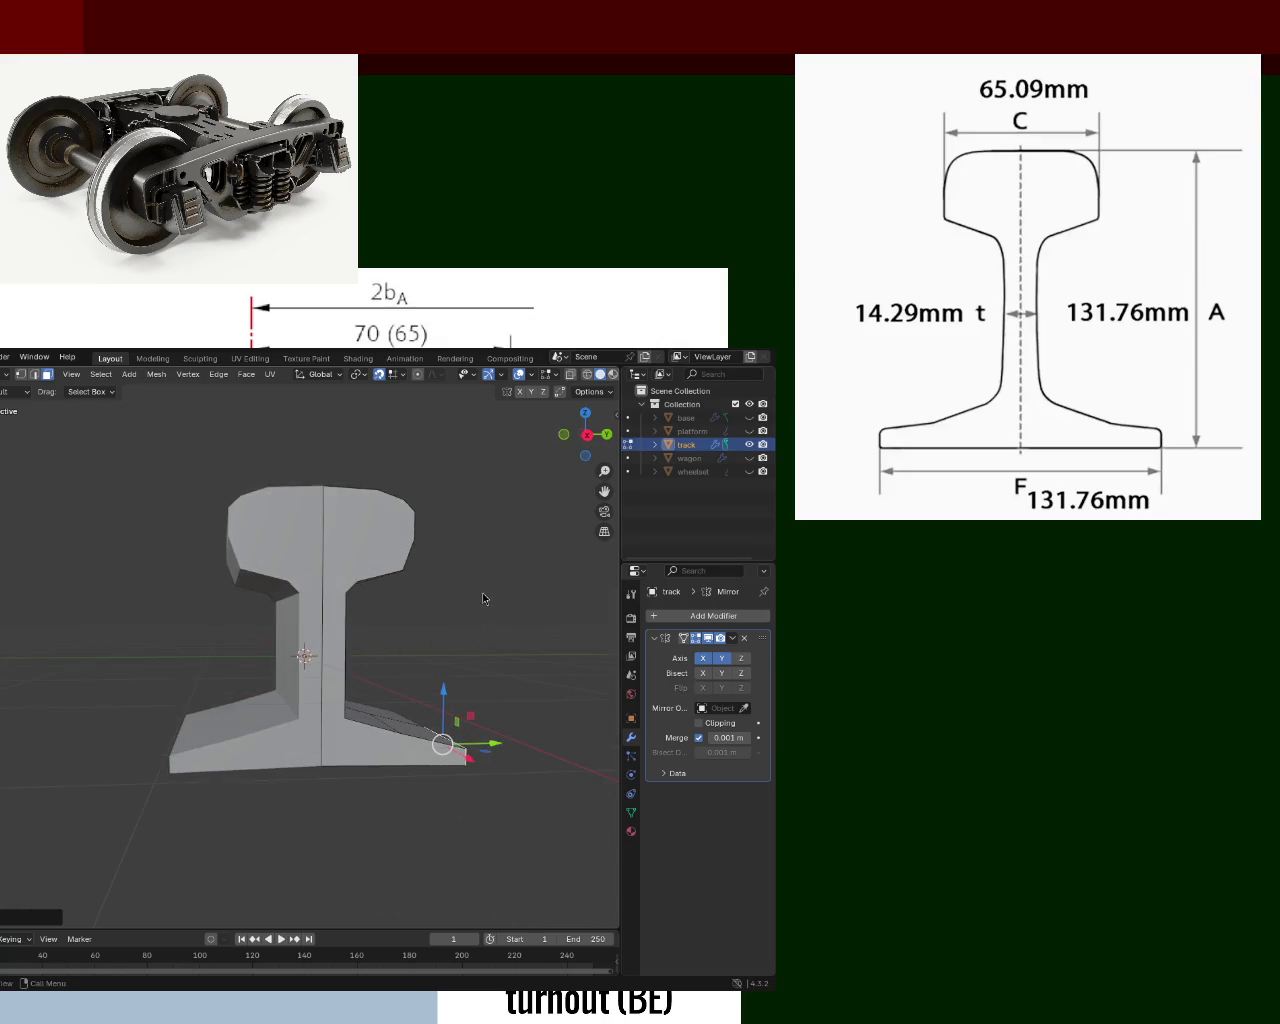
key(KP_3)
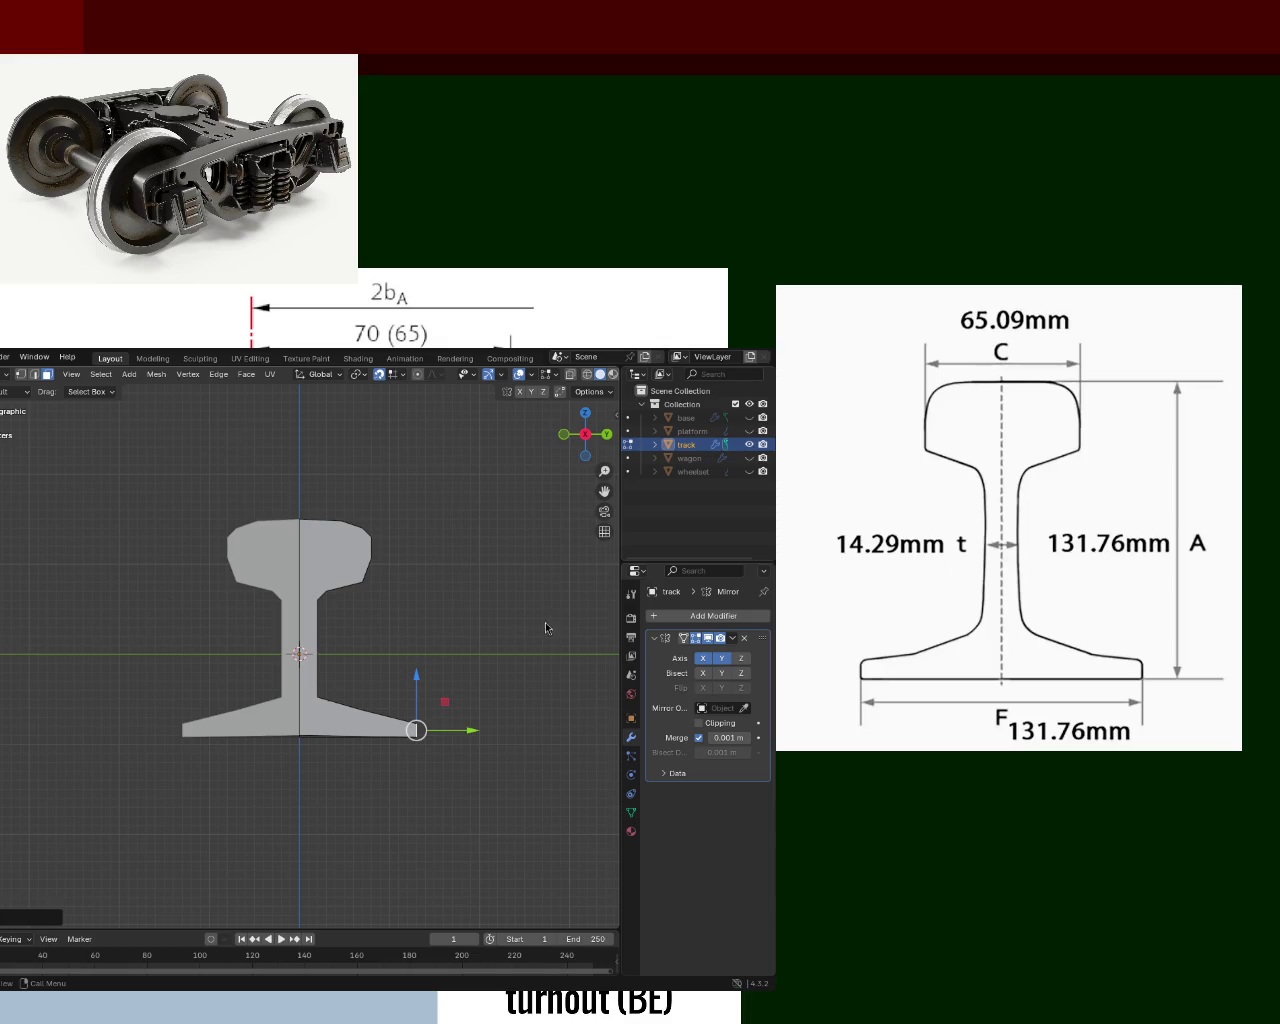
In edge select mode, raise the lower edge of the rail head.
middle_drag(421, 599, 303, 543)
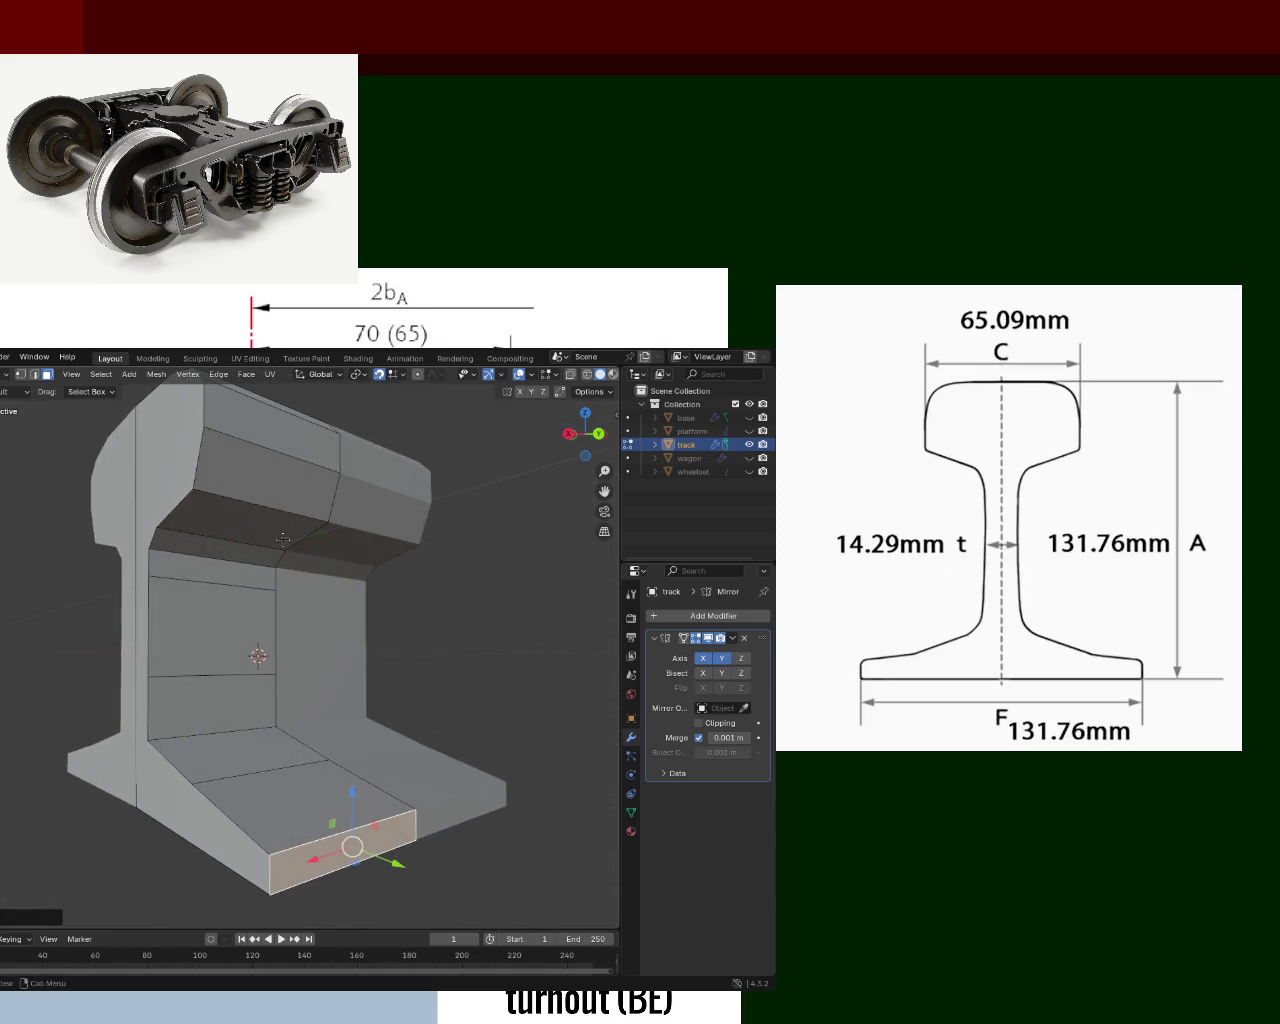
click(274, 471)
click(34, 374)
click(264, 491)
mouse_move(264, 491)
mouse_down()
mouse_move(265, 452)
mouse_move(260, 505)
mouse_move(267, 487)
mouse_up()
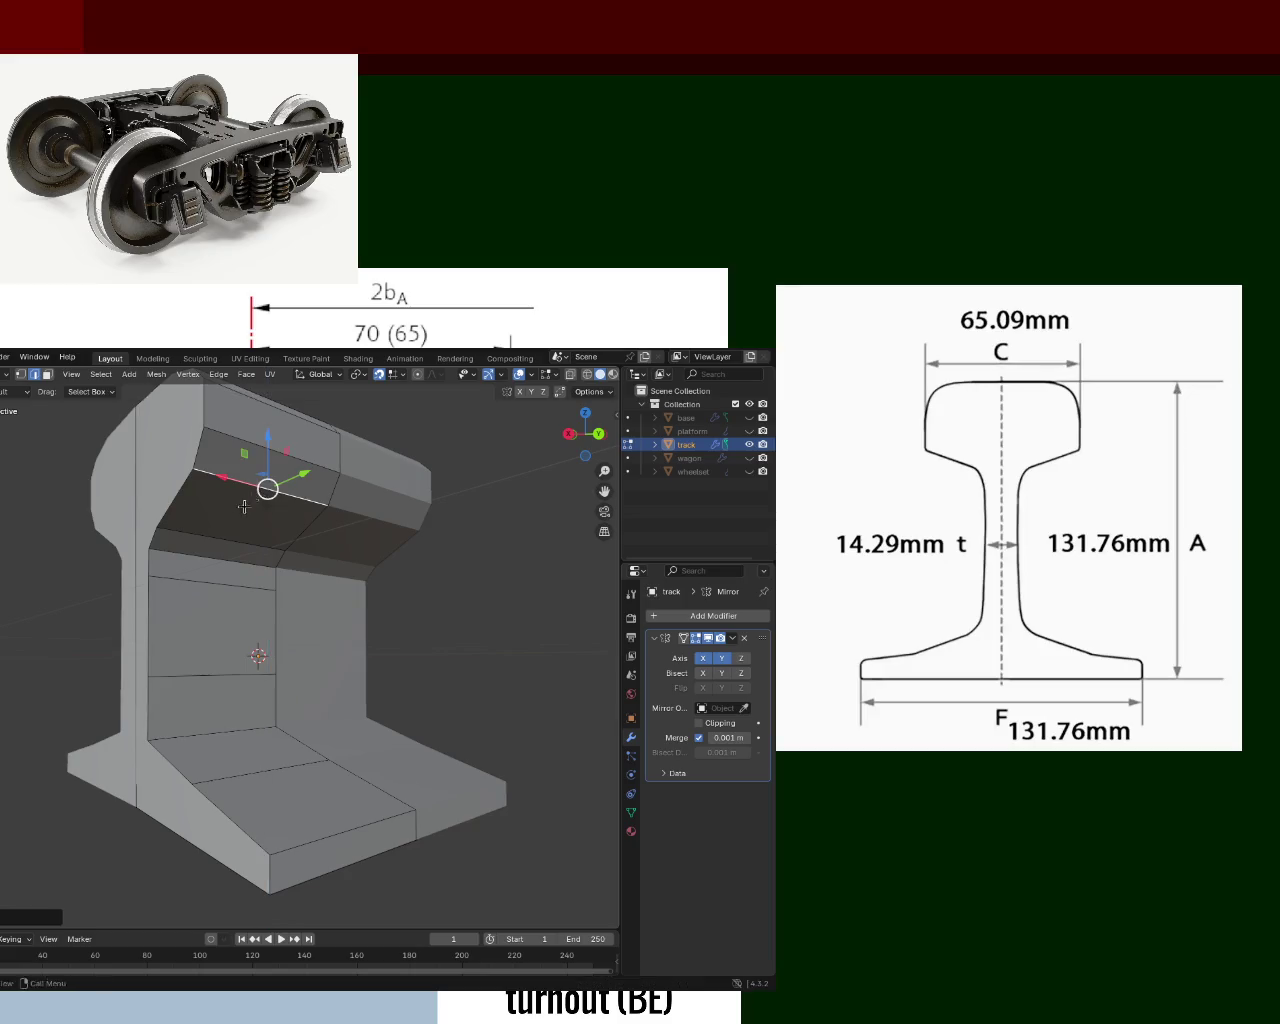
Move the rail-head edges inward along the Y axis.
middle_drag(267, 487, 365, 569)
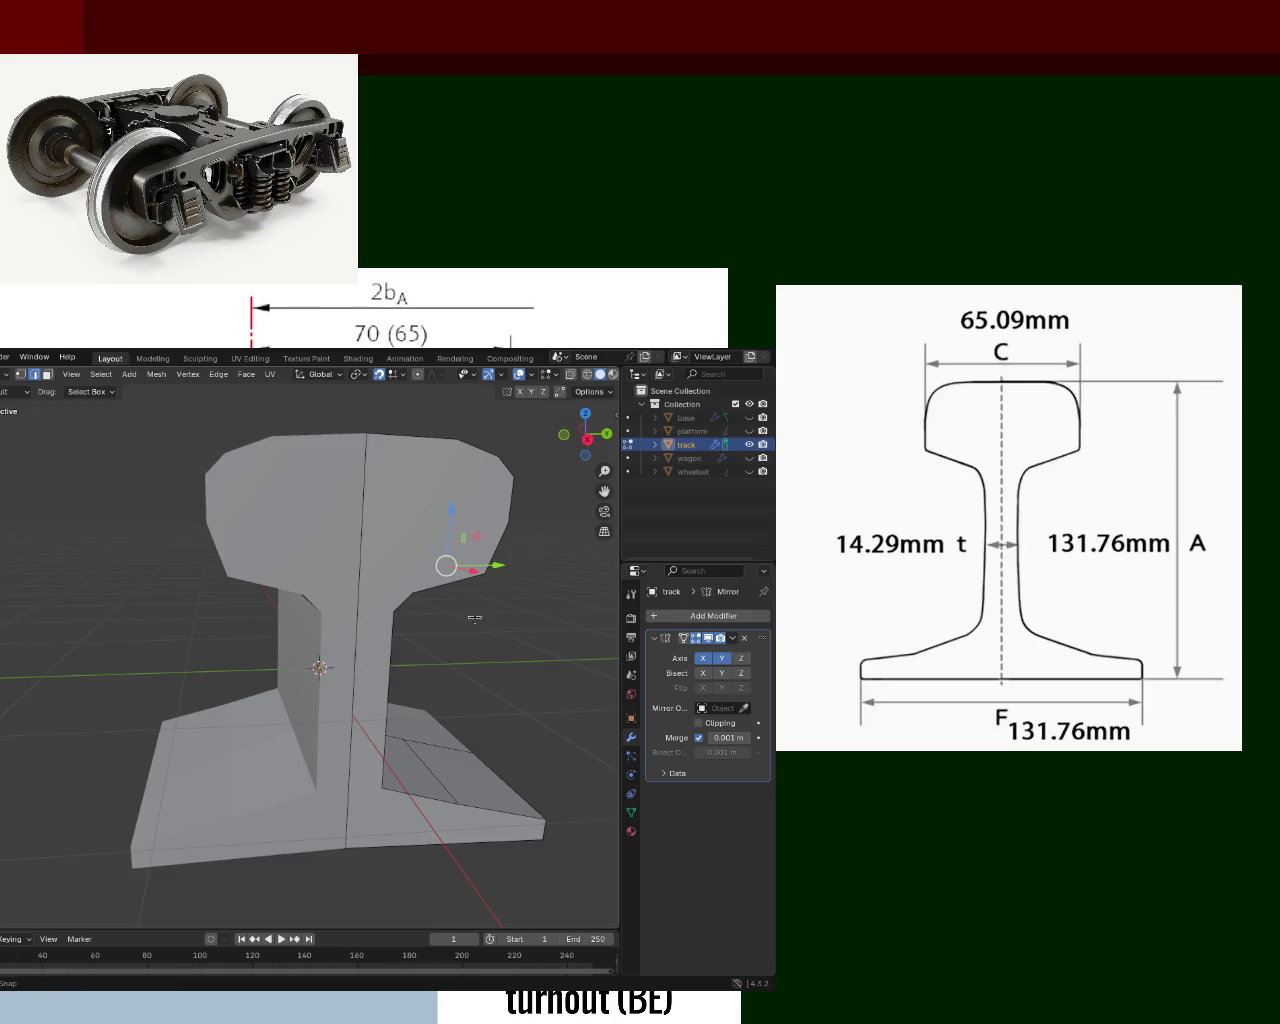
middle_drag(466, 615, 449, 600)
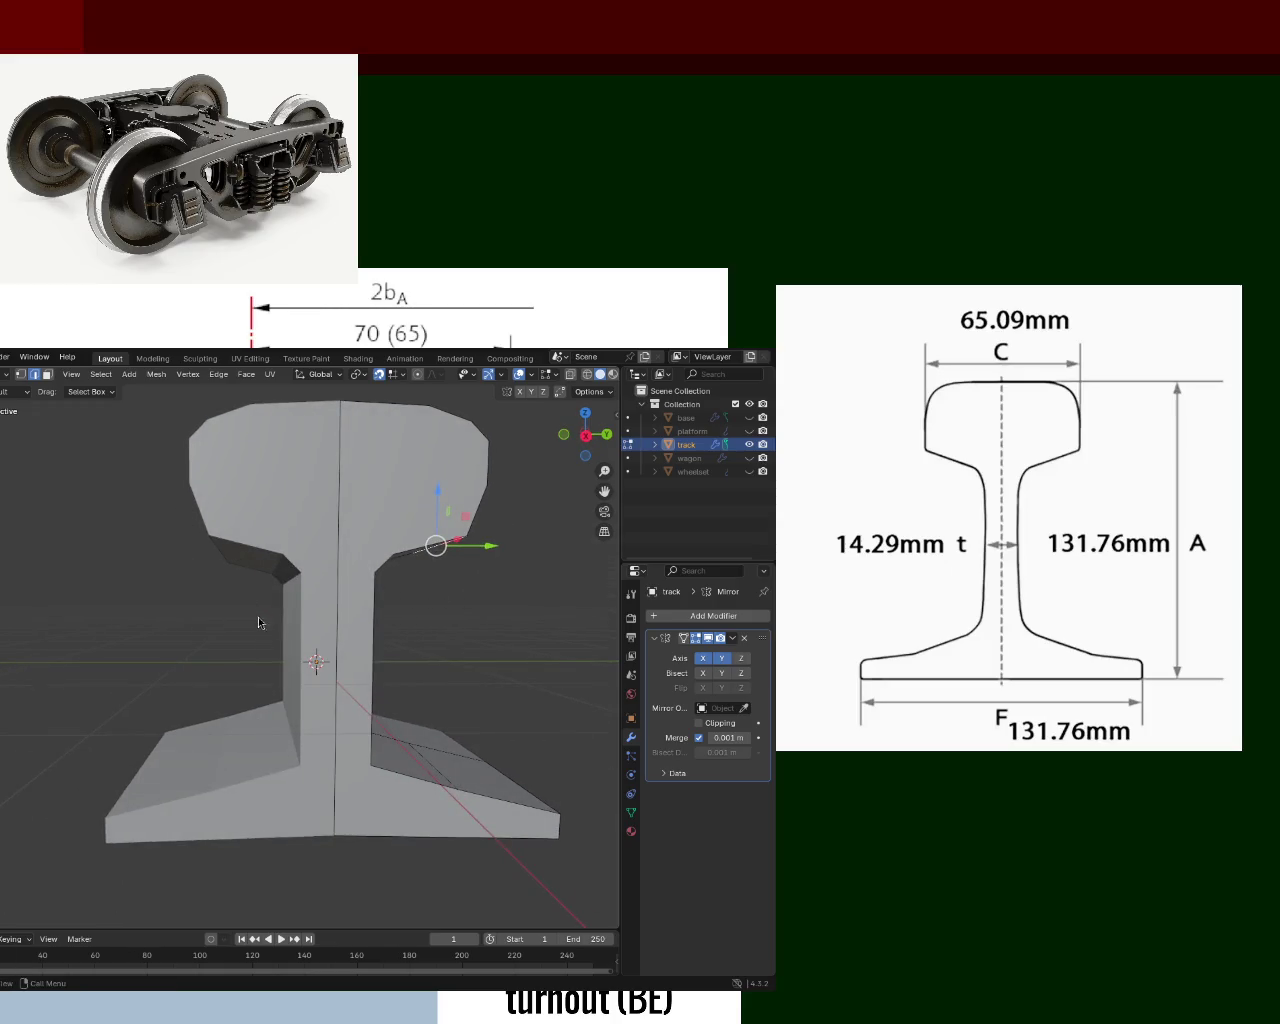
middle_drag(536, 518, 363, 564)
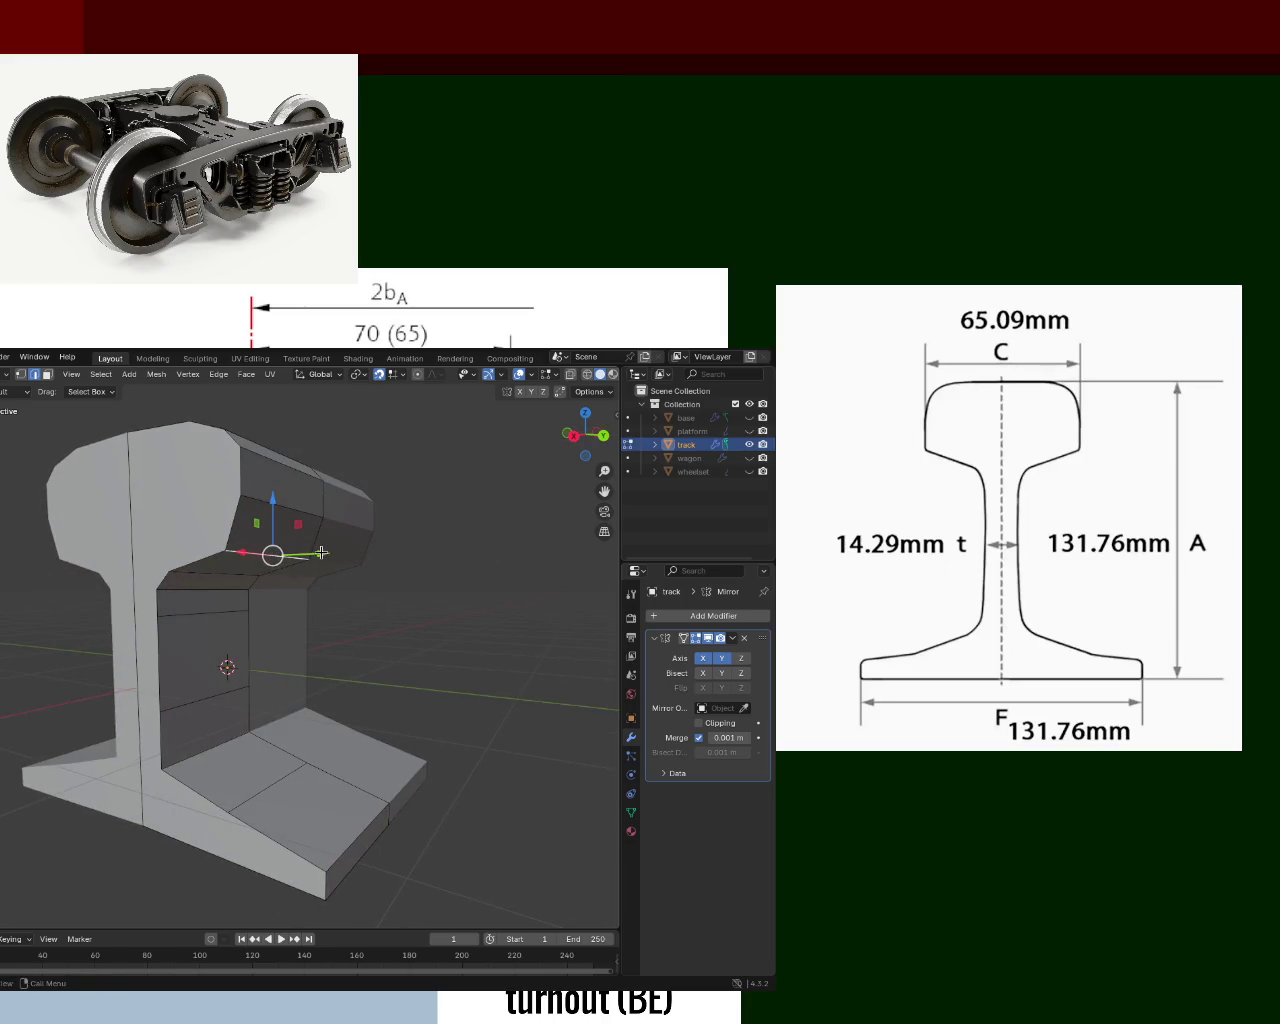
key(g)
key(y)
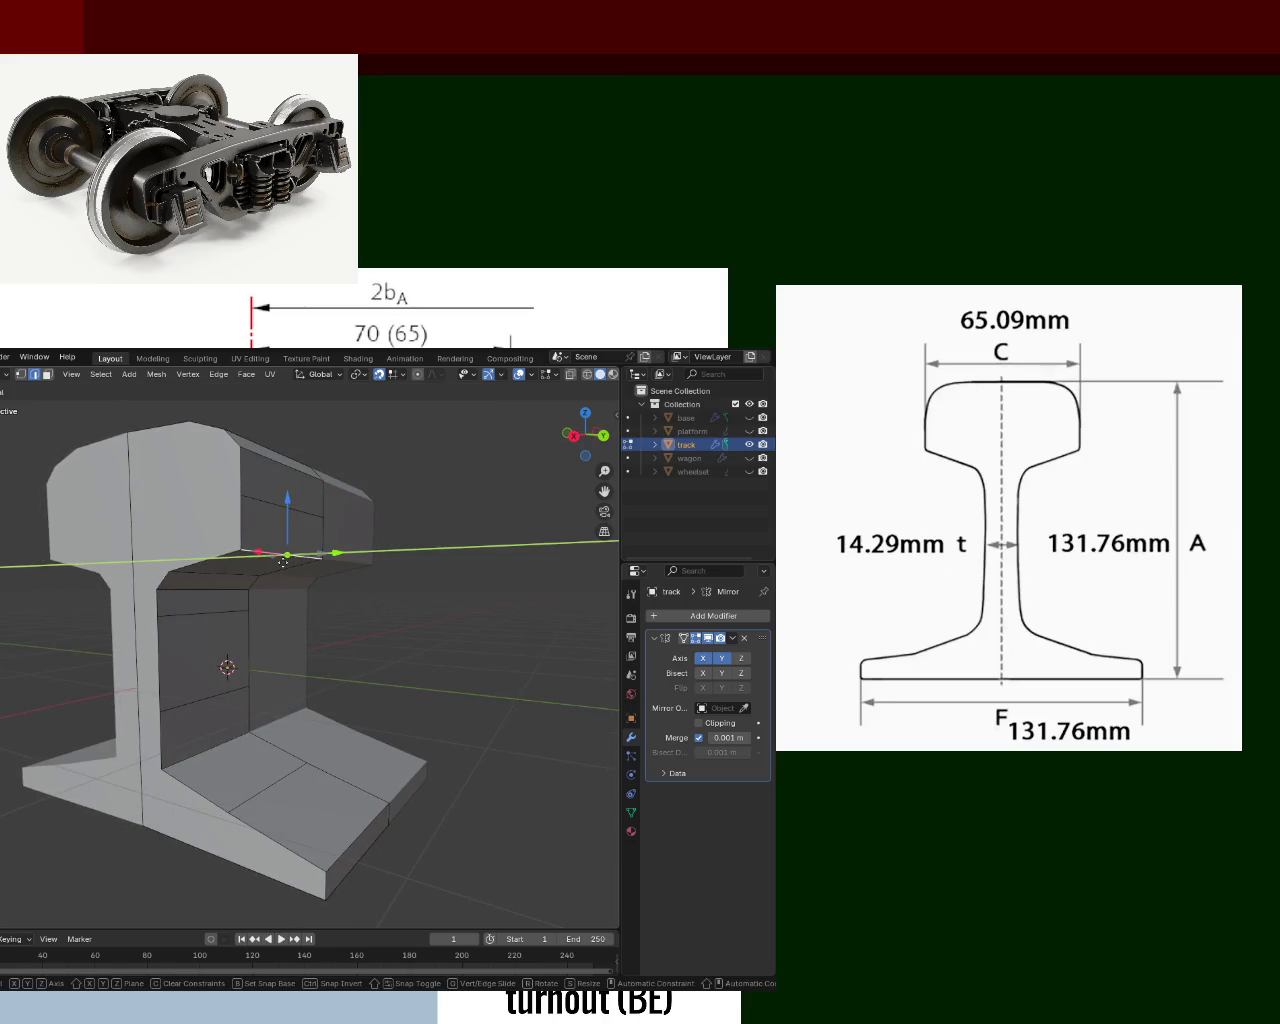
click(283, 562)
Refine the rail-head edges with a second Y move and inspect the head.
middle_drag(283, 562, 381, 569)
key(g)
key(y)
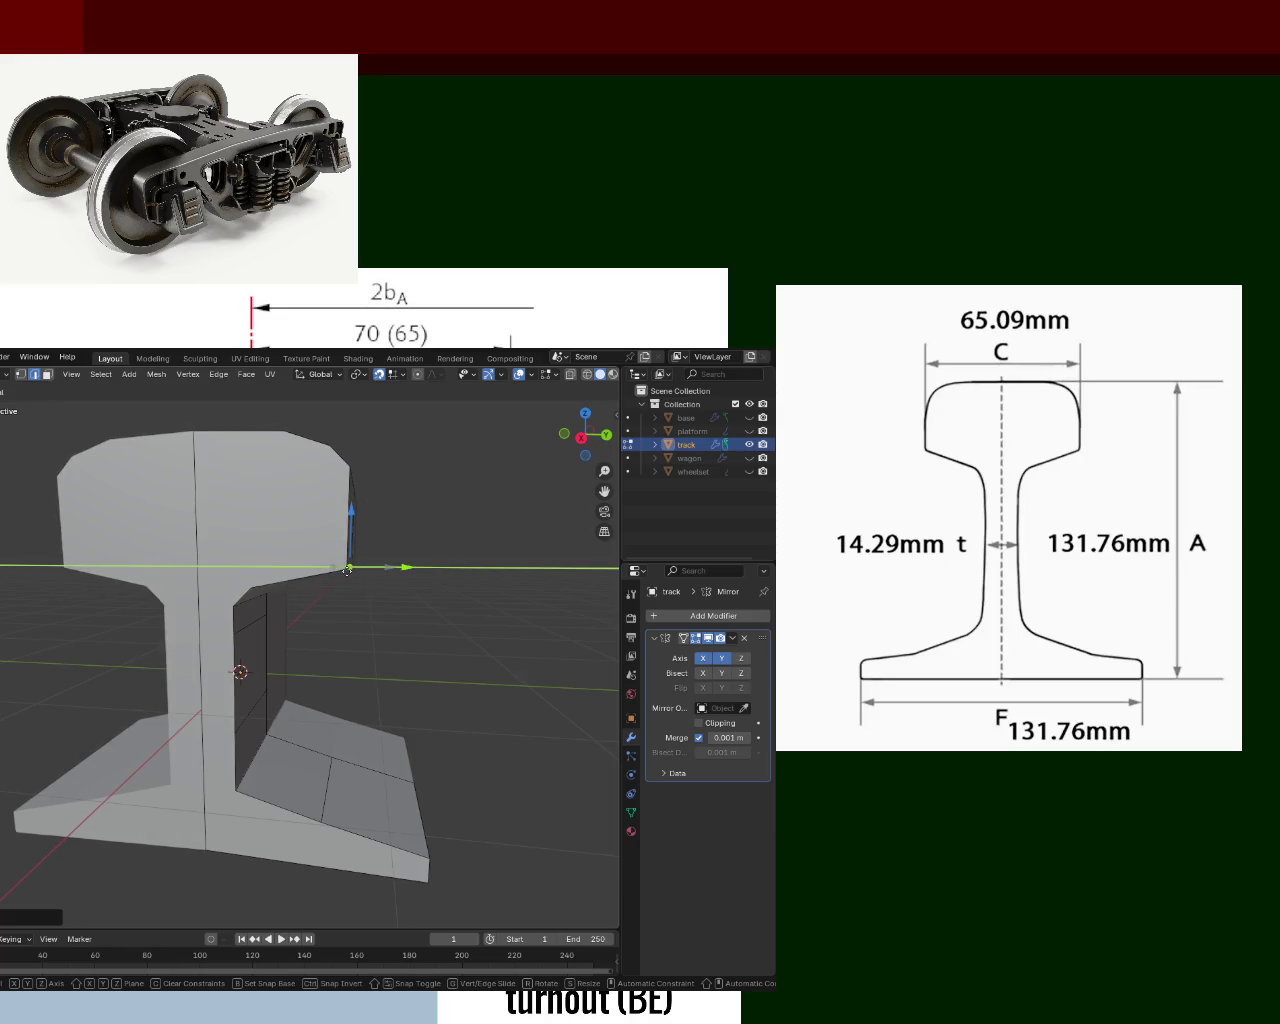
click(404, 573)
mouse_move(457, 557)
middle_down()
mouse_move(330, 620)
mouse_move(284, 708)
middle_up()
scroll(466, 517, down, 3)
scroll(330, 620, up, 3)
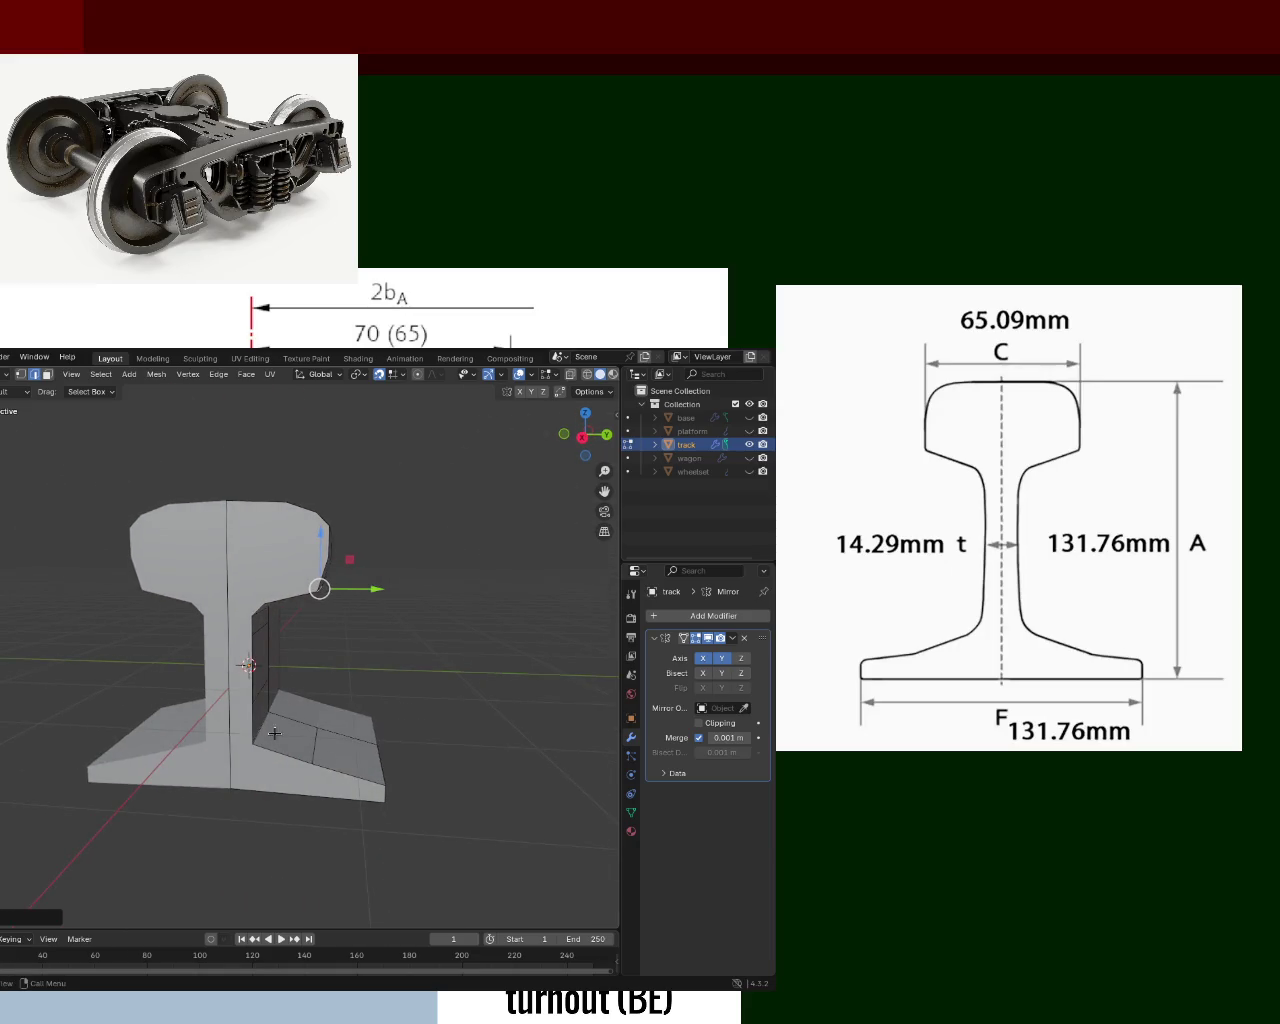
Reposition the web-base vertex, moving it along Y and then along Z.
click(262, 726)
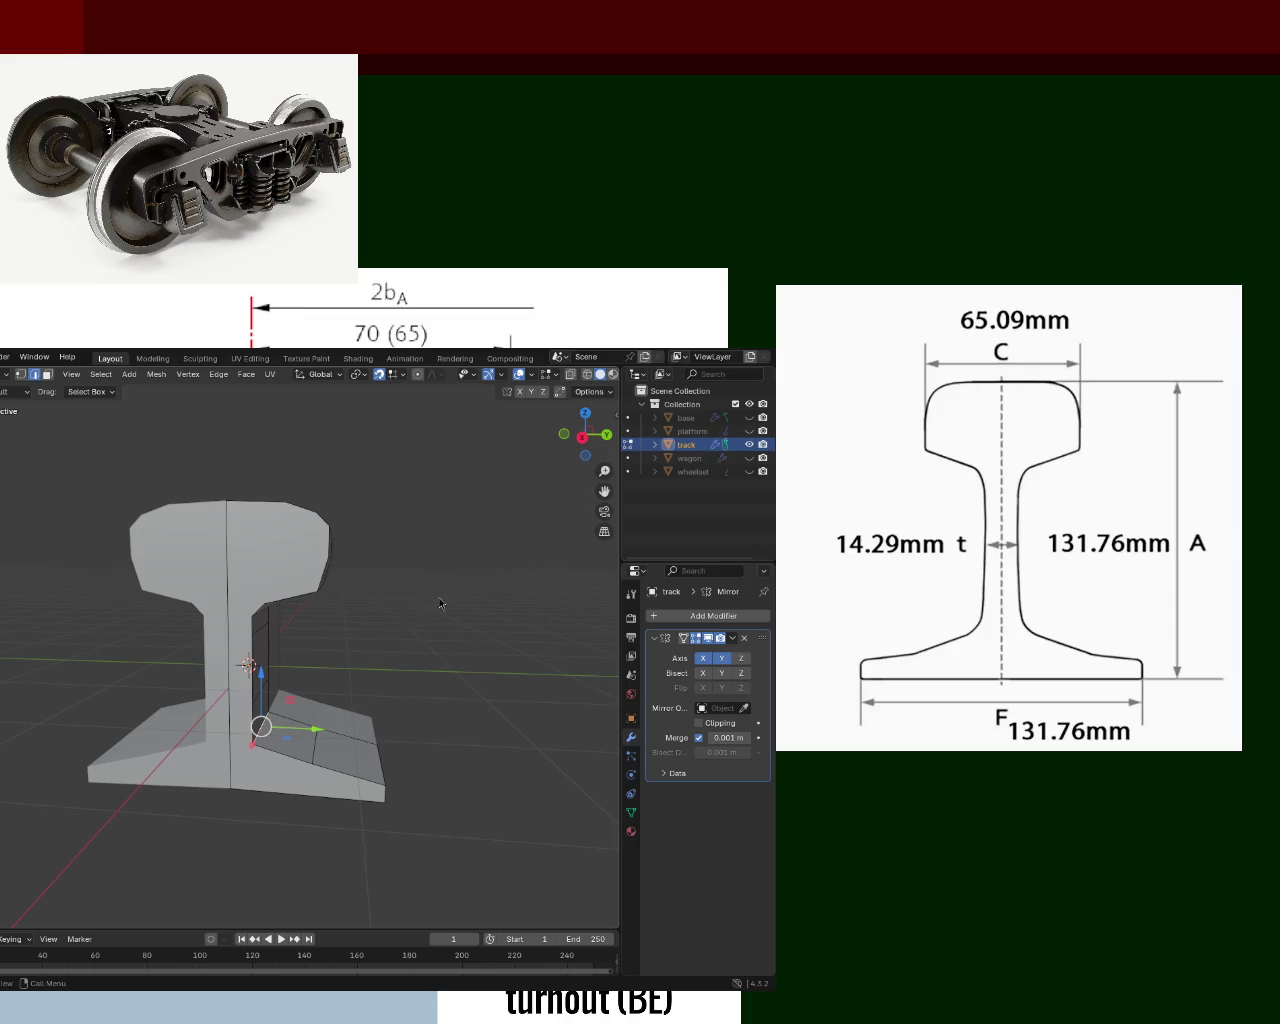
key(g)
key(y)
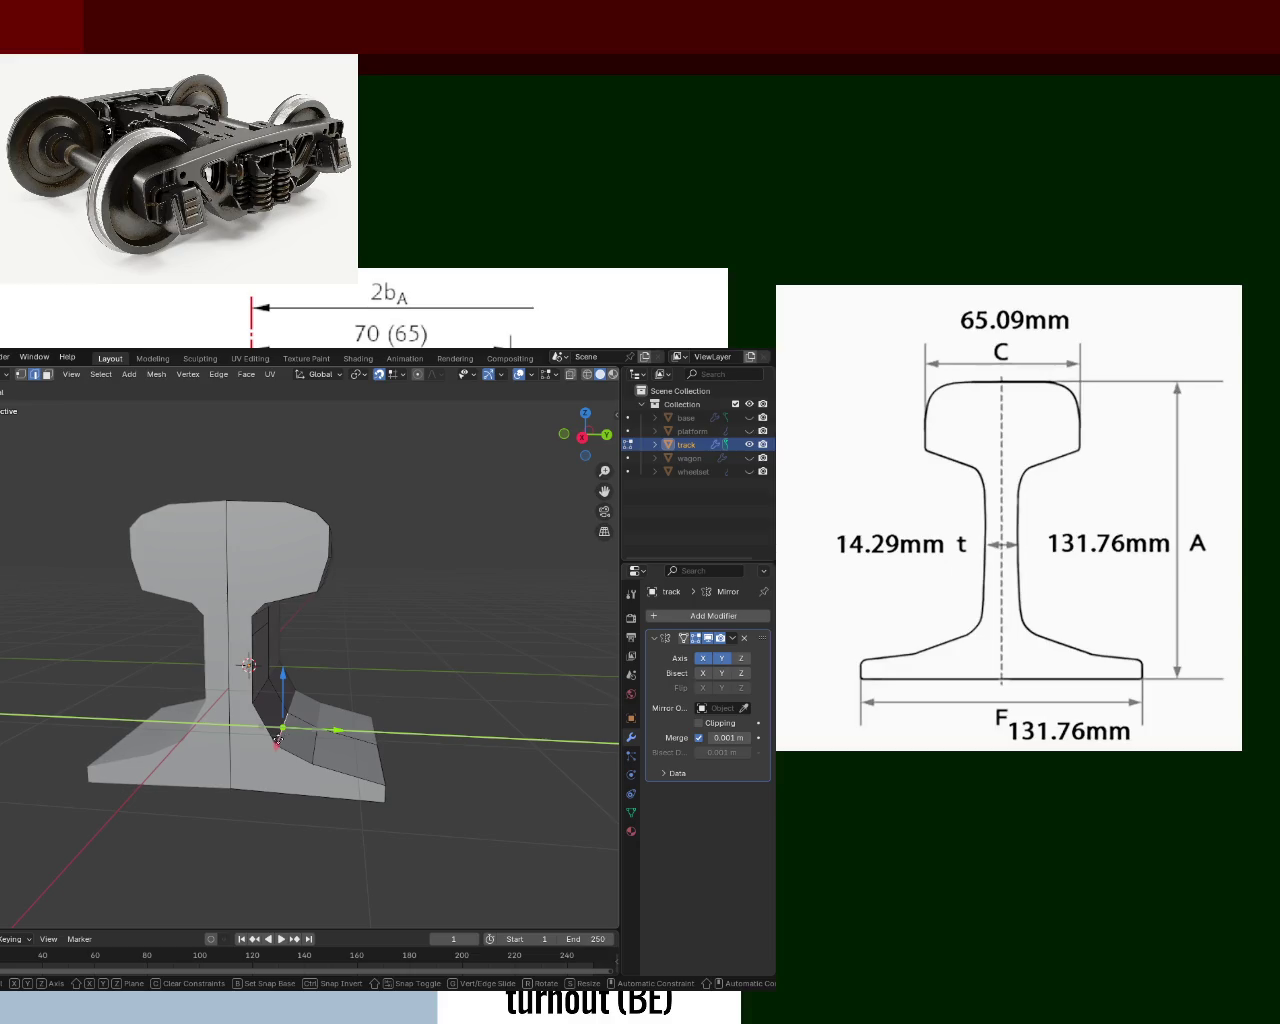
click(272, 738)
middle_drag(272, 738, 298, 716)
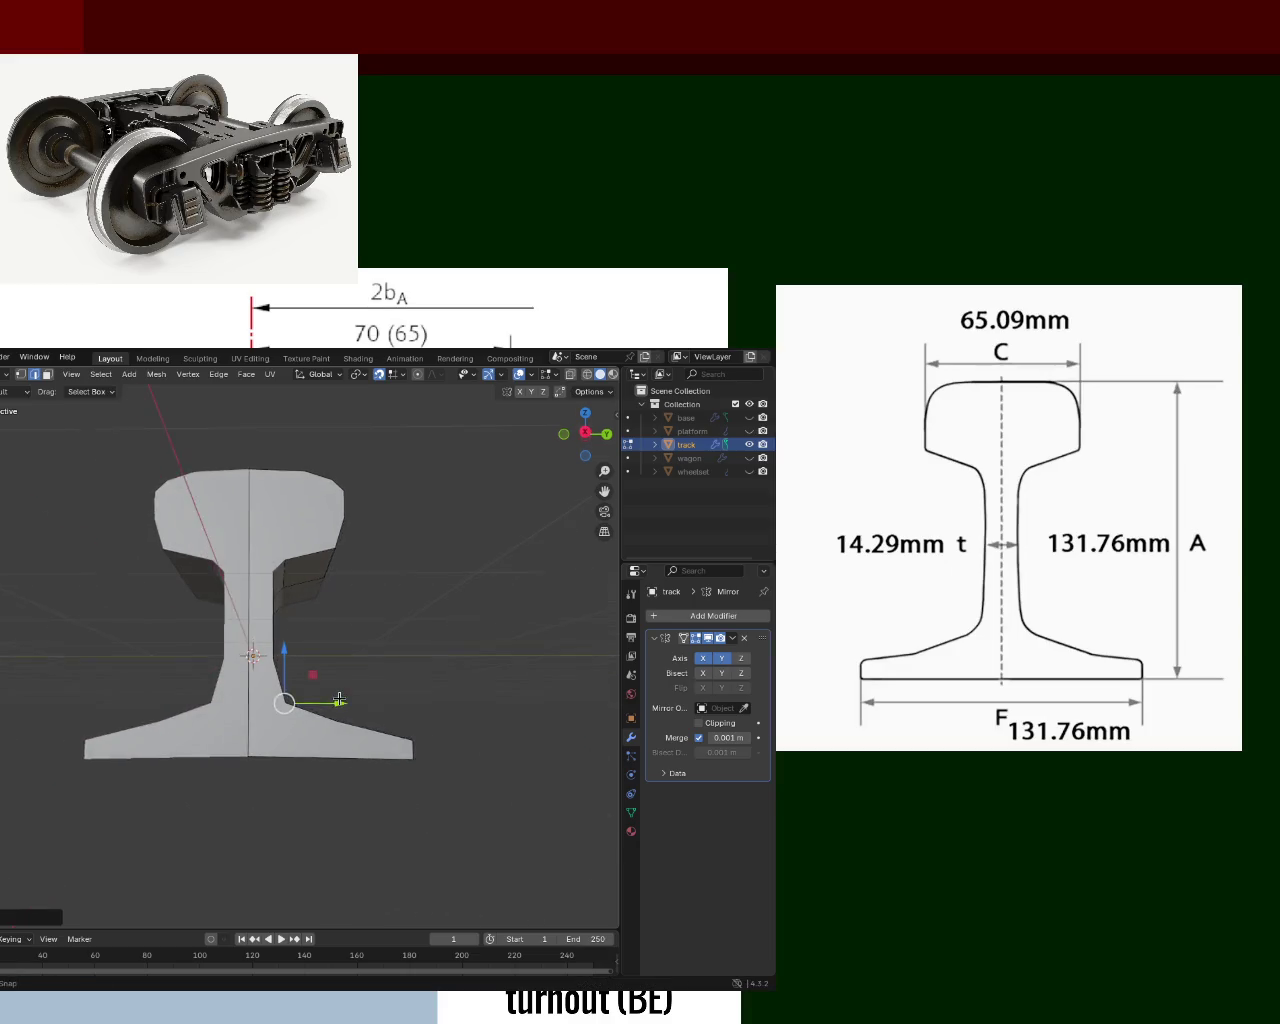
key(g)
key(z)
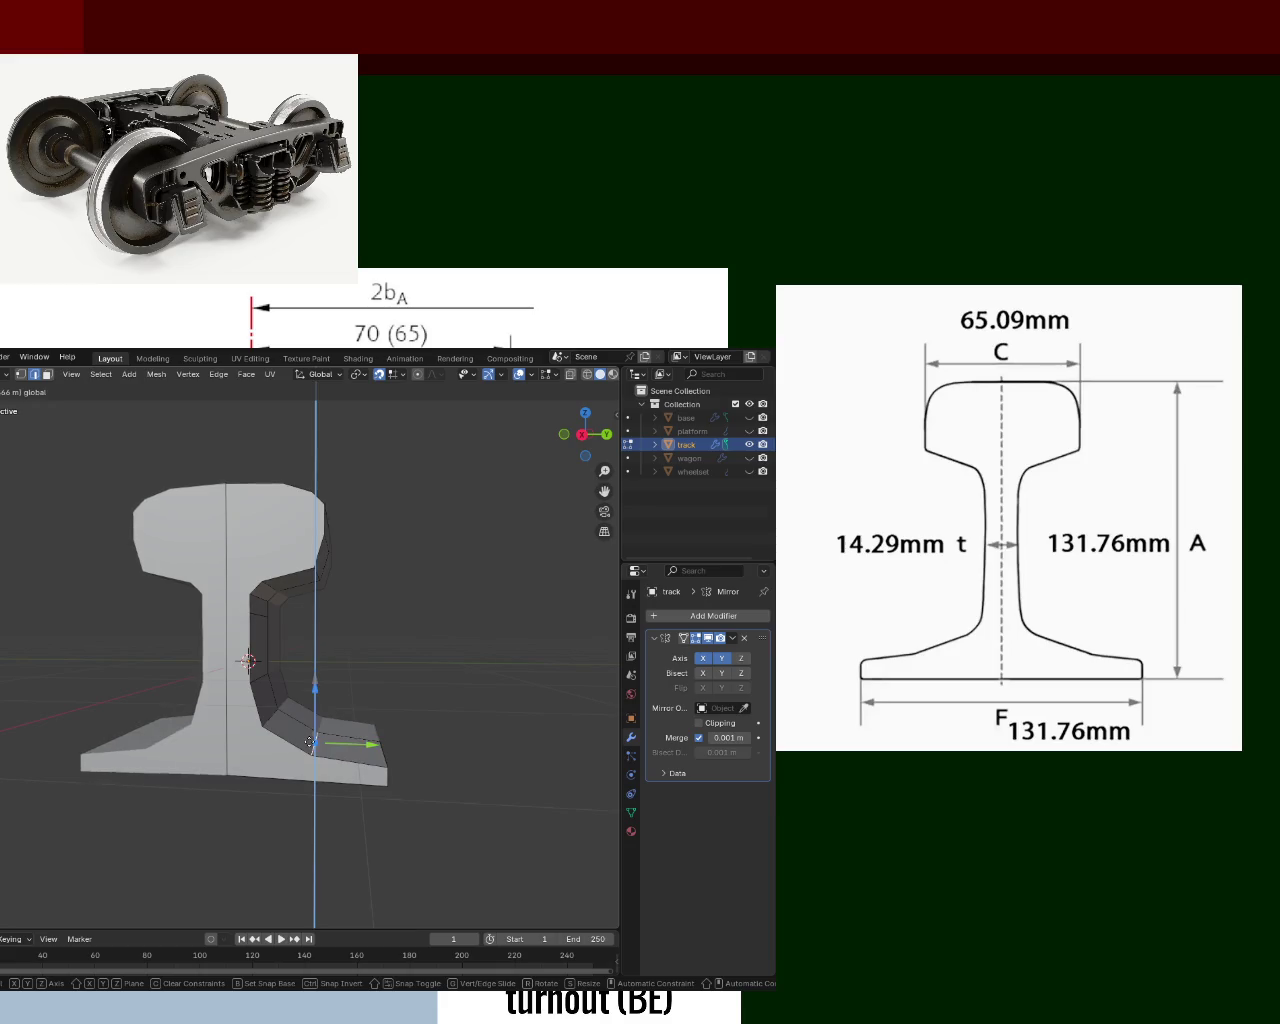
click(310, 742)
Zoom in on the rail head and shift one of its vertices along Y.
middle_drag(312, 742, 170, 590)
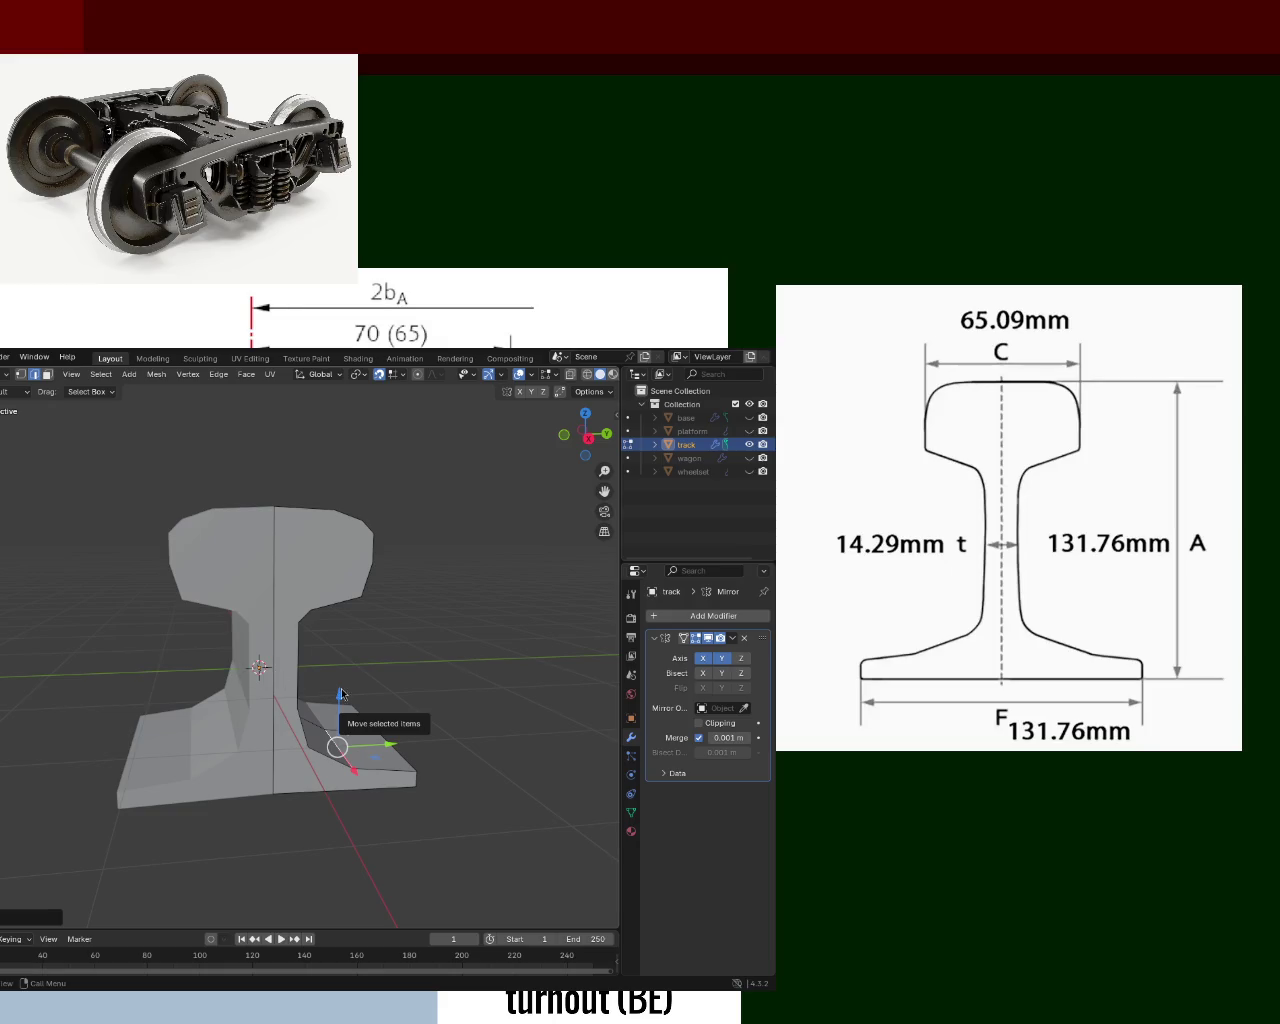
mouse_move(399, 696)
middle_down()
mouse_move(386, 672)
mouse_move(404, 682)
middle_up()
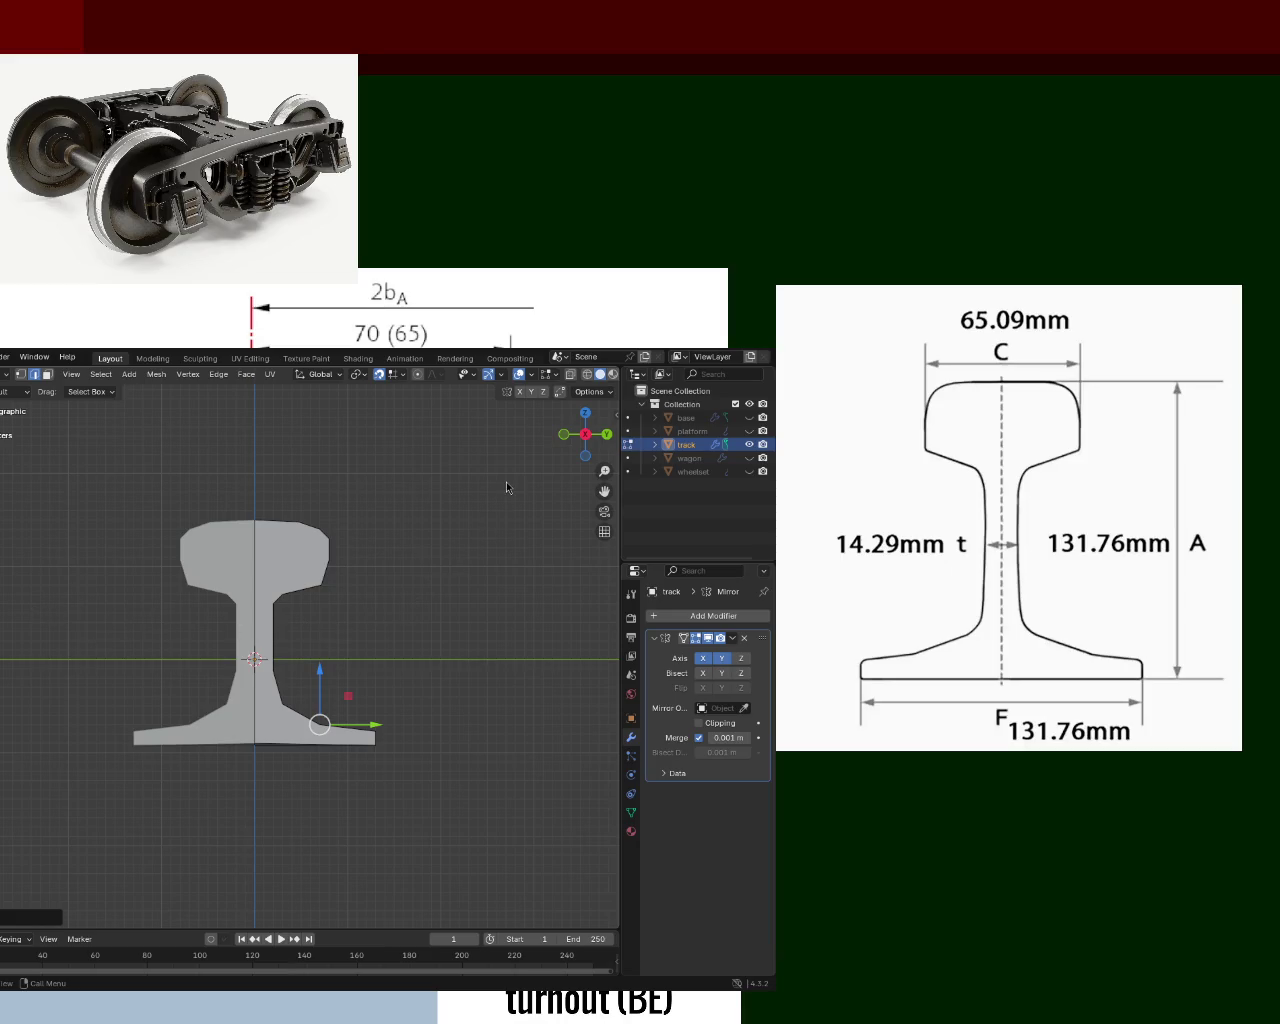
scroll(346, 523, up, 2)
scroll(360, 517, up, 2)
mouse_move(360, 517)
shift+middle_down()
mouse_move(323, 623)
mouse_move(278, 609)
mouse_move(300, 623)
shift+middle_up()
click(309, 609)
key(g)
key(y)
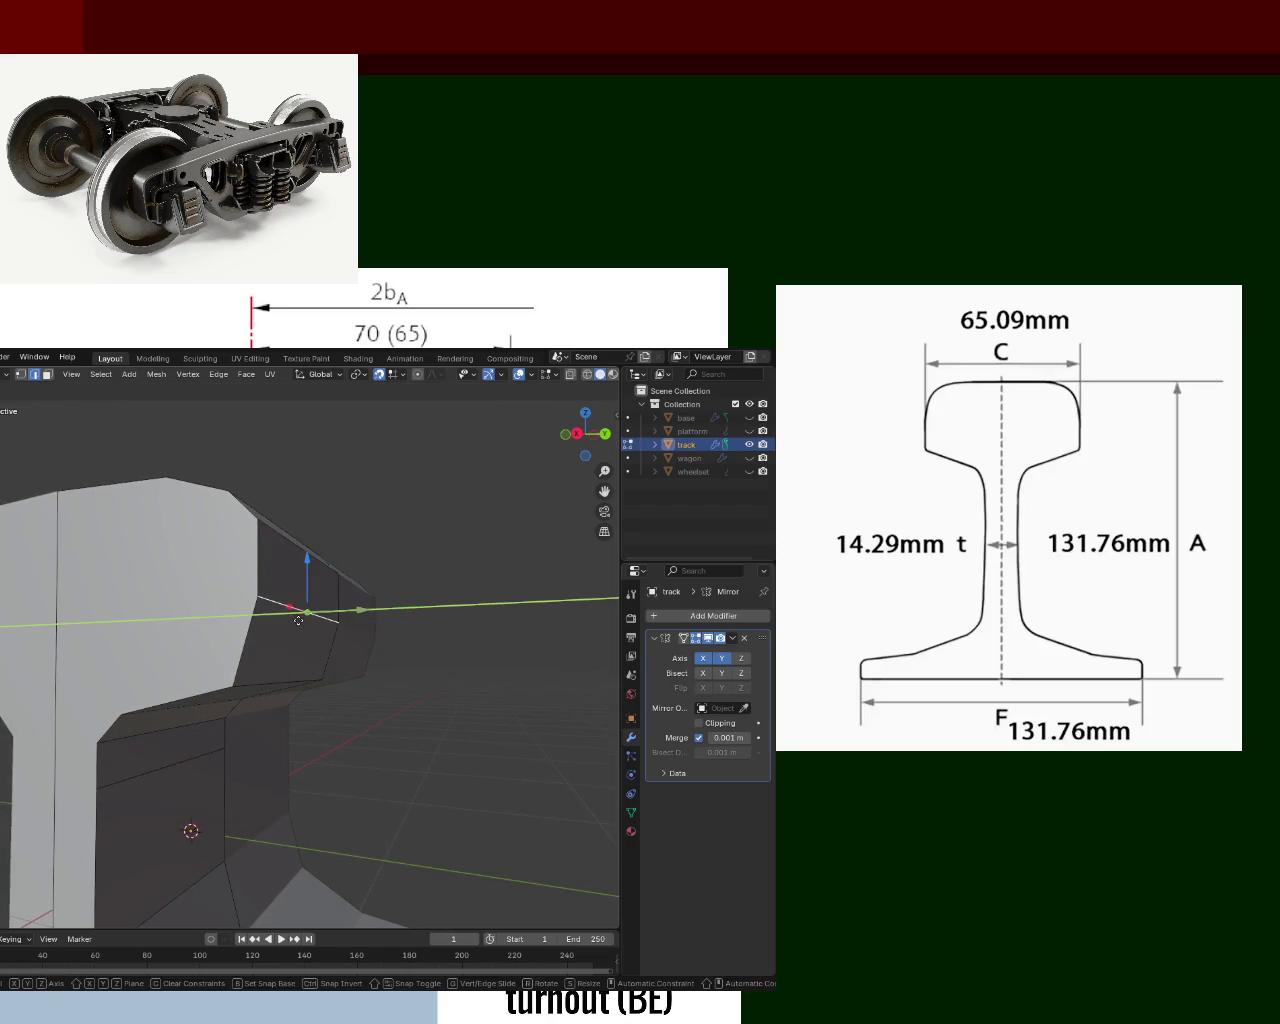
click(295, 621)
Shift another rail-head vertex and the selected head geometry along Y.
mouse_move(295, 621)
middle_down()
mouse_move(349, 598)
mouse_move(332, 620)
middle_up()
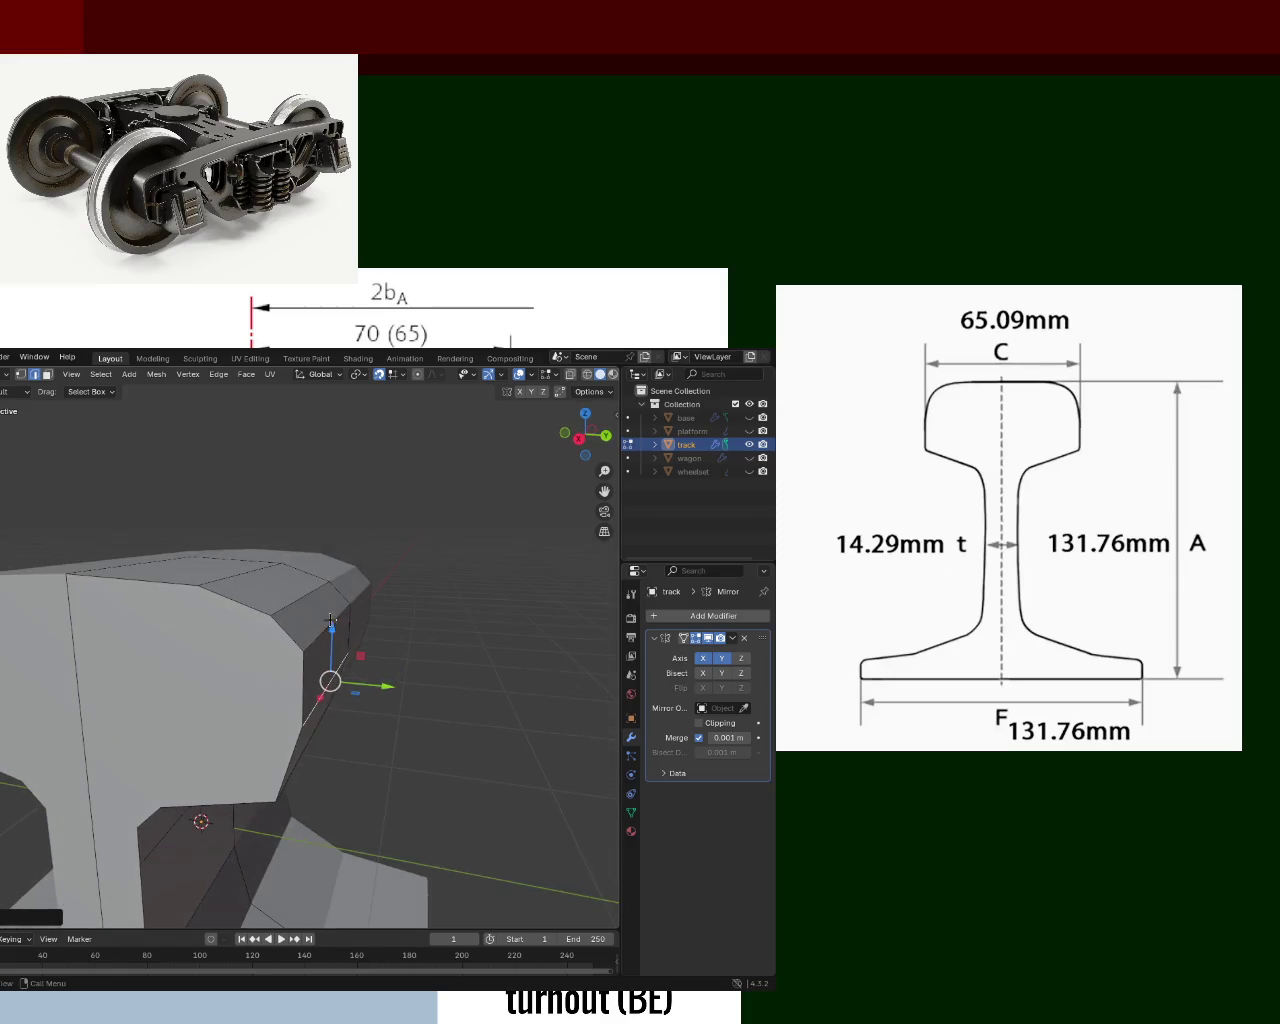
click(332, 618)
key(g)
key(y)
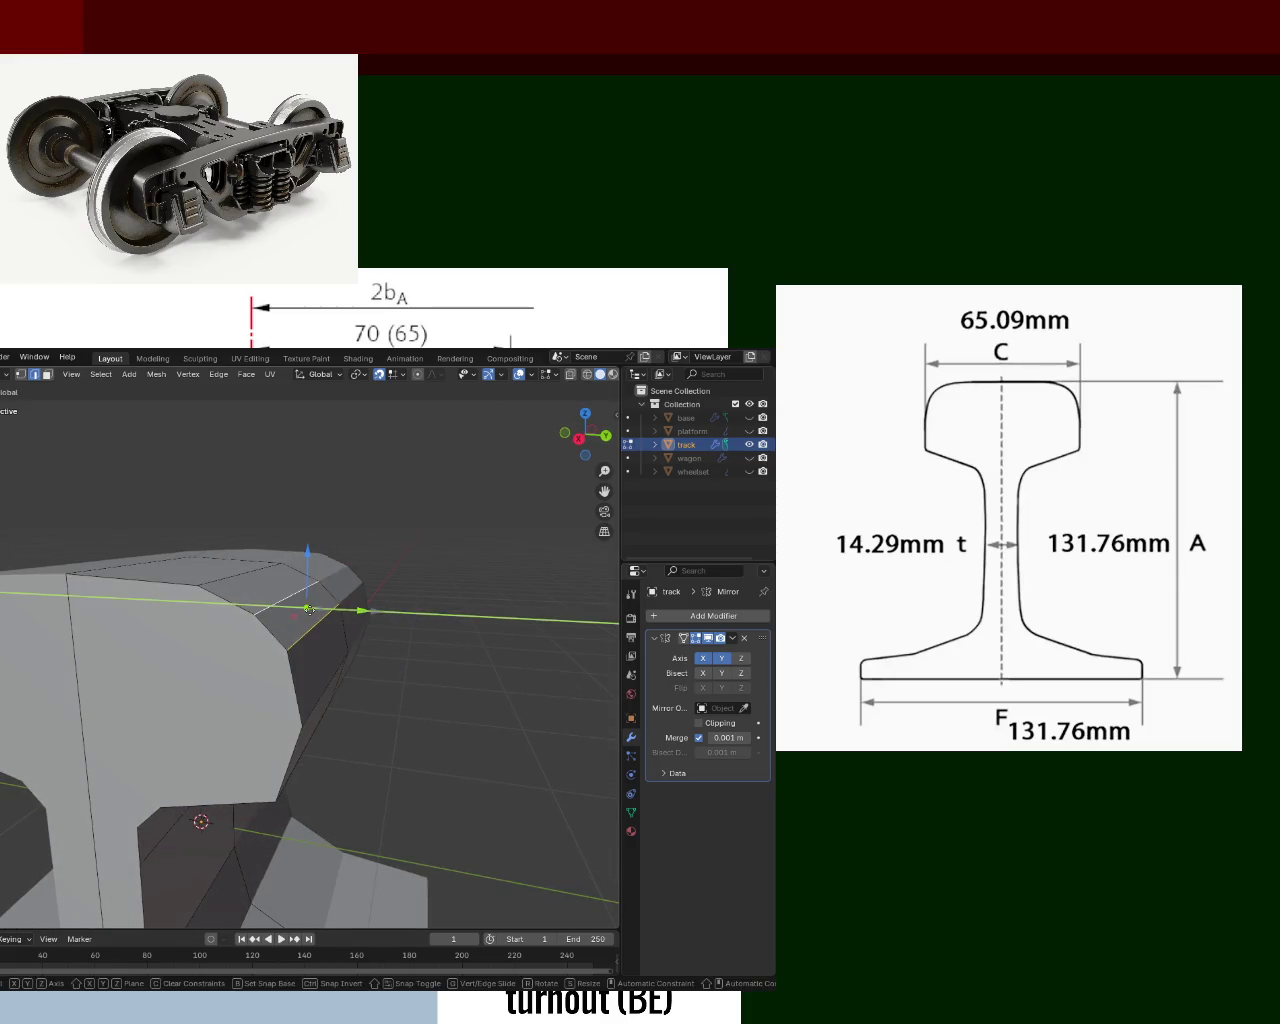
click(309, 609)
mouse_move(309, 609)
middle_down()
mouse_move(378, 626)
mouse_move(280, 640)
middle_up()
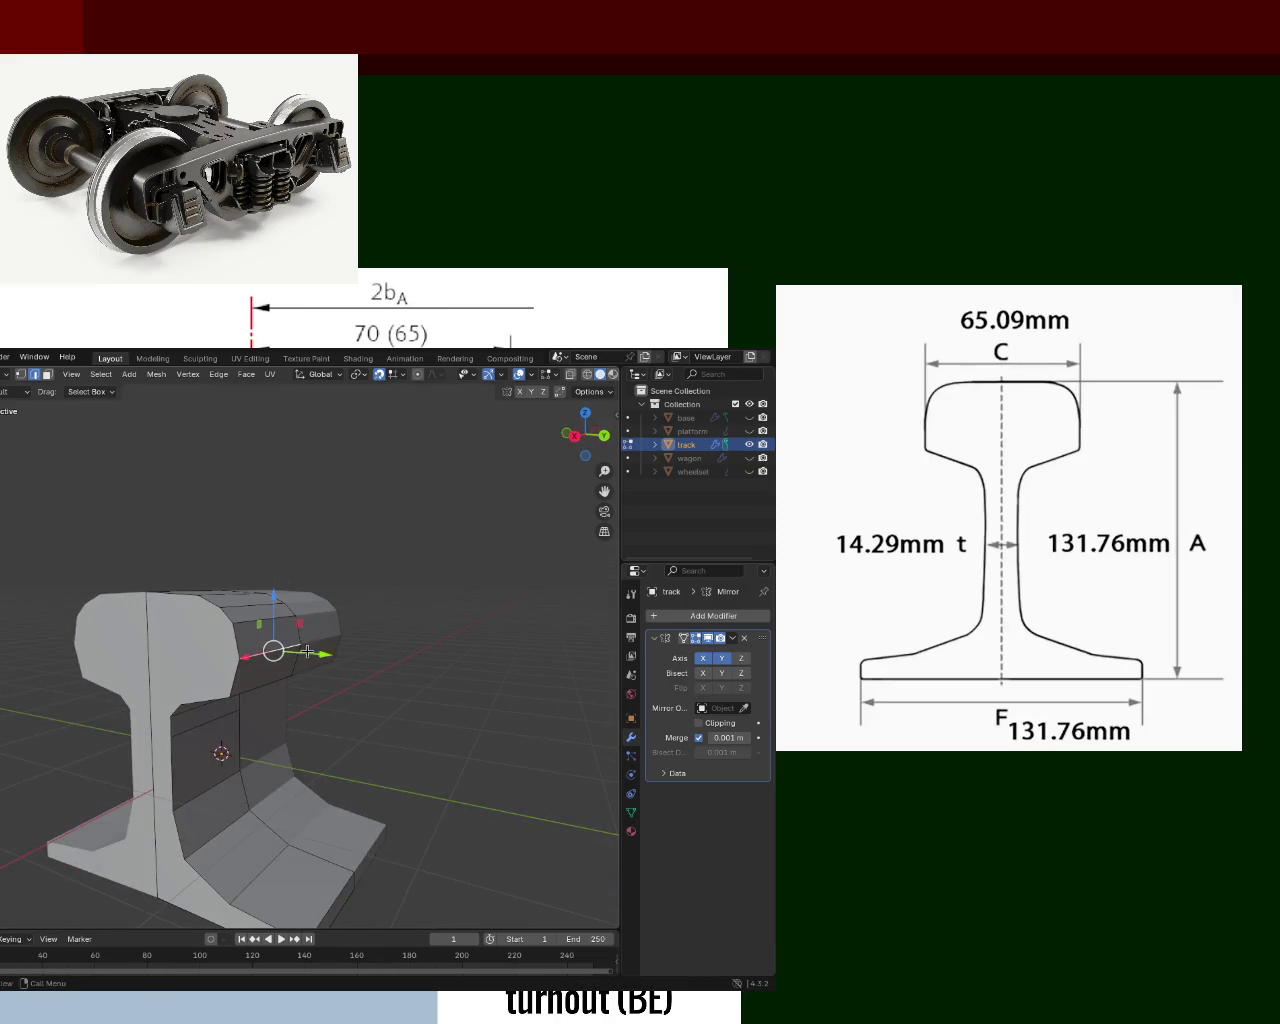
key(g)
key(y)
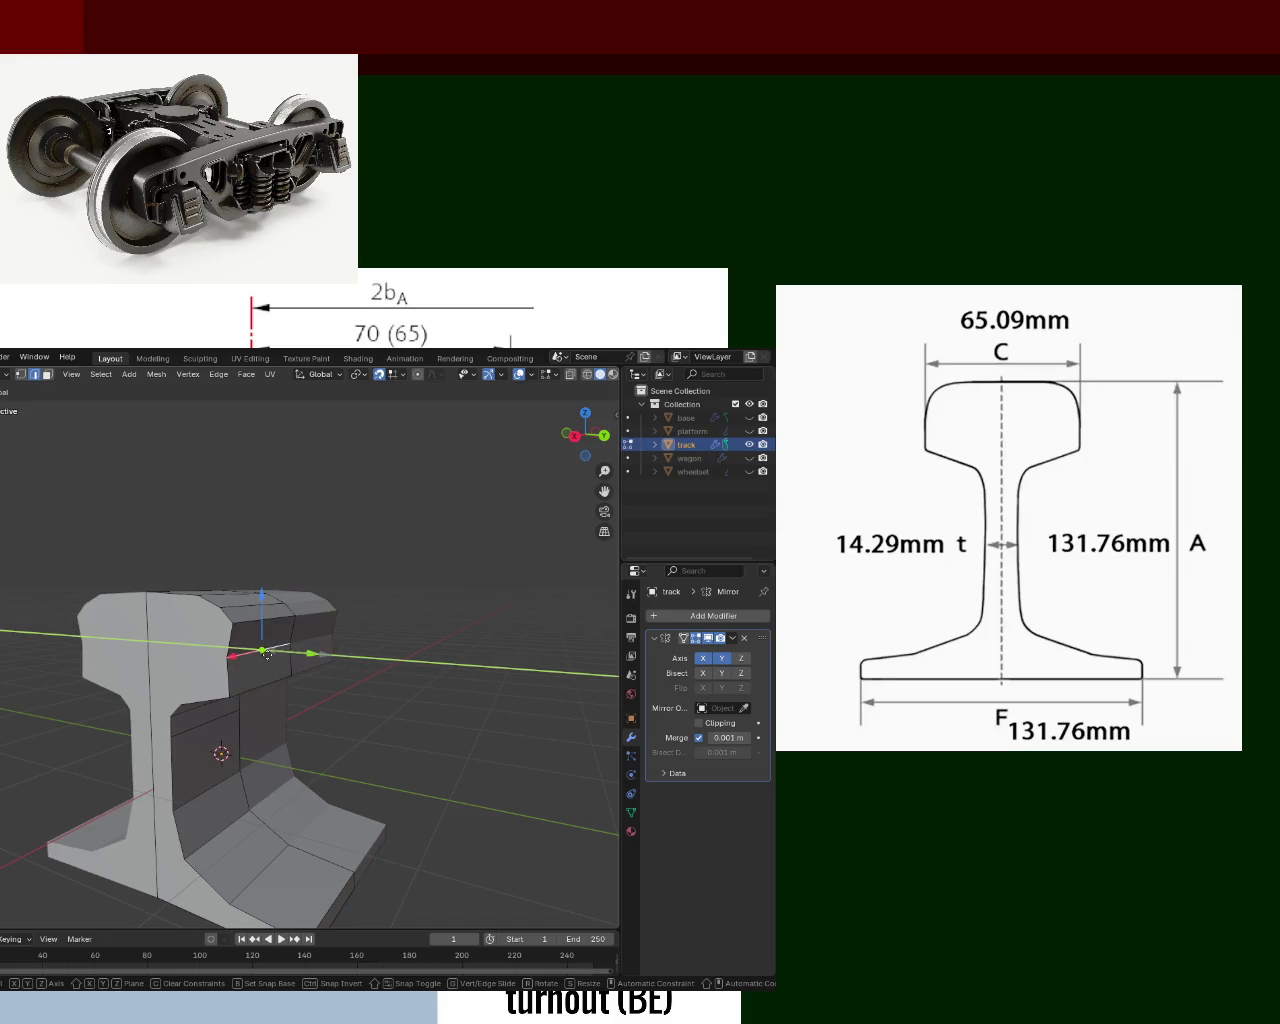
click(268, 654)
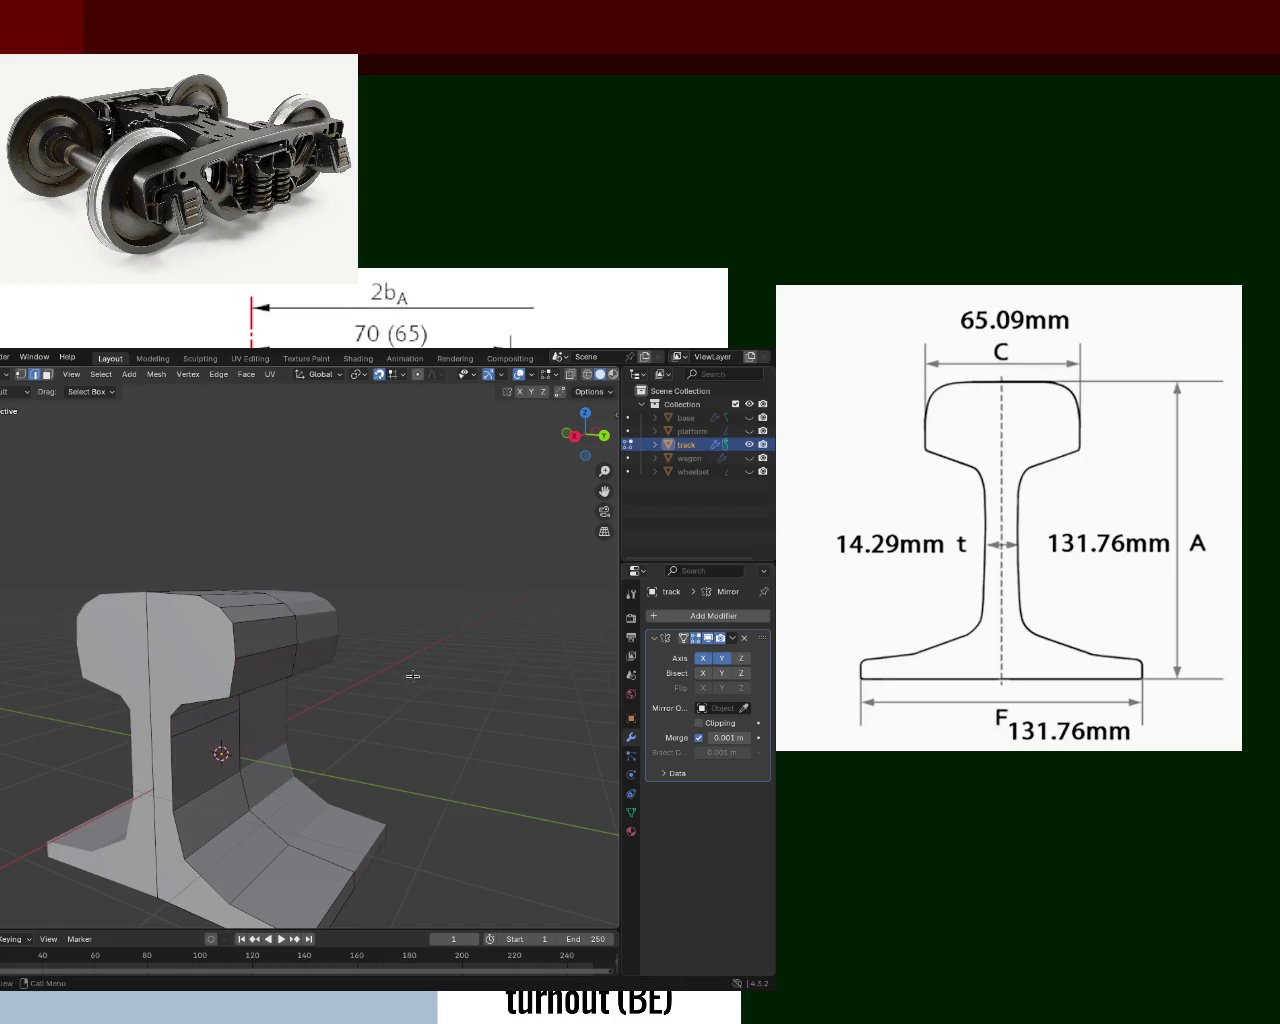
Check the rail from the side view and save train.blend.
key(KP_3)
mouse_move(401, 644)
middle_down()
mouse_move(386, 775)
mouse_move(343, 672)
middle_up()
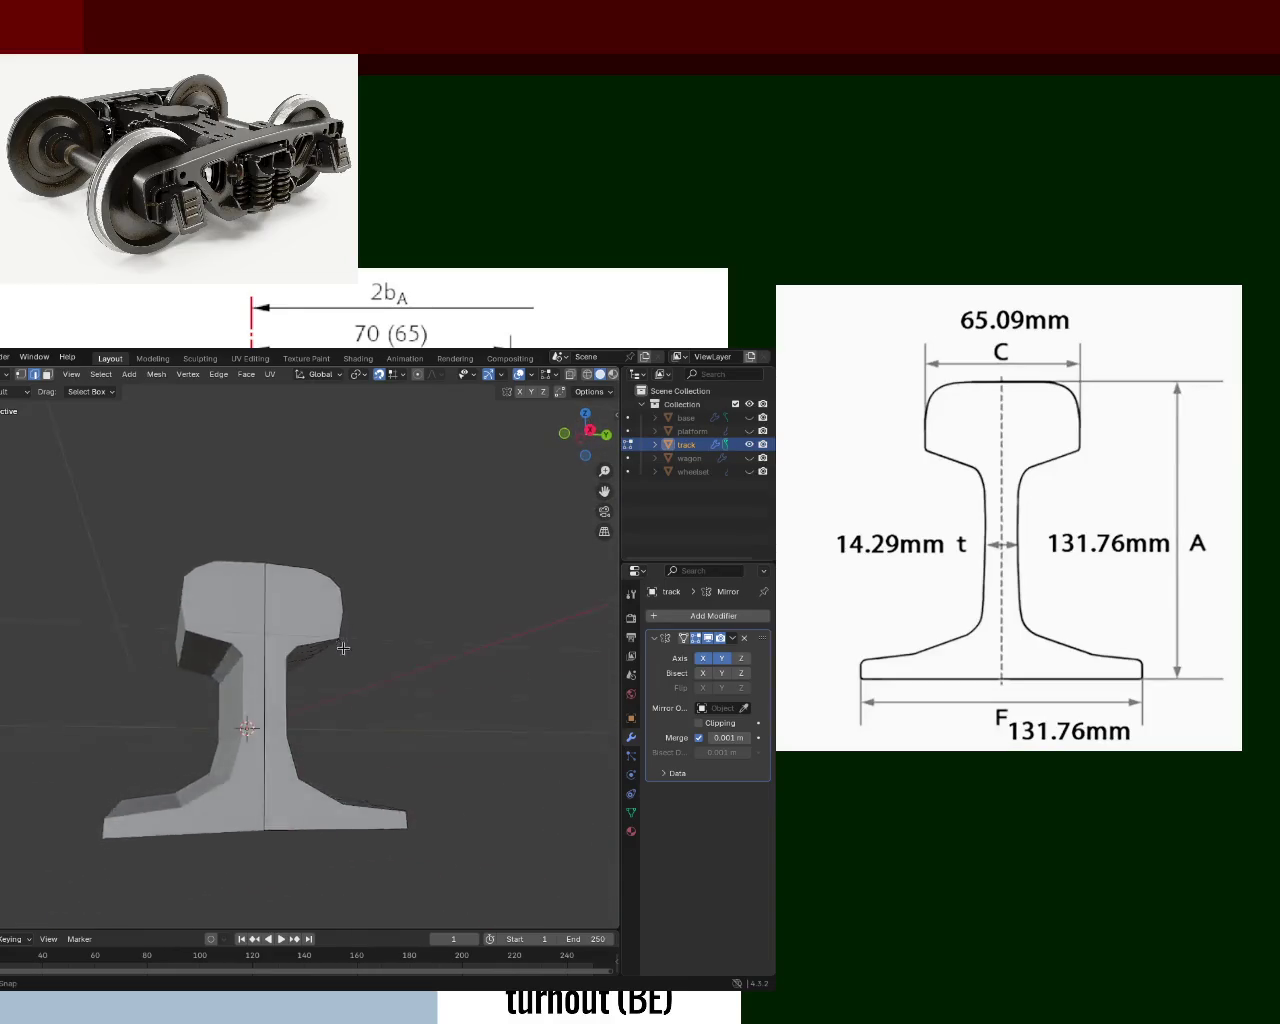
mouse_move(343, 672)
middle_down()
mouse_move(277, 686)
mouse_move(276, 745)
mouse_move(262, 700)
mouse_move(300, 720)
mouse_move(466, 746)
mouse_move(506, 698)
mouse_move(171, 663)
mouse_move(257, 686)
mouse_move(250, 678)
middle_up()
key(ctrl+s)
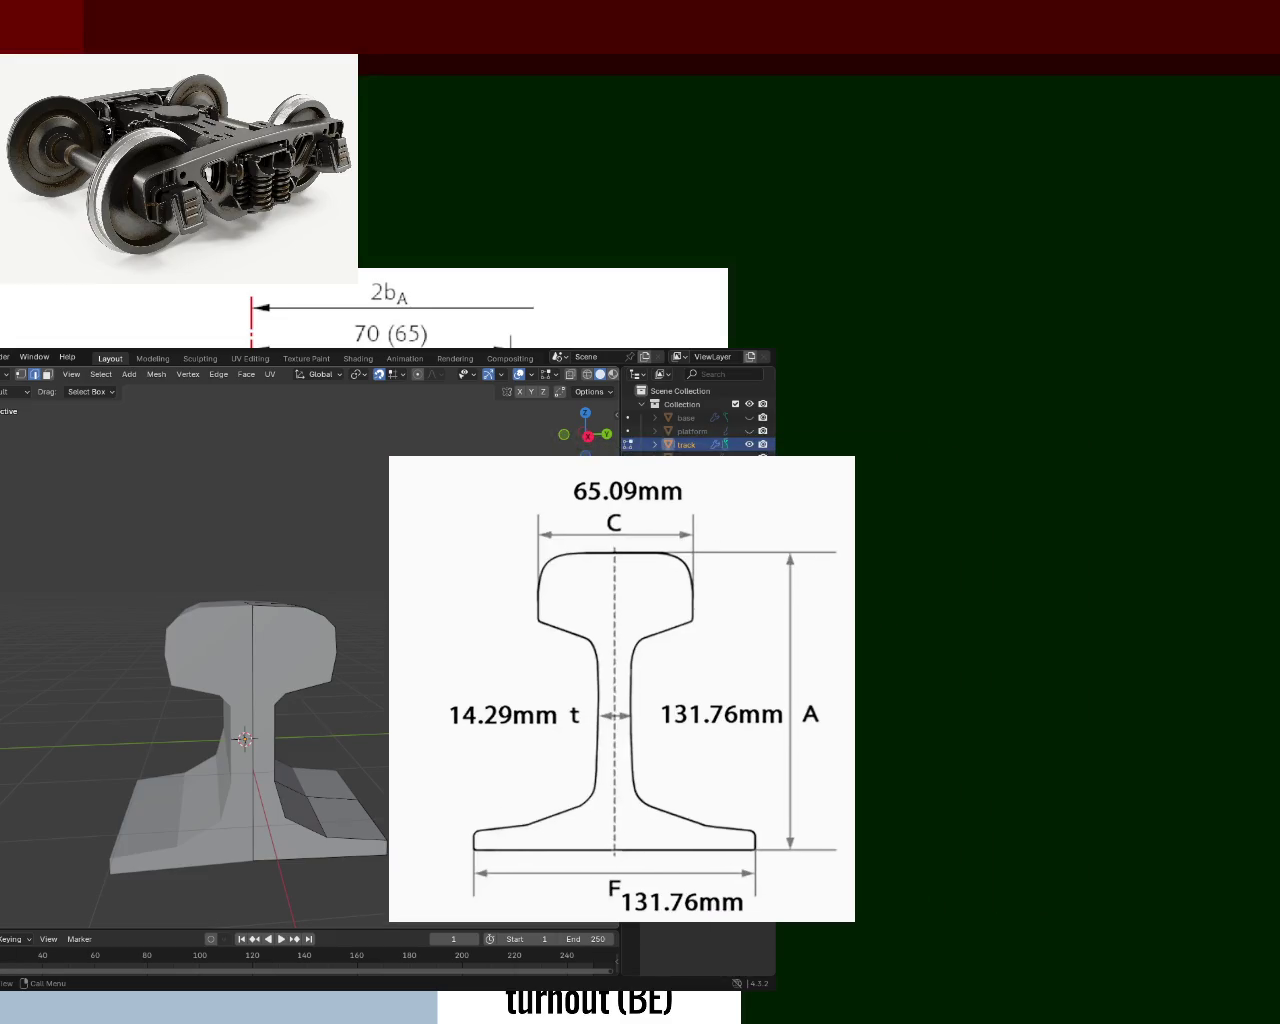
key(KP_1)
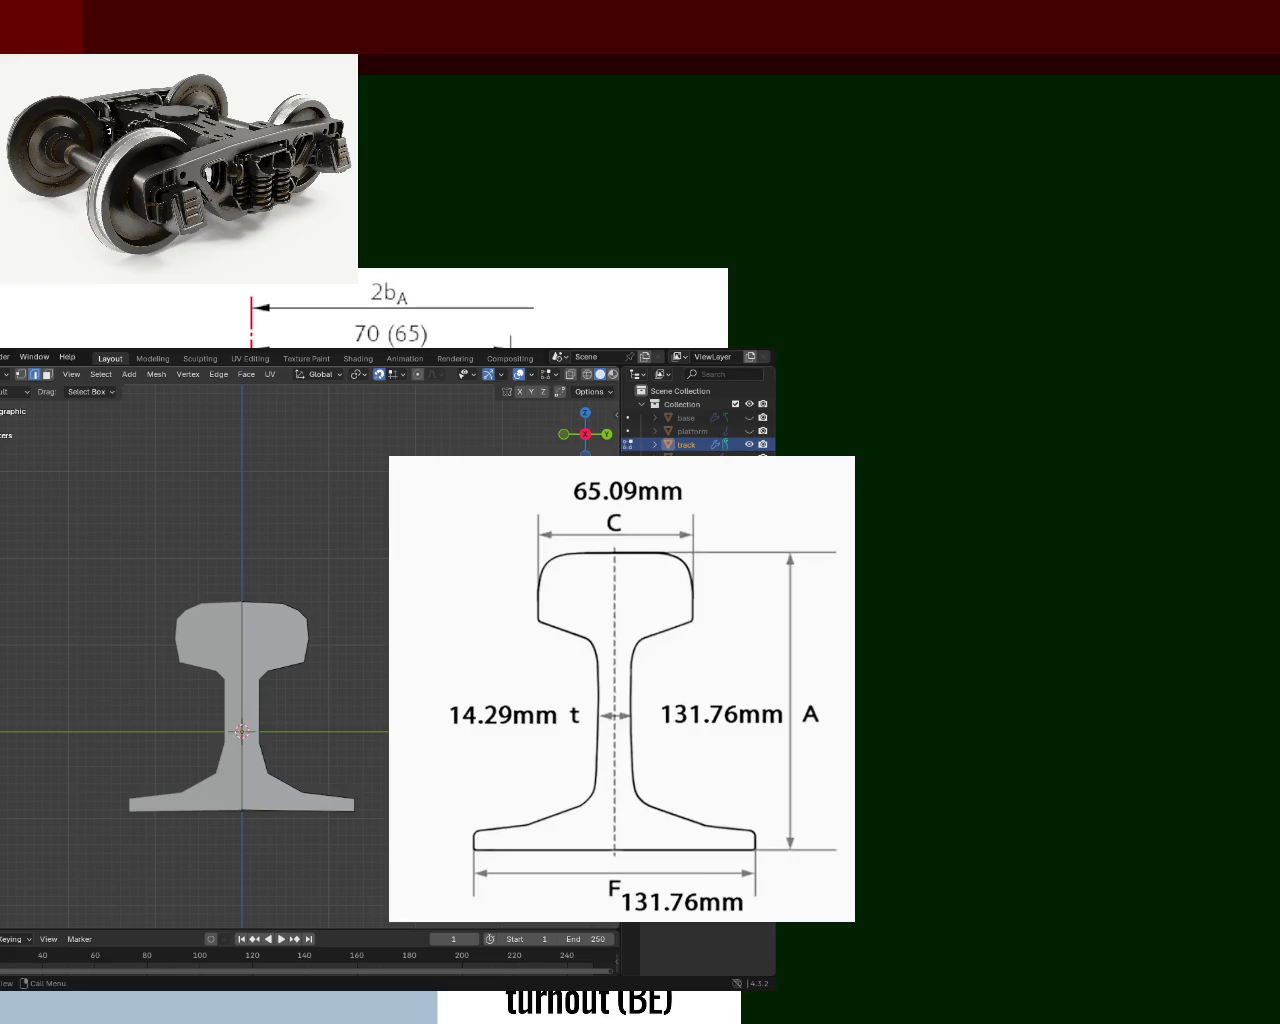
scroll(197, 654, up, 4)
scroll(313, 675, up, 1)
scroll(313, 675, down, 2)
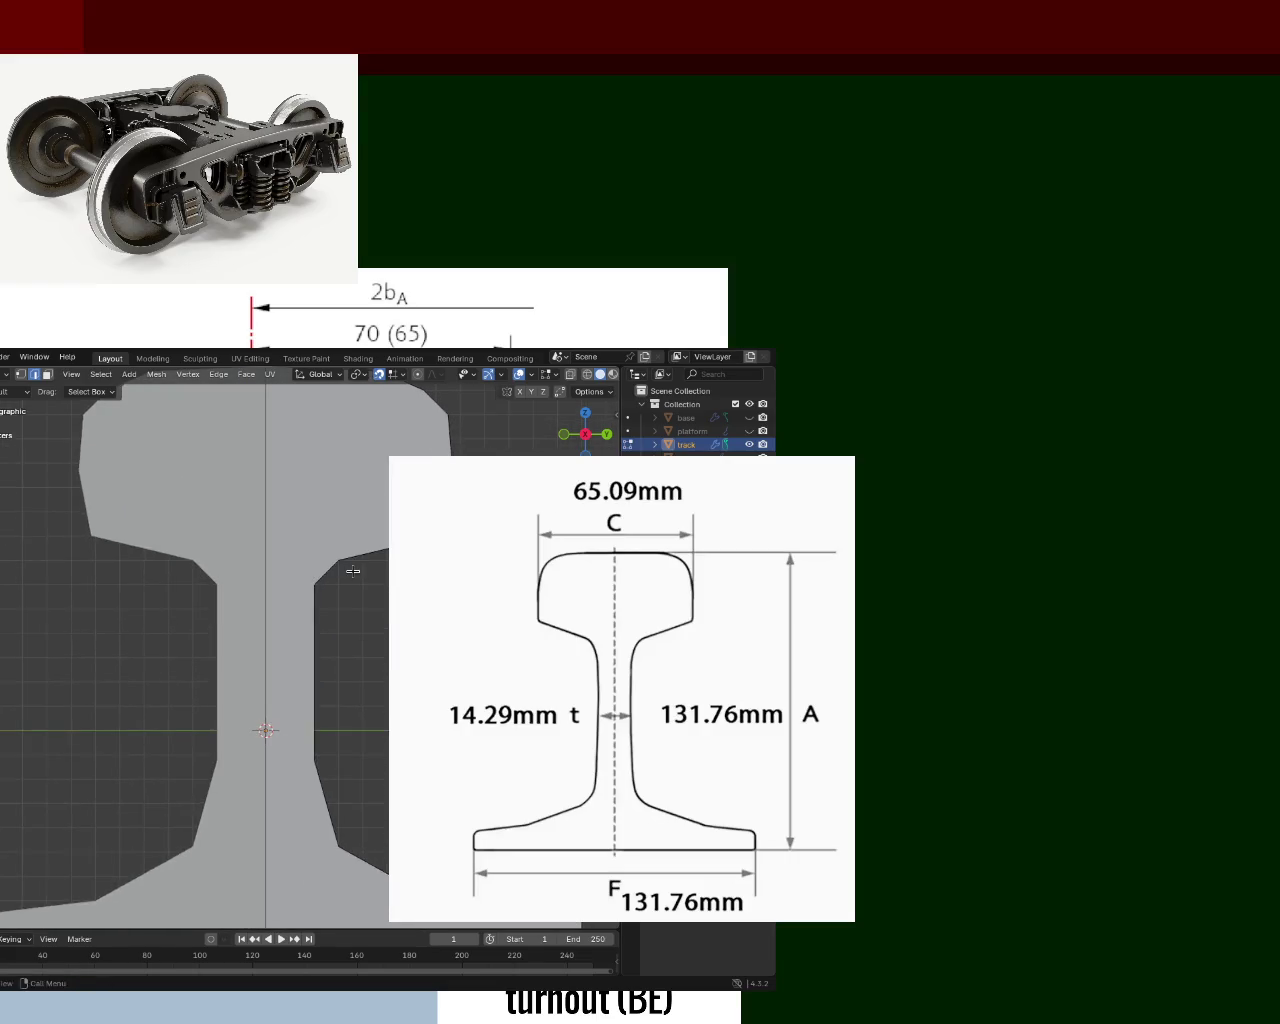
scroll(371, 653, down, 1)
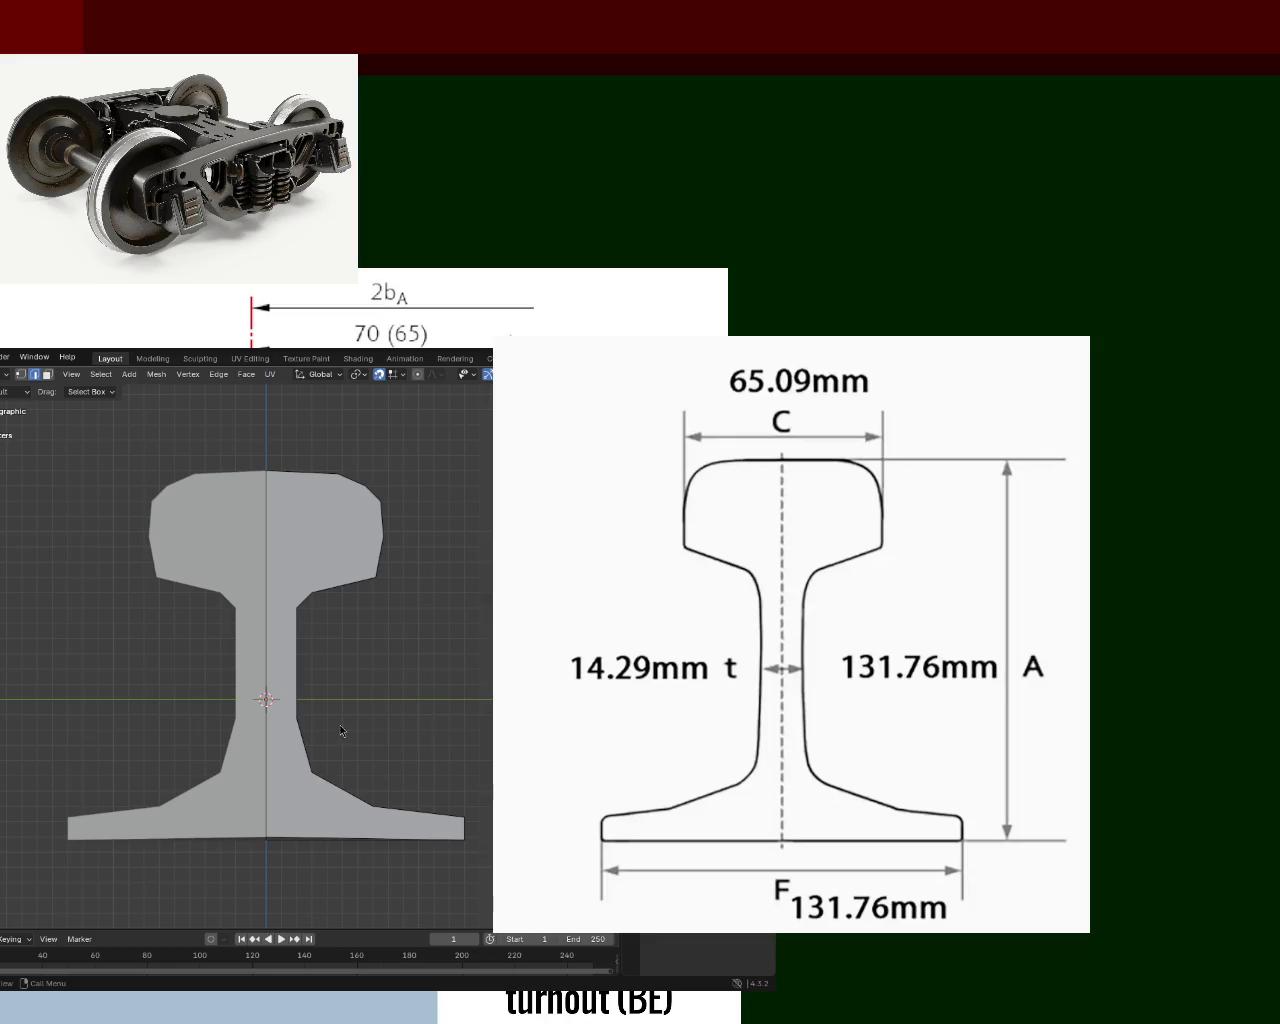
mouse_move(414, 706)
middle_down()
mouse_move(229, 591)
mouse_move(254, 524)
mouse_move(300, 544)
mouse_move(274, 560)
mouse_move(338, 590)
mouse_move(214, 591)
mouse_move(312, 568)
middle_up()
key(Tab)
key(Tab)
click(312, 568)
Widen the rail head by moving its side faces along X.
shift+click(281, 633)
shift+click(288, 524)
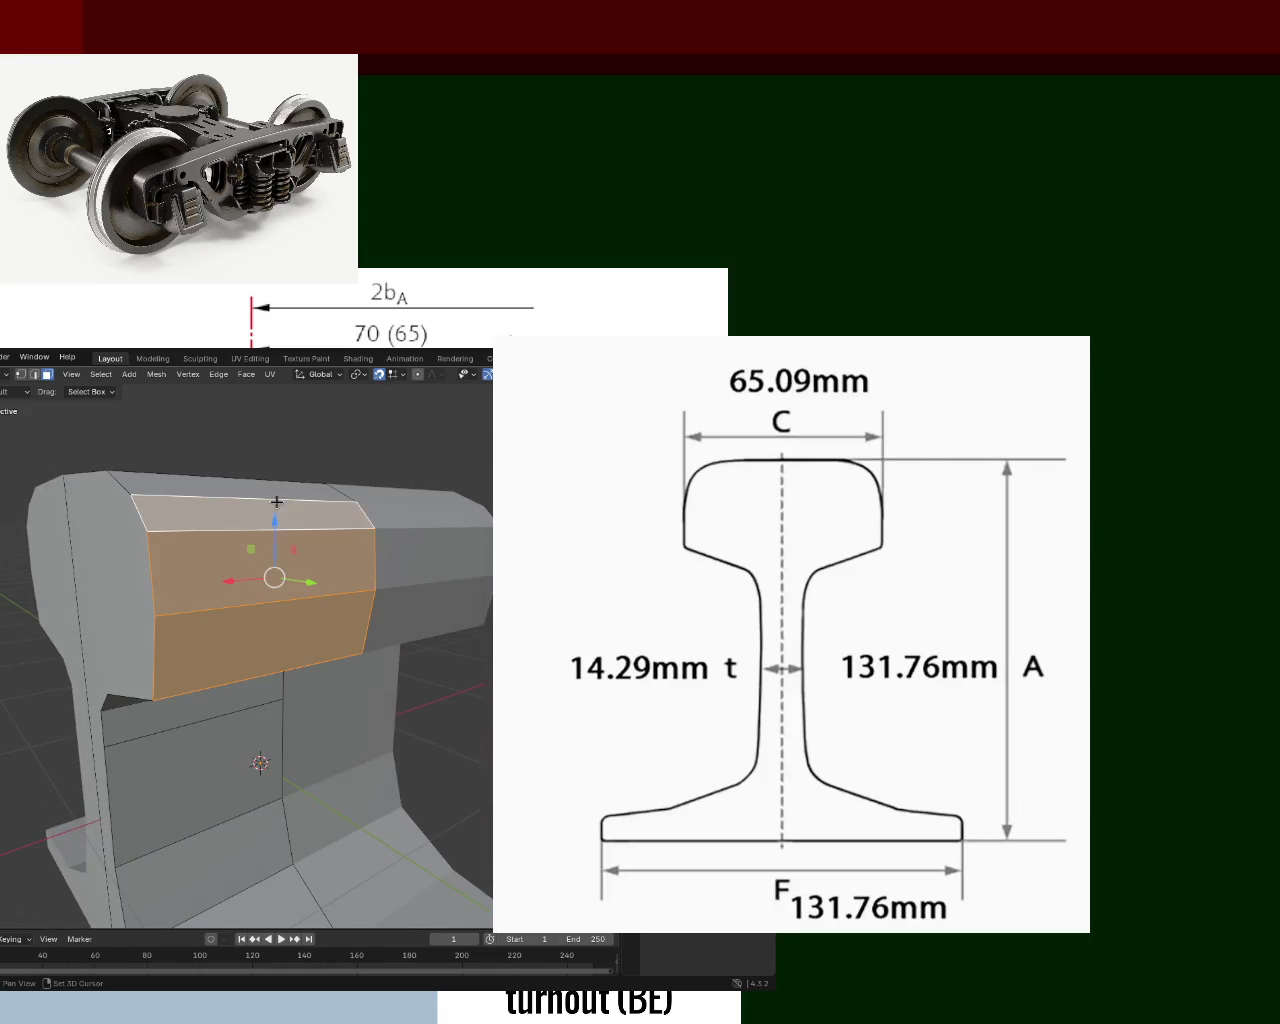
middle_drag(271, 495, 372, 542)
key(g)
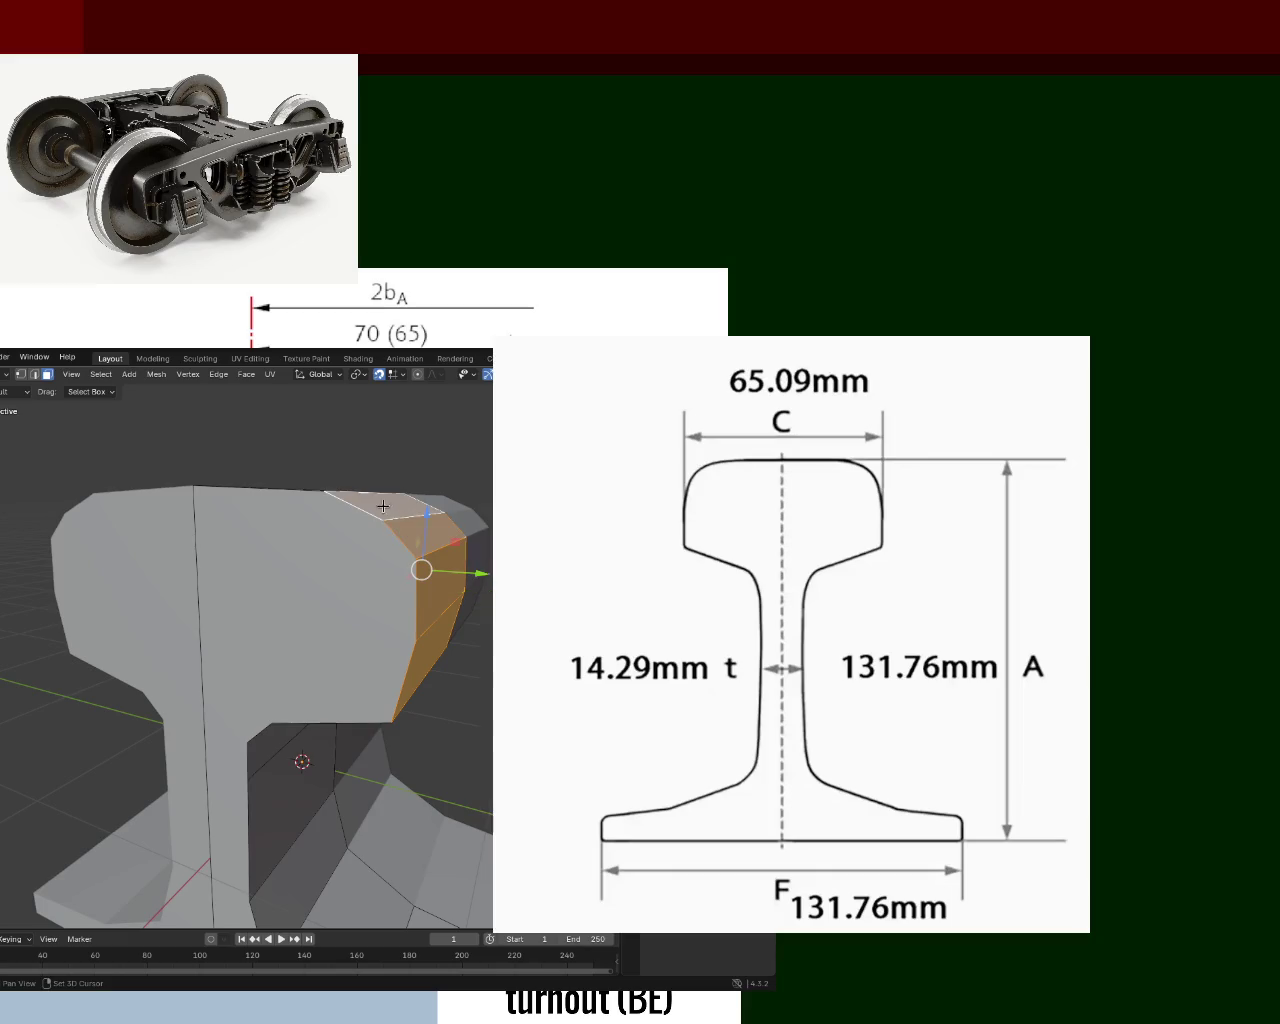
key(x)
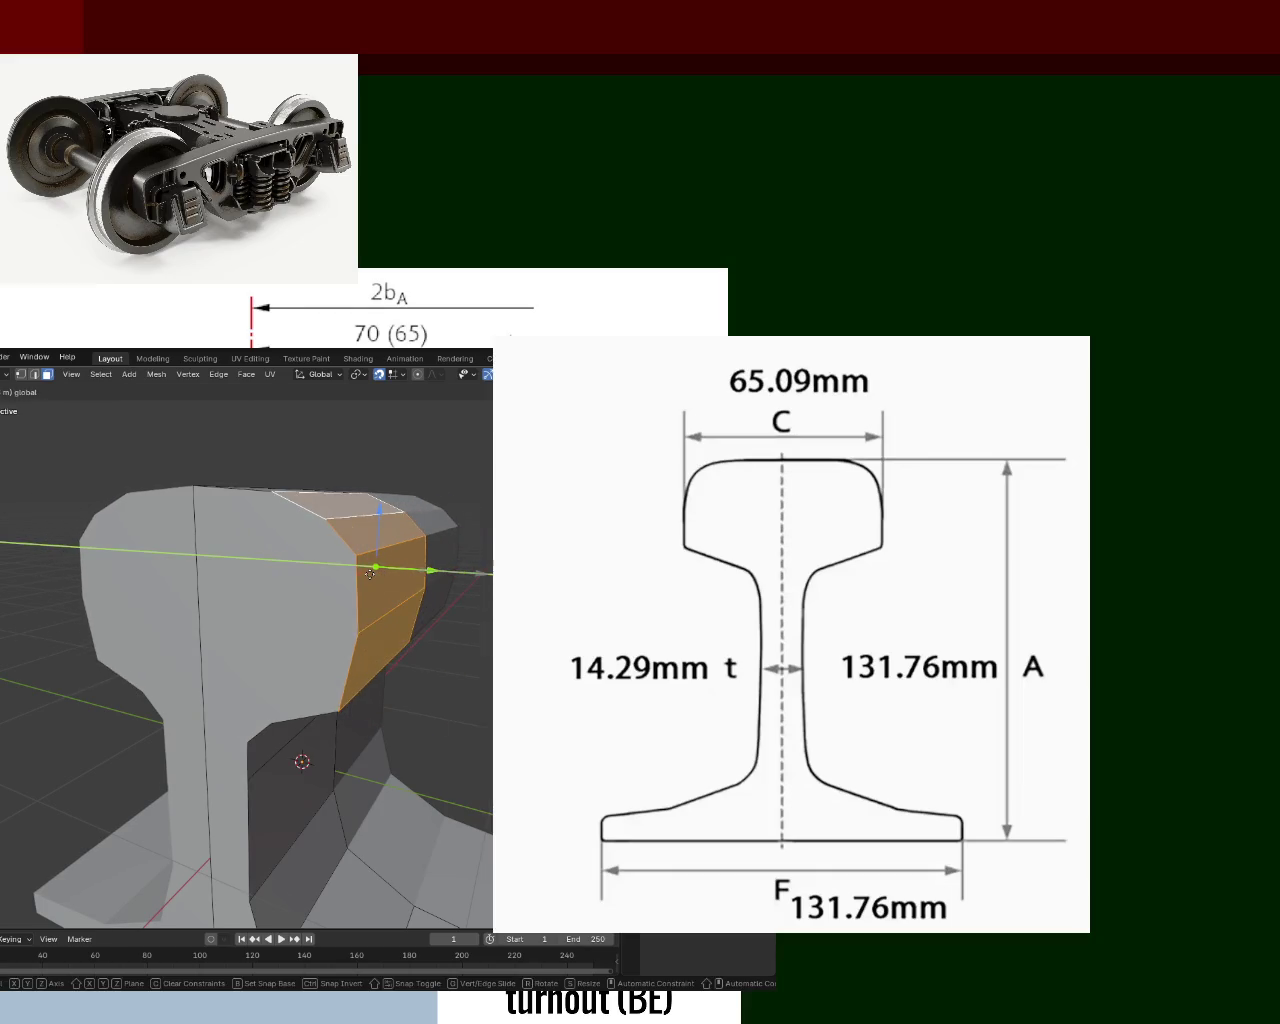
click(370, 573)
Extend the rail foot's end face outward along Y.
middle_drag(371, 563, 457, 535)
scroll(366, 580, down, 3)
mouse_move(366, 580)
middle_down()
mouse_move(426, 598)
mouse_move(400, 778)
middle_up()
key(alt+a)
click(400, 790)
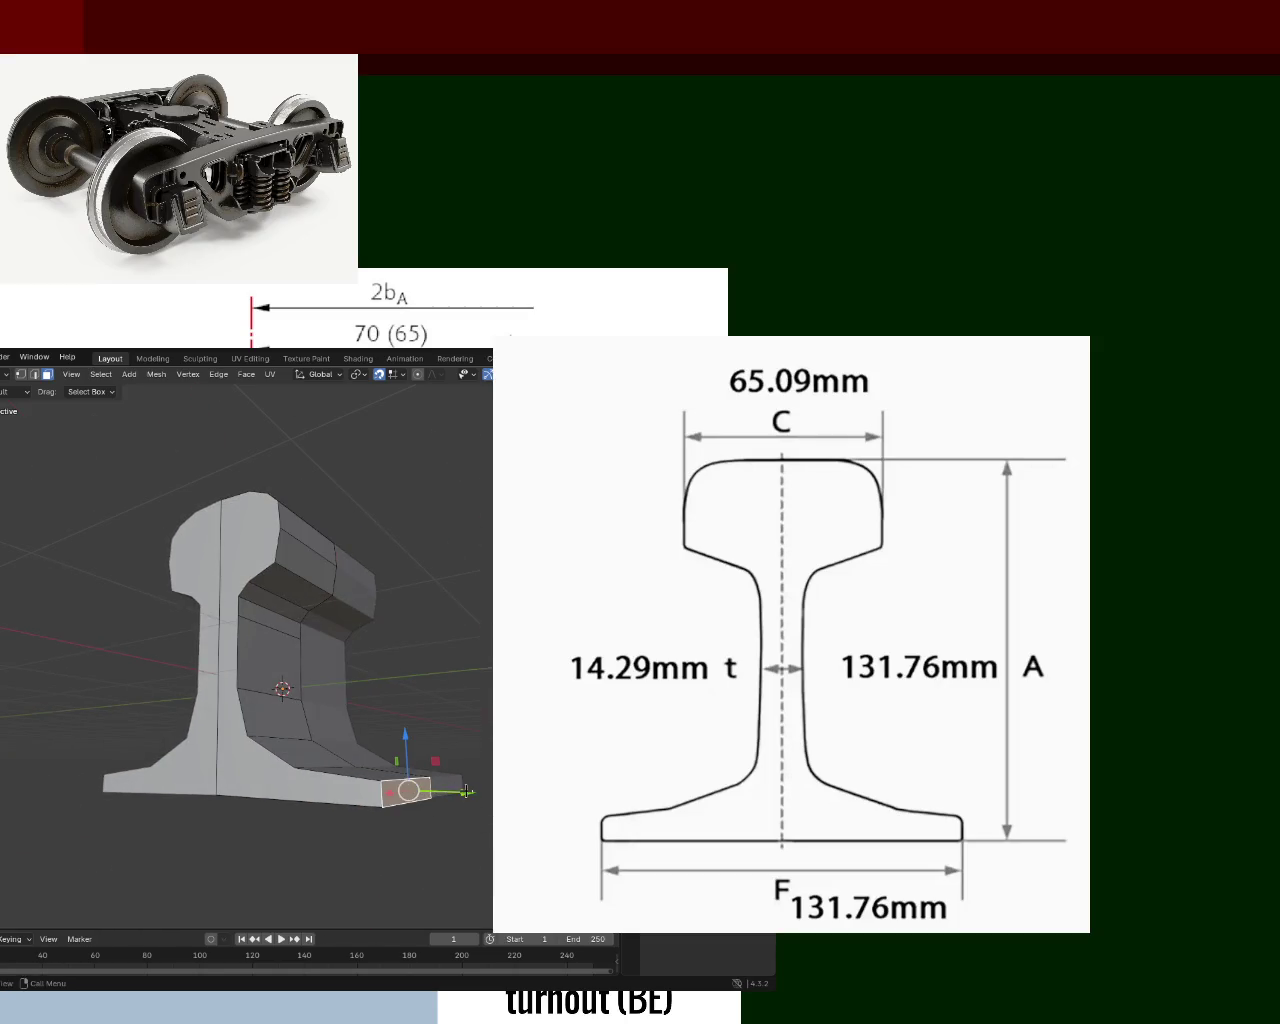
key(g)
key(y)
click(375, 790)
Inspect the rail profile zoomed in from the front orthographic view.
middle_drag(371, 786, 371, 772)
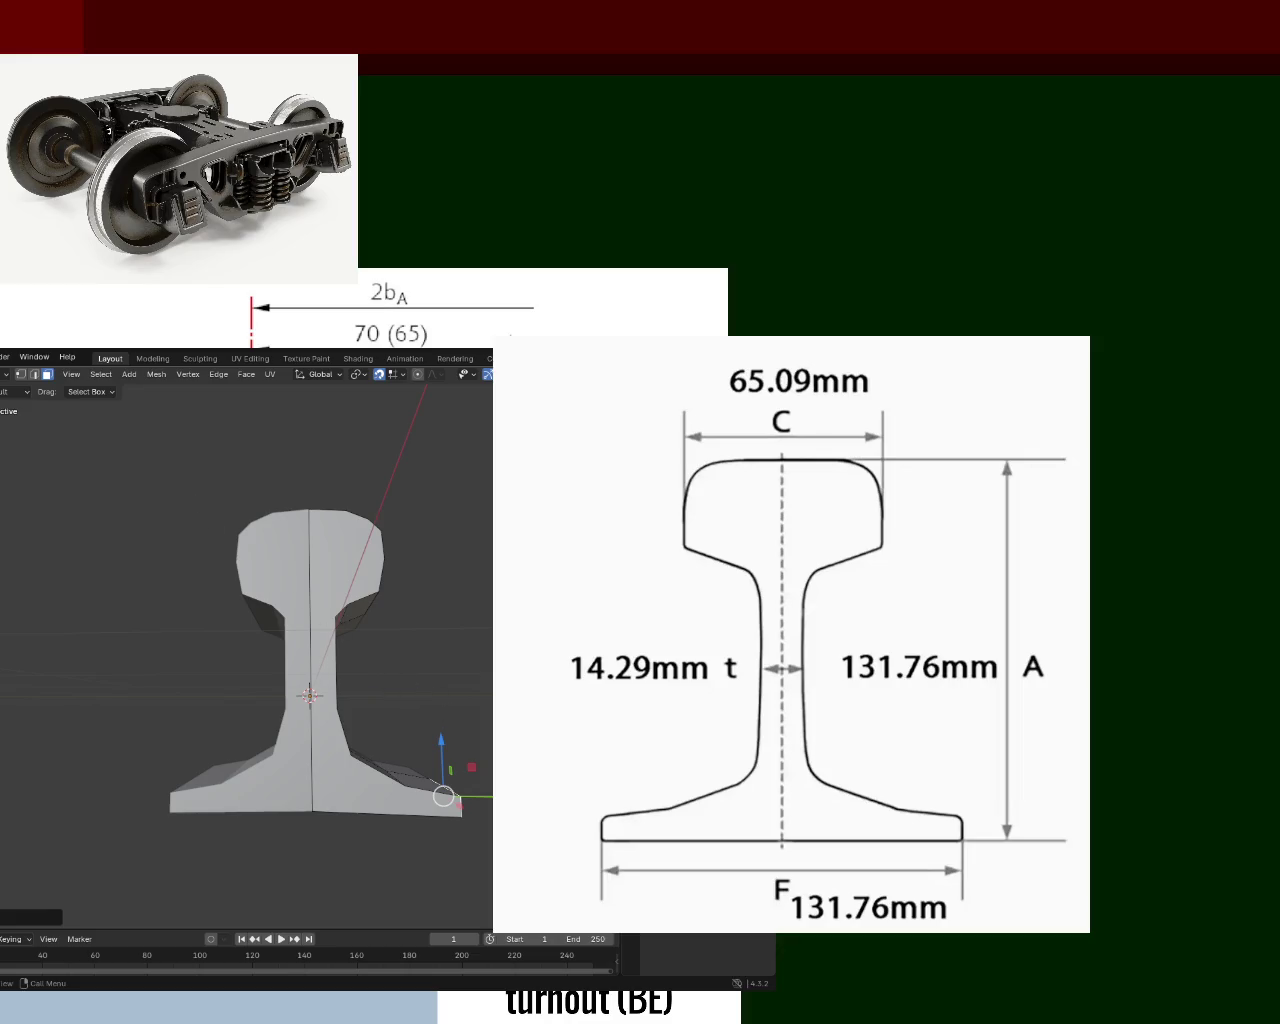
key(KP_1)
scroll(423, 697, up, 2)
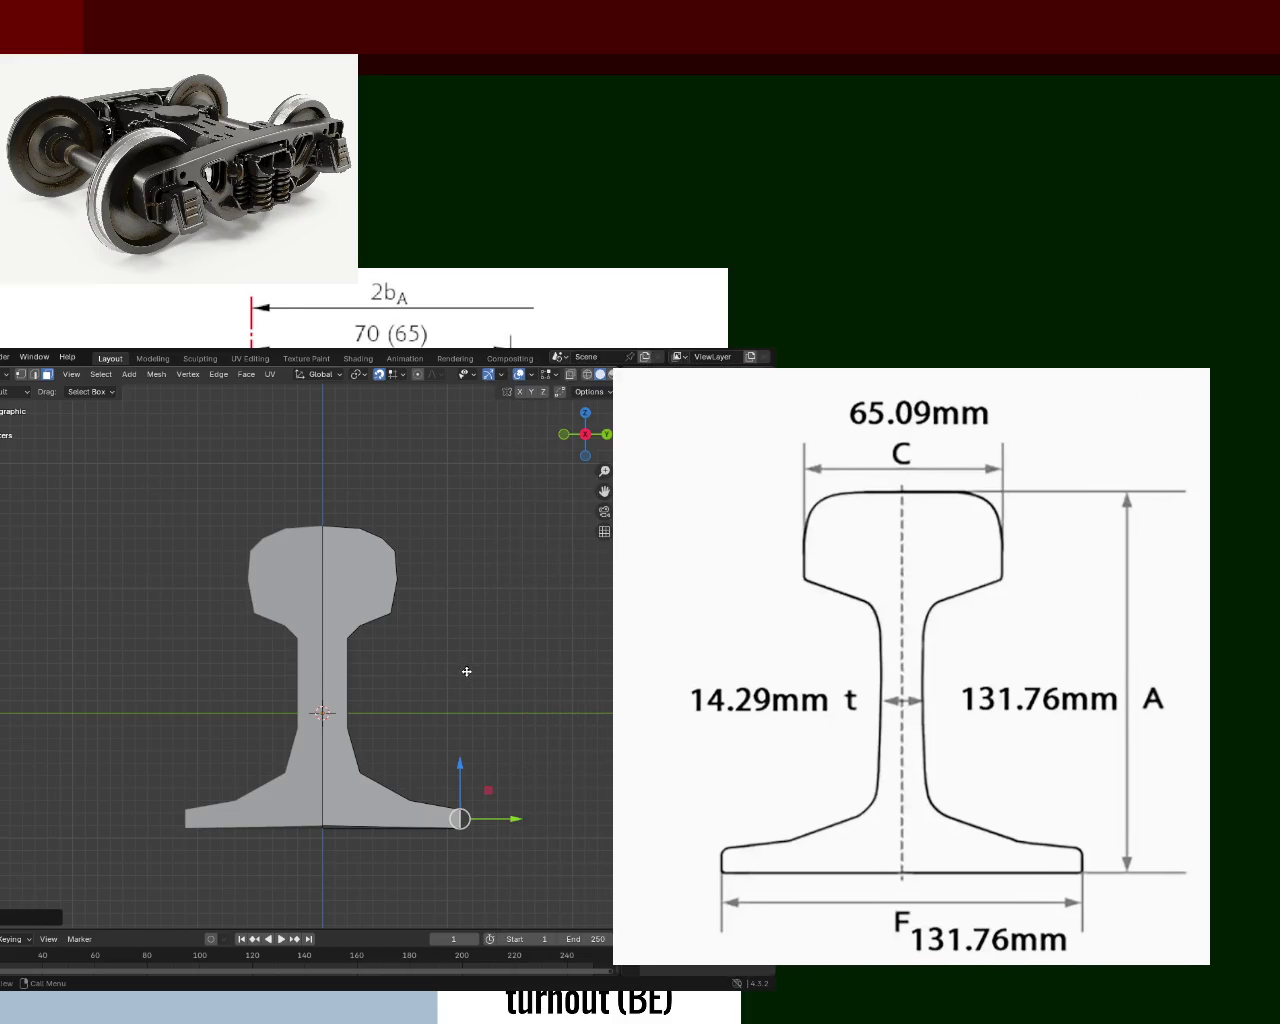
scroll(487, 716, up, 1)
scroll(423, 632, up, 1)
scroll(500, 743, up, 1)
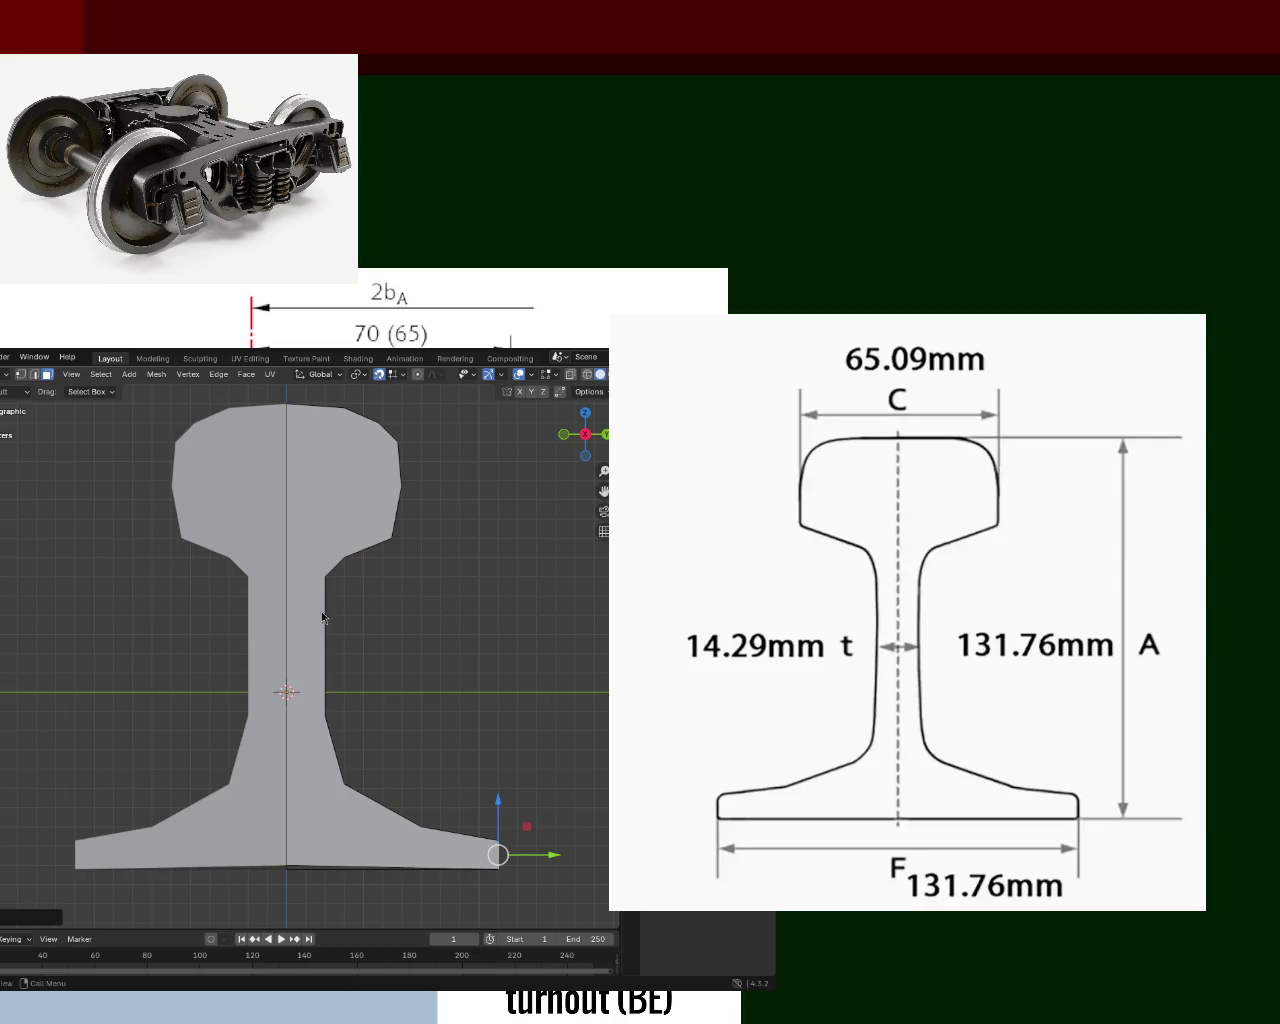
Re-enter Edit Mode and slide the rail head's corner vertex sideways along Y.
key(Tab)
mouse_move(434, 563)
middle_down()
mouse_move(350, 567)
mouse_move(366, 563)
mouse_move(250, 535)
mouse_move(432, 510)
middle_up()
key(Tab)
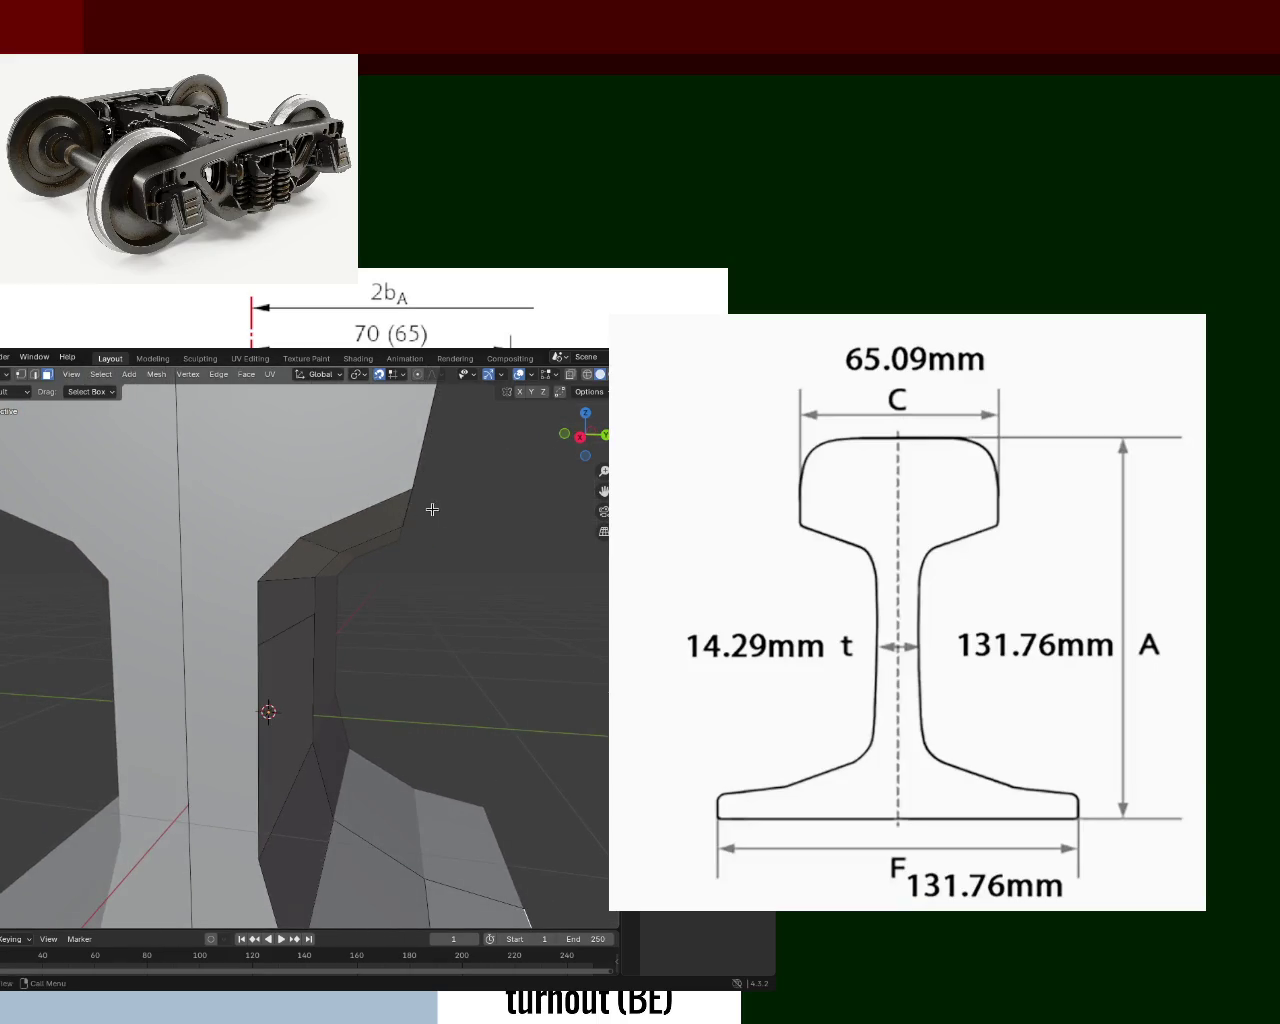
click(396, 511)
shift+click(394, 506)
click(34, 376)
click(410, 505)
mouse_move(408, 508)
mouse_down()
mouse_move(469, 511)
mouse_move(423, 510)
mouse_up()
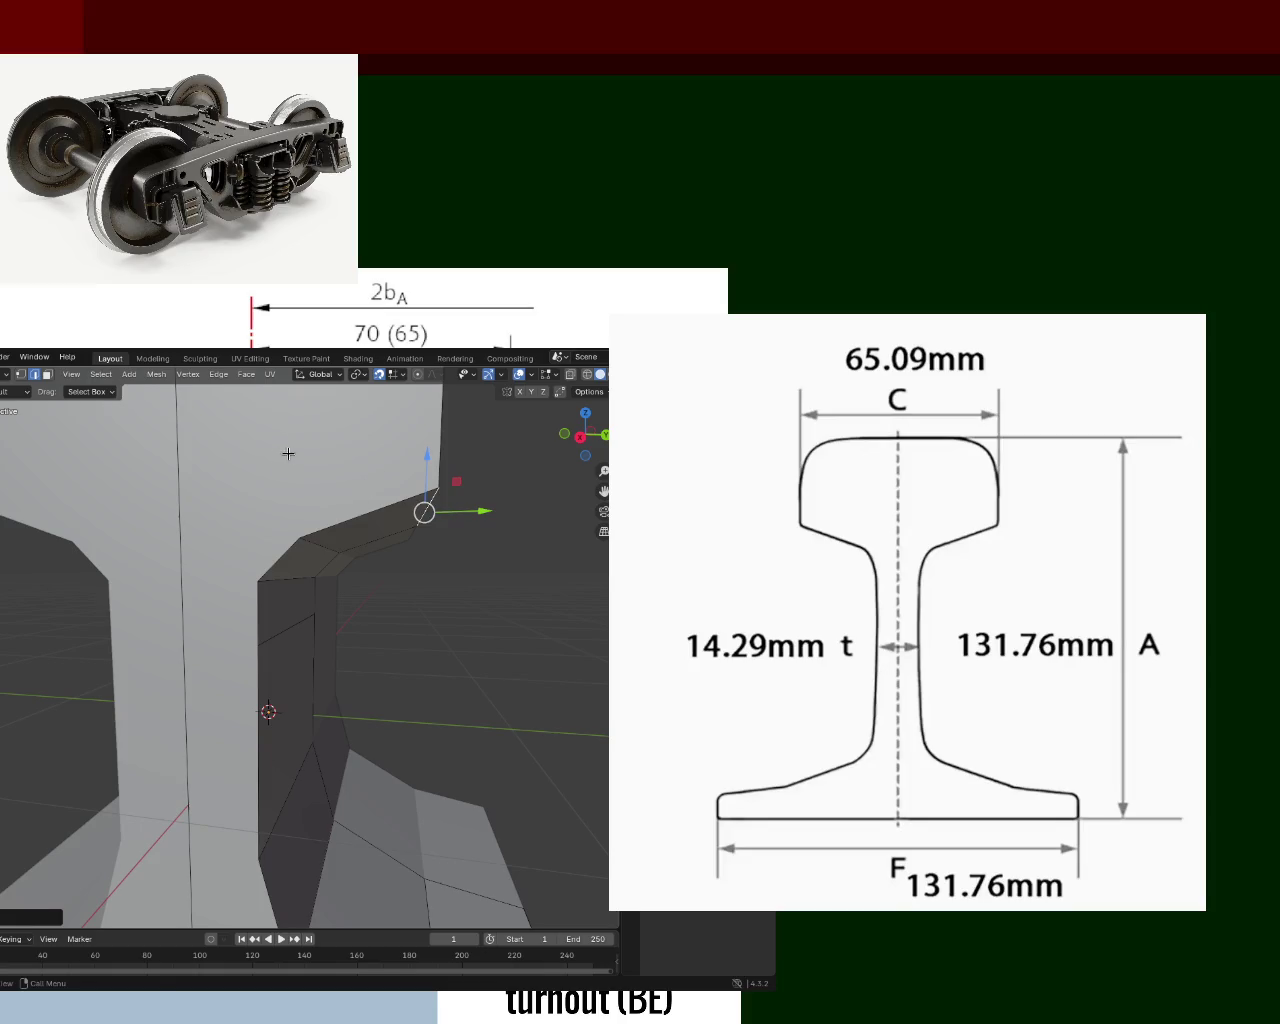
Check the head outline in front orthographic view and deselect the vertex.
scroll(286, 451, down, 6)
mouse_move(300, 580)
middle_down()
mouse_move(337, 531)
mouse_move(298, 564)
middle_up()
scroll(298, 564, up, 2)
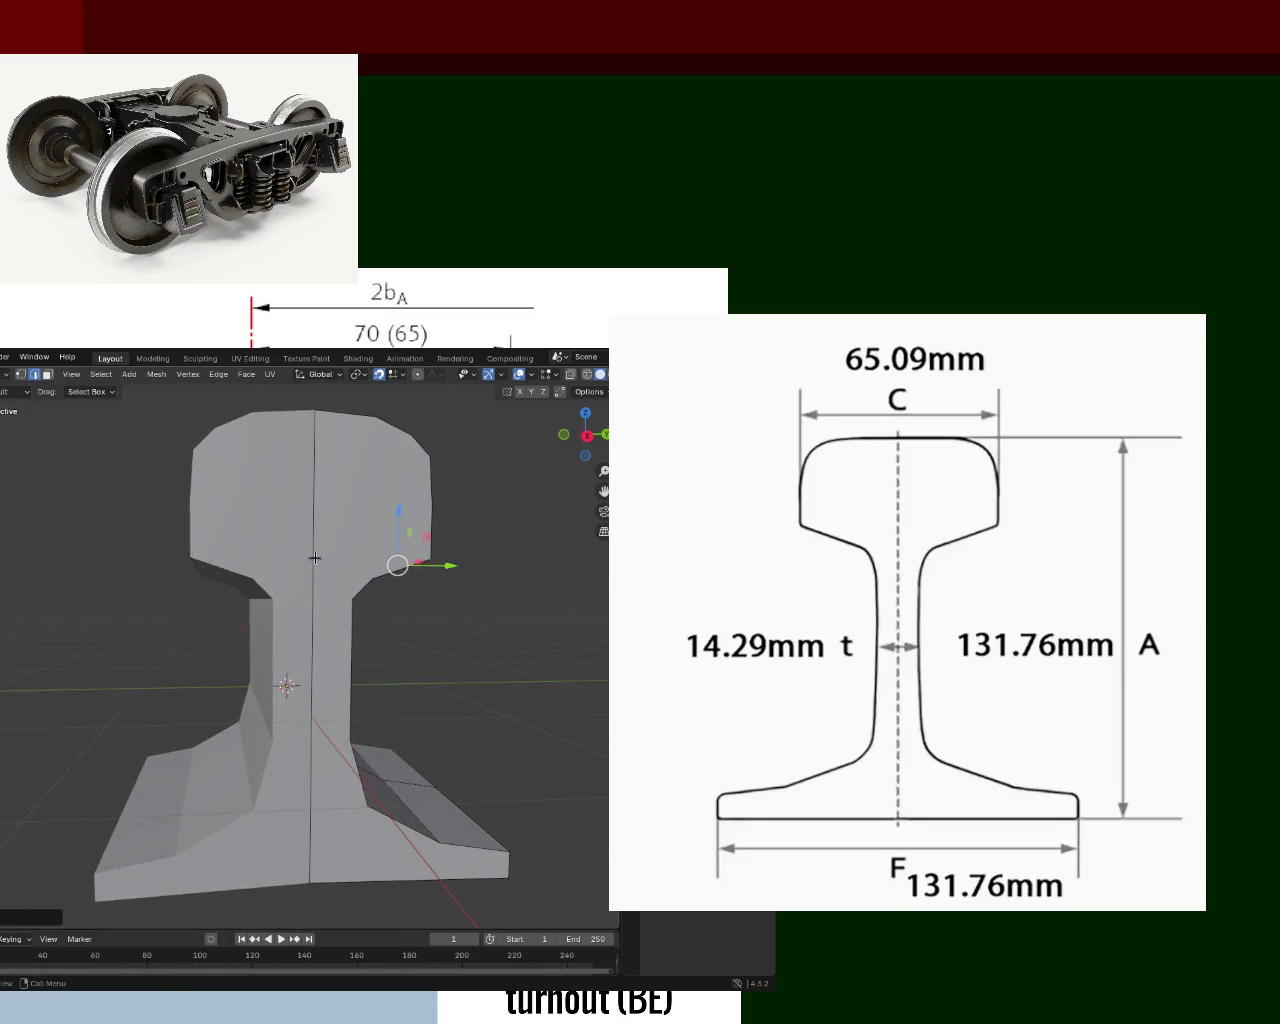
key(KP_1)
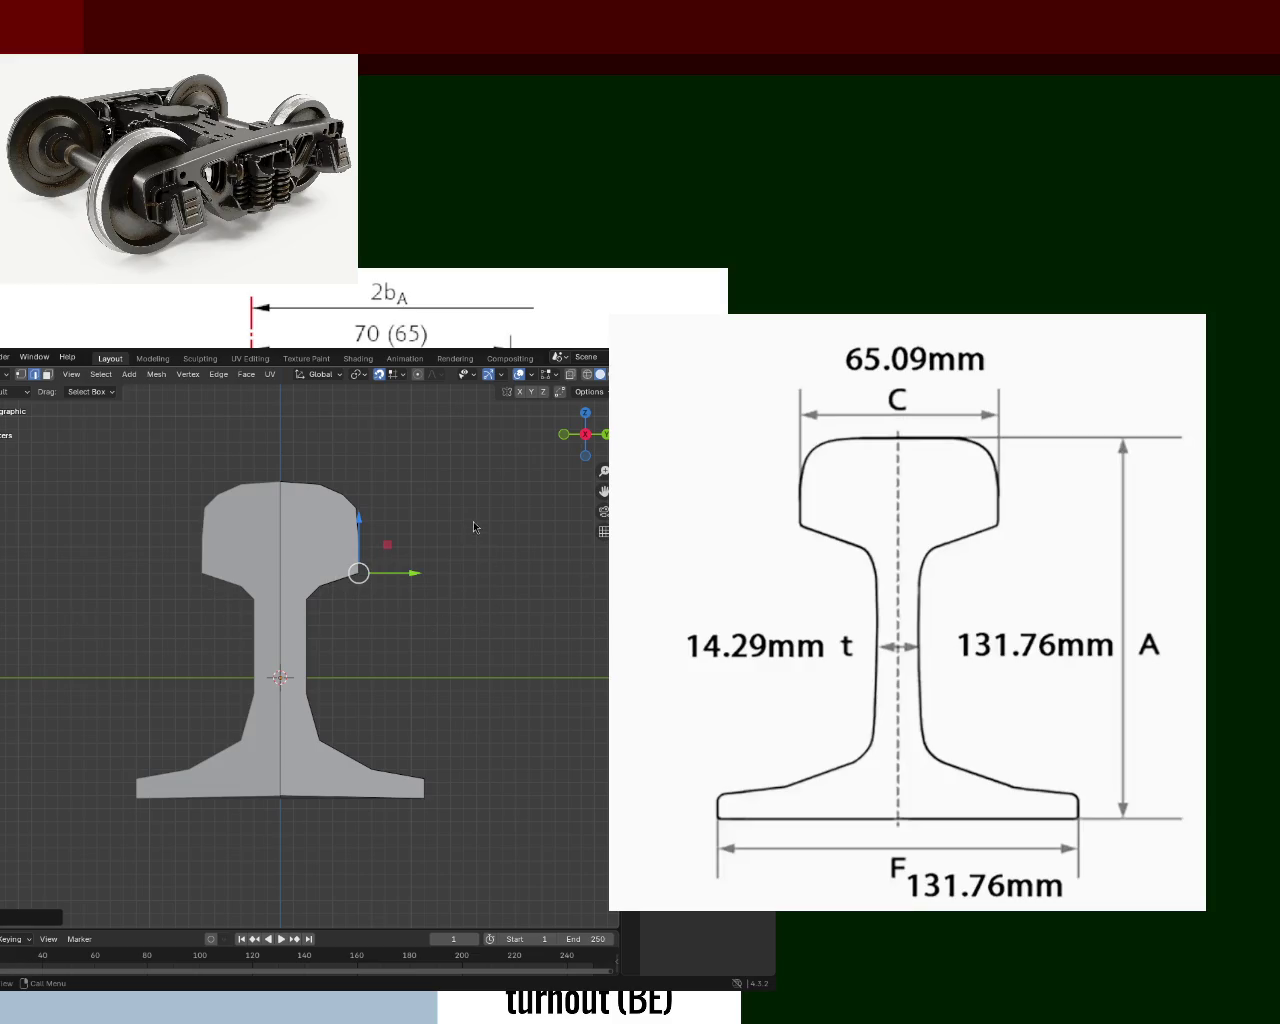
click(566, 746)
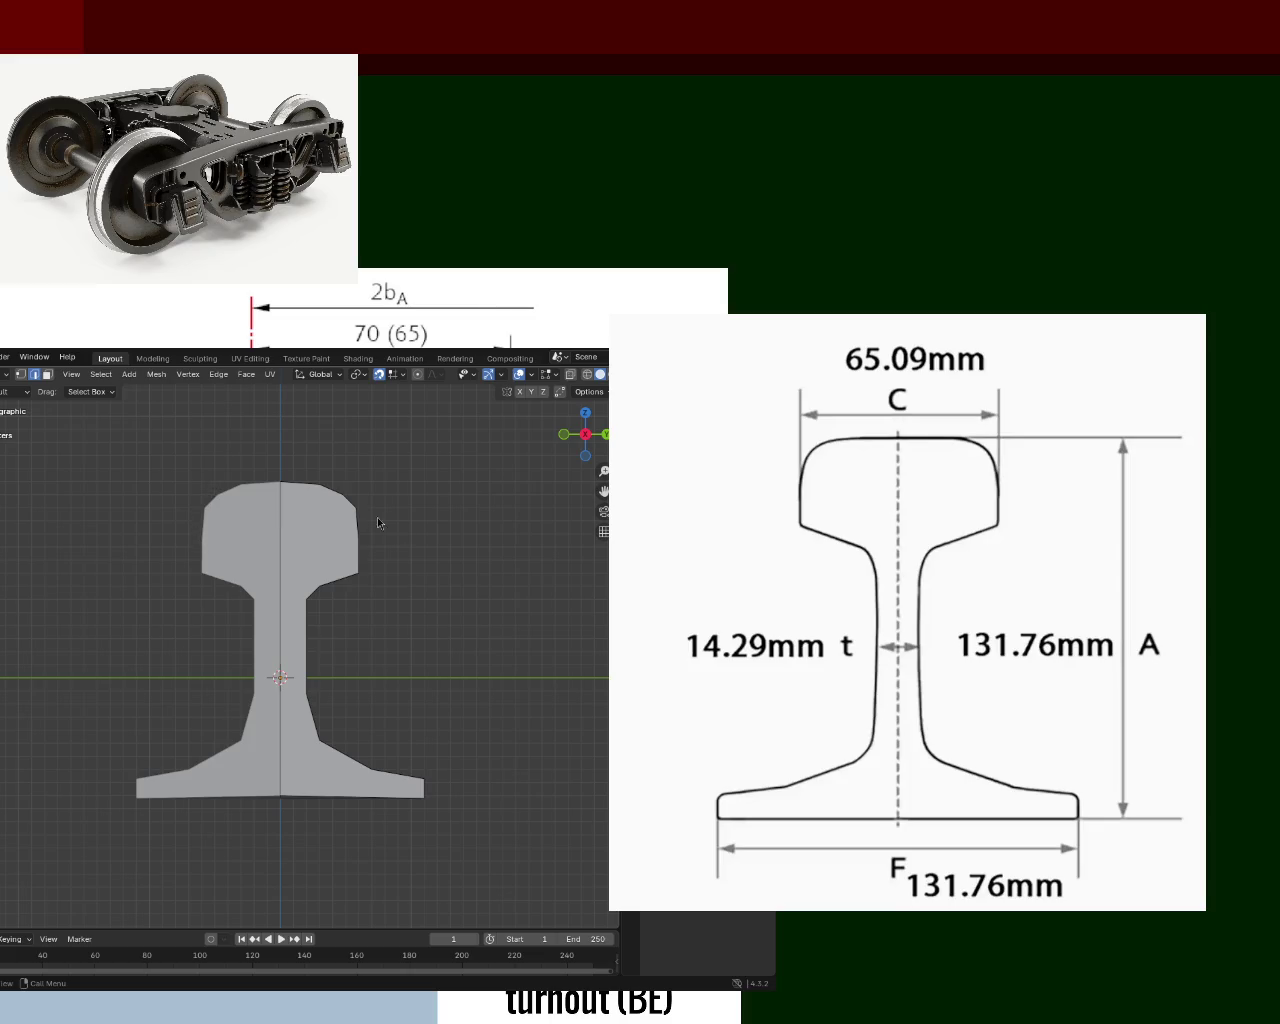
In face select mode, shift the rail web face along Y.
middle_drag(434, 606, 357, 669)
click(237, 602)
key(3)
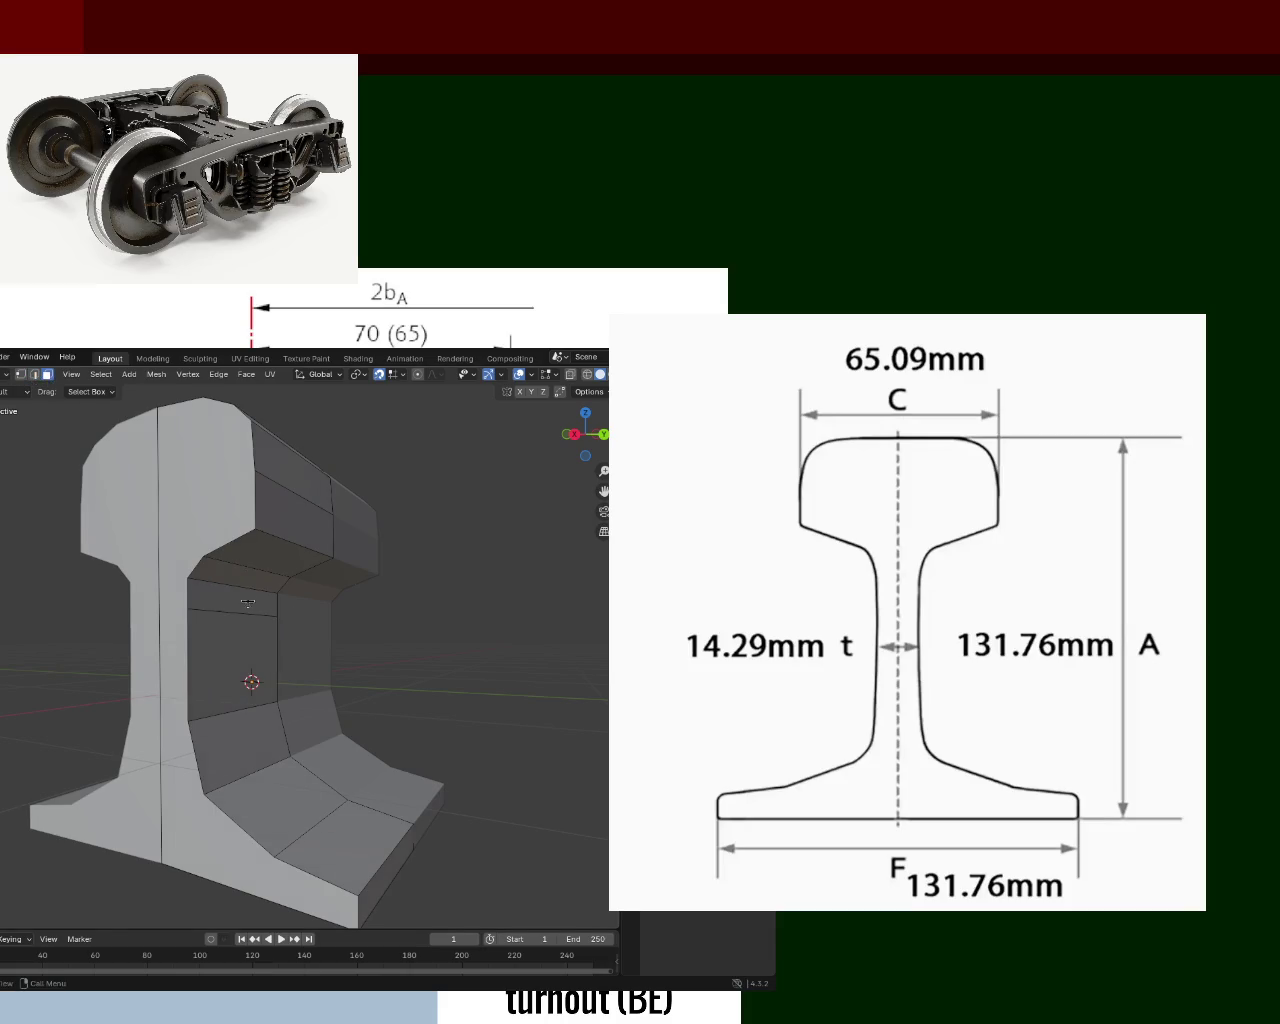
click(246, 650)
key(g)
key(y)
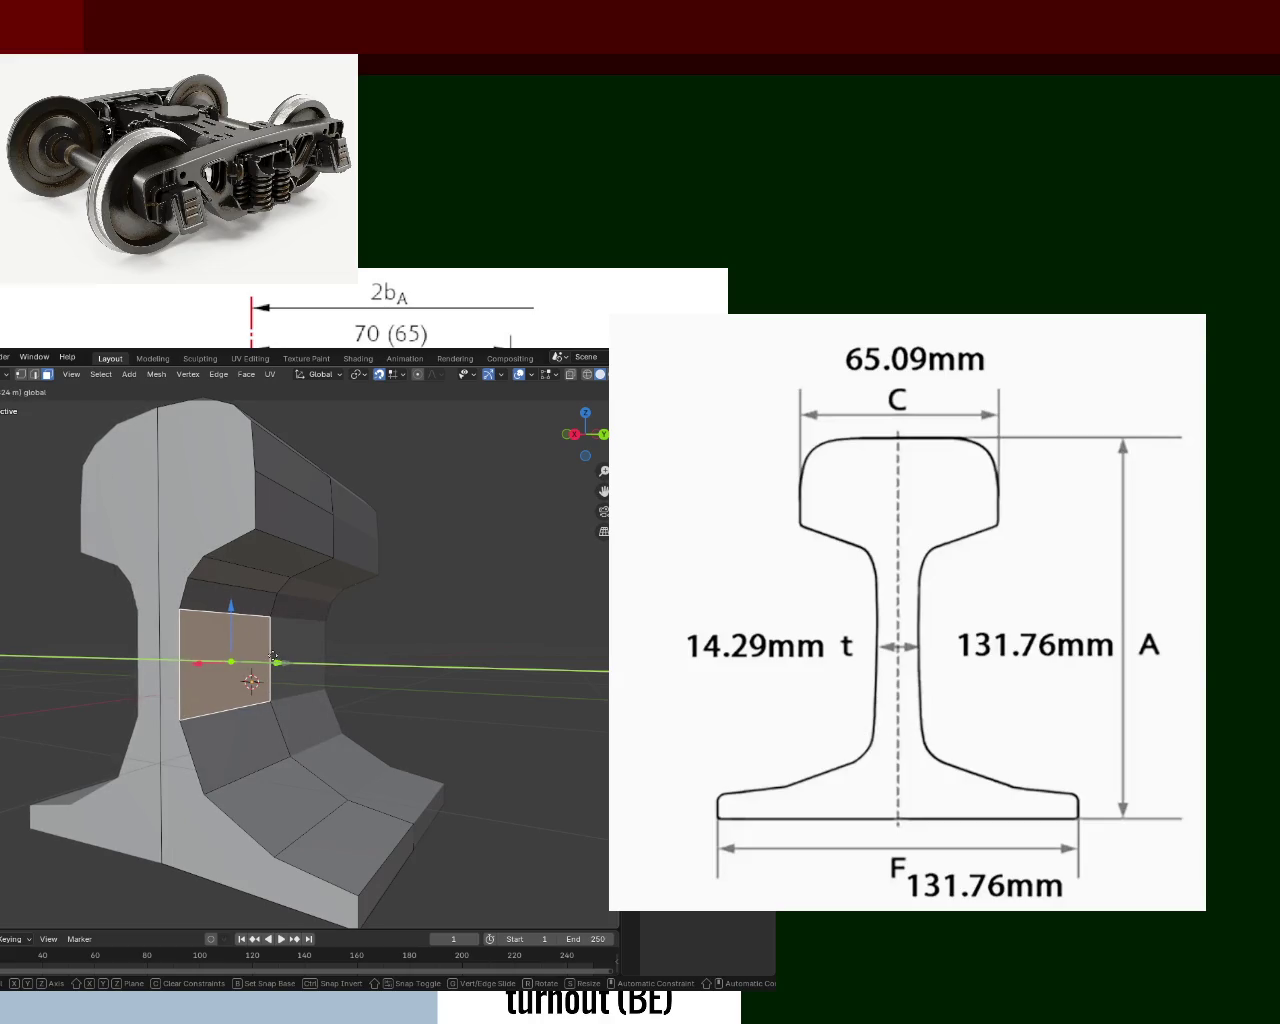
click(272, 656)
Try moving the two rail-head top faces vertically, then cancel and clear the selection.
middle_drag(272, 656, 237, 571)
click(335, 520)
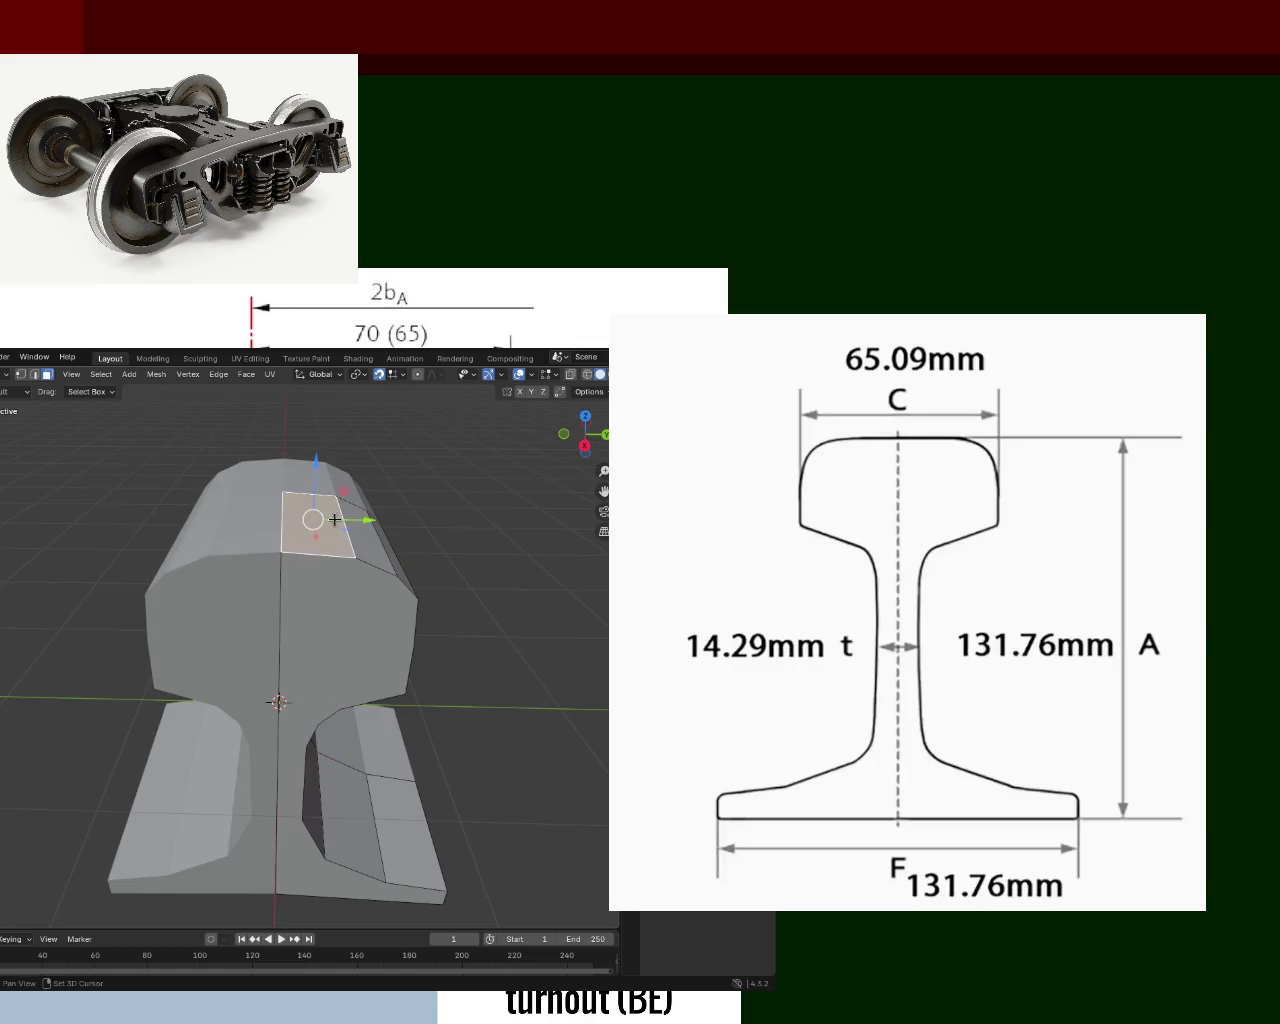
ctrl+click(362, 533)
key(g)
key(z)
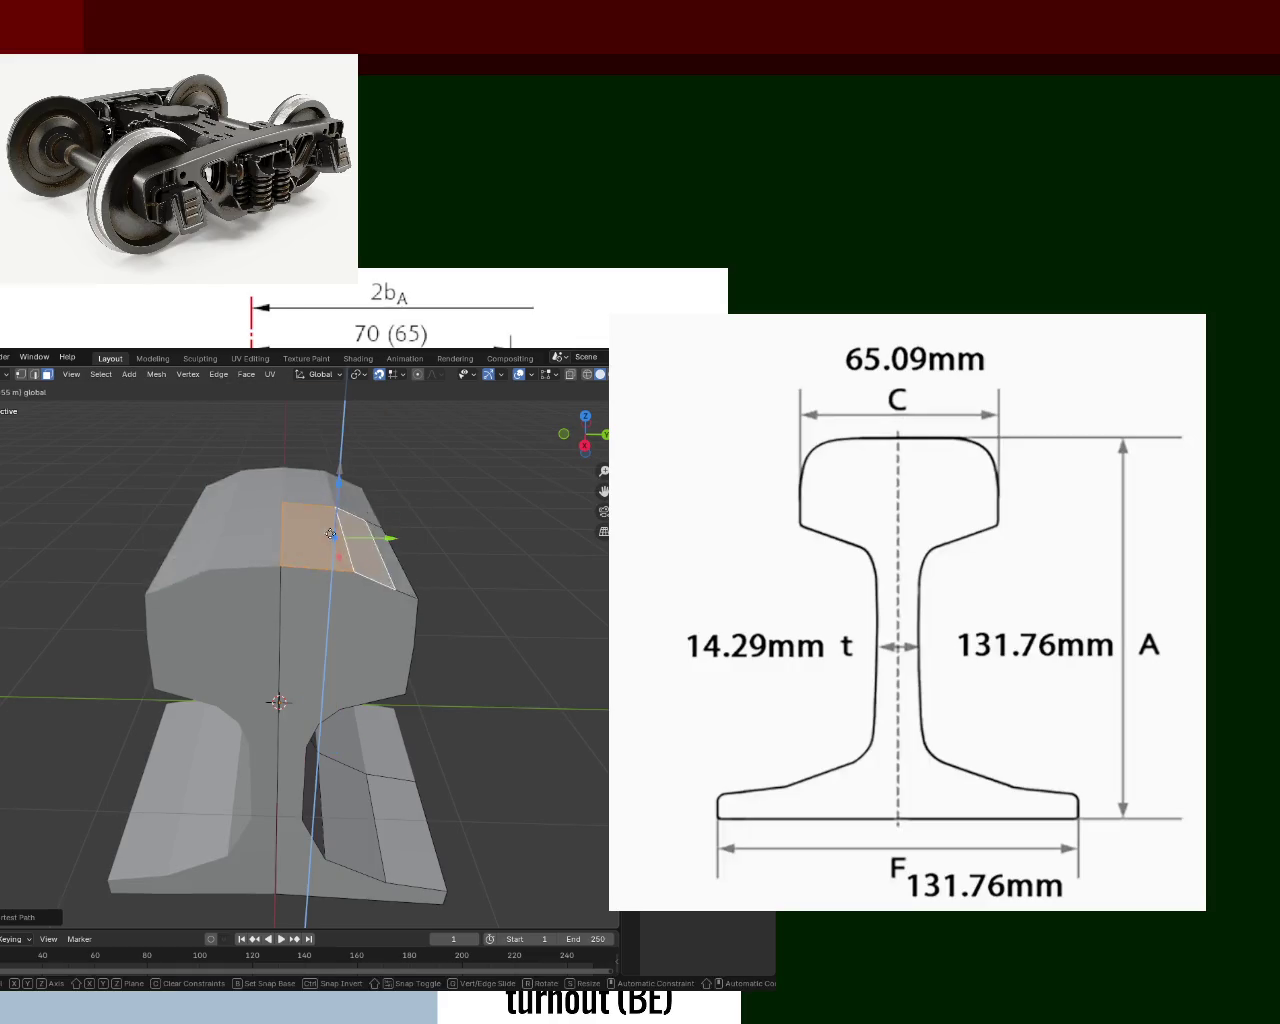
key(Escape)
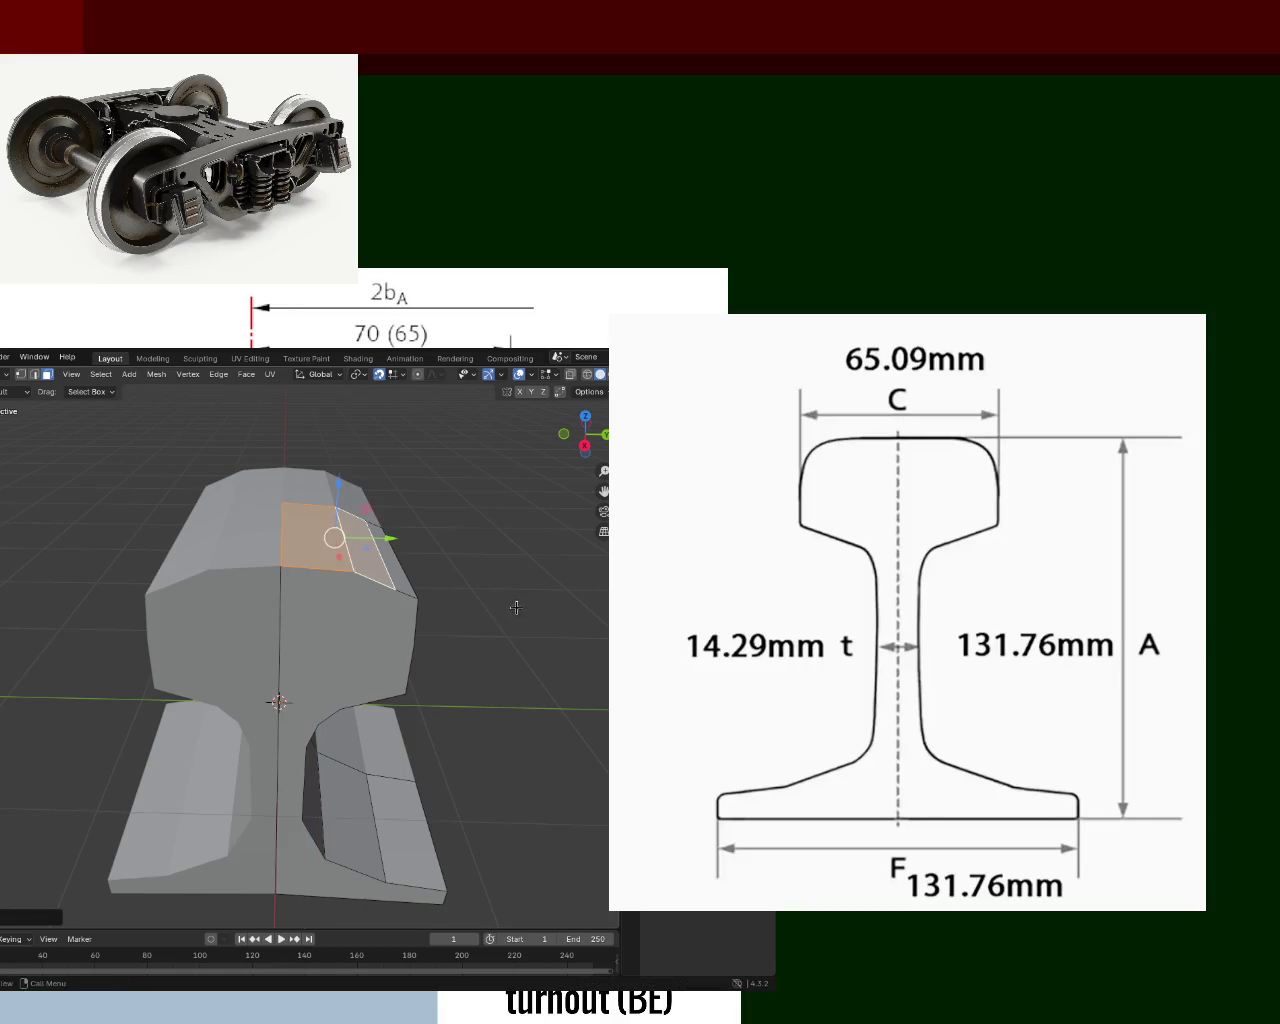
click(515, 607)
middle_drag(515, 607, 389, 601)
key(KP_3)
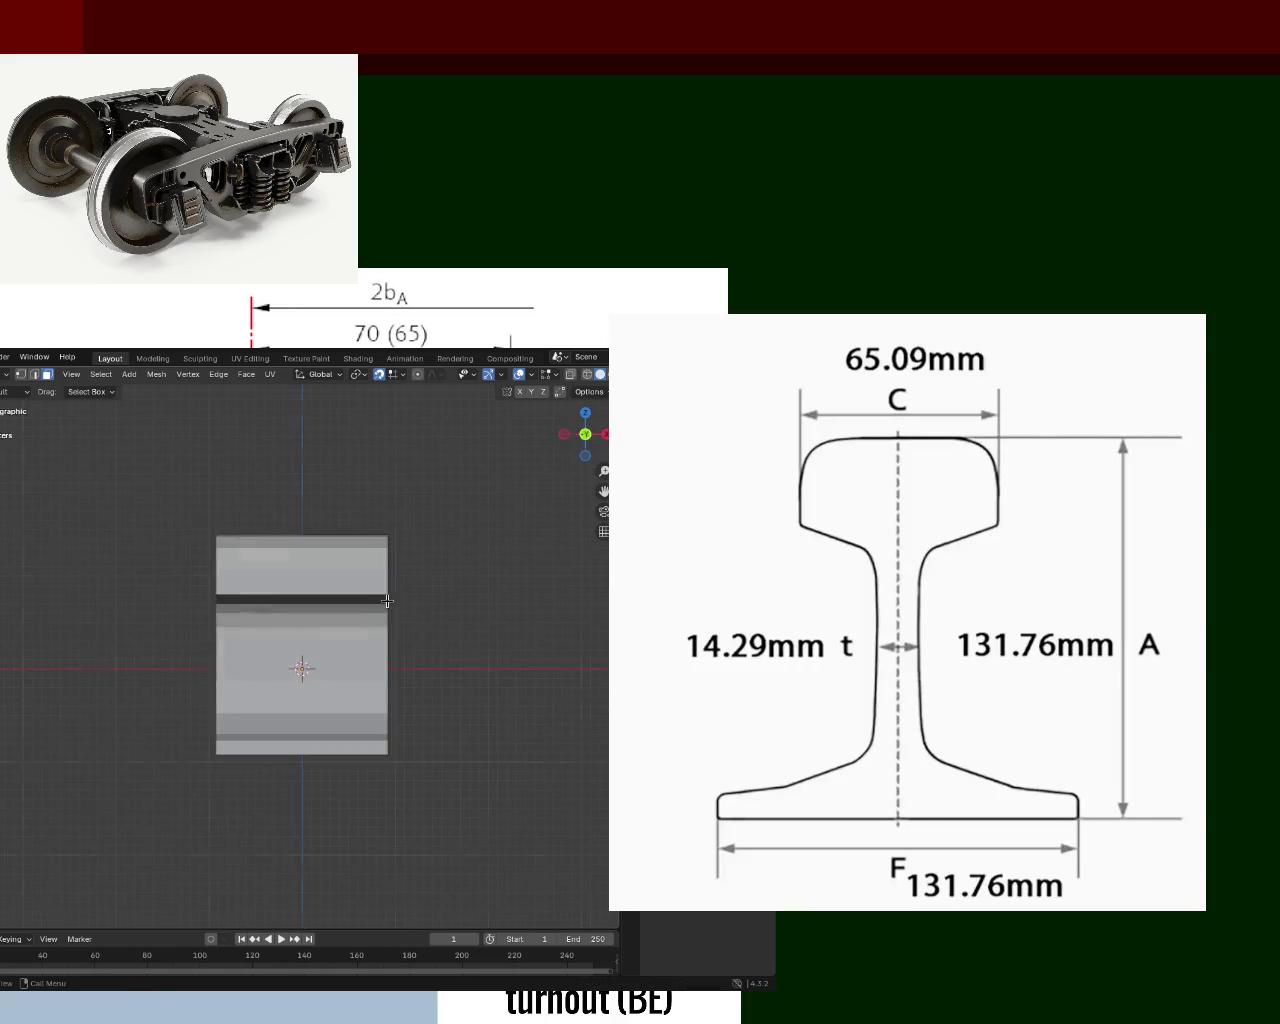
key(KP_3)
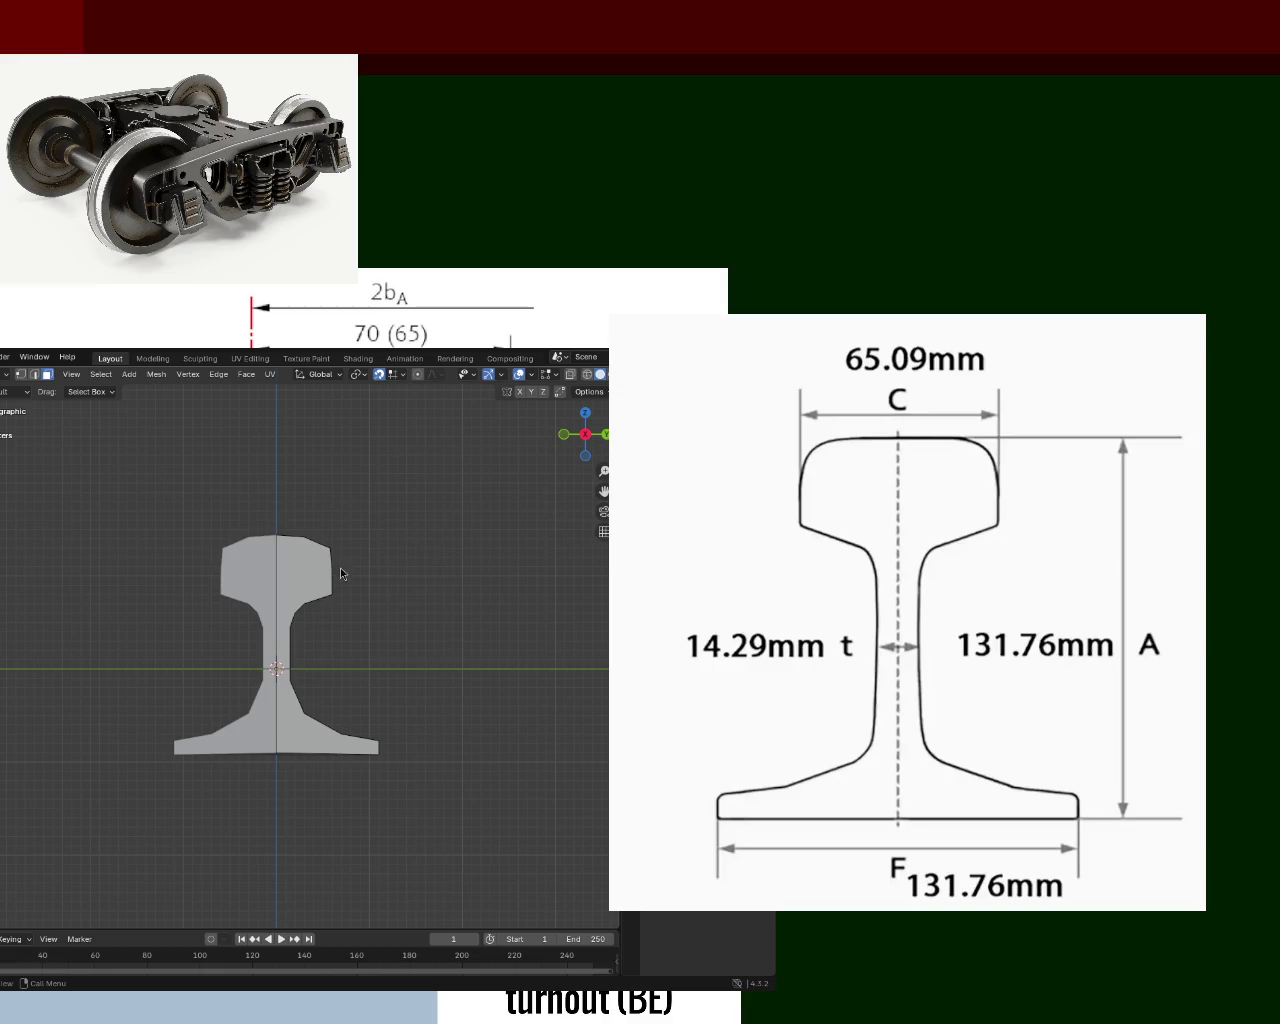
Lower a rail-head edge in edge select mode and check it side-on.
middle_drag(346, 589, 300, 560)
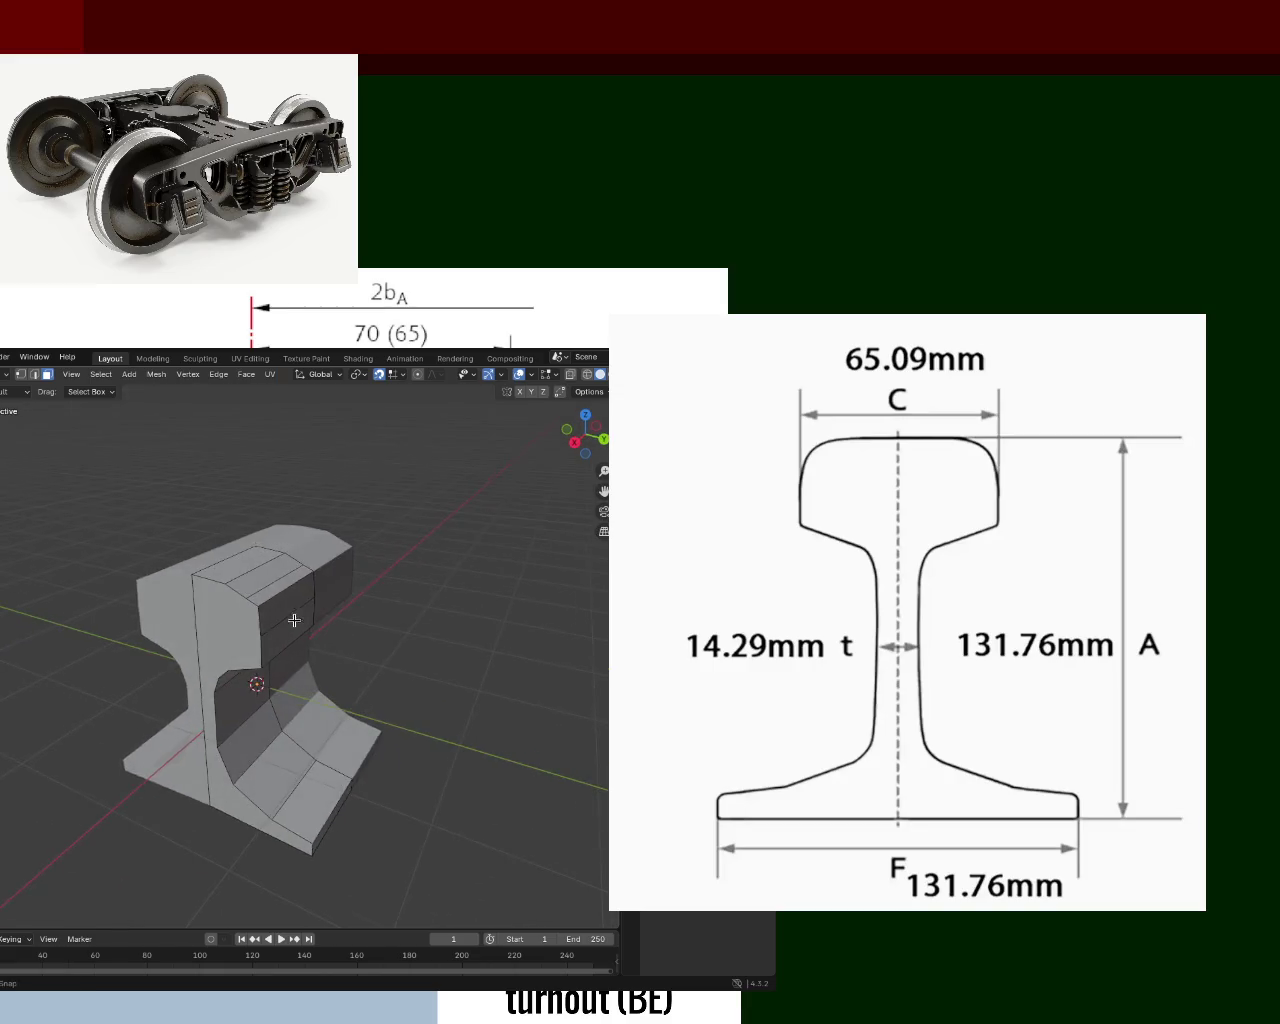
scroll(273, 533, up, 3)
click(293, 526)
click(294, 544)
click(34, 374)
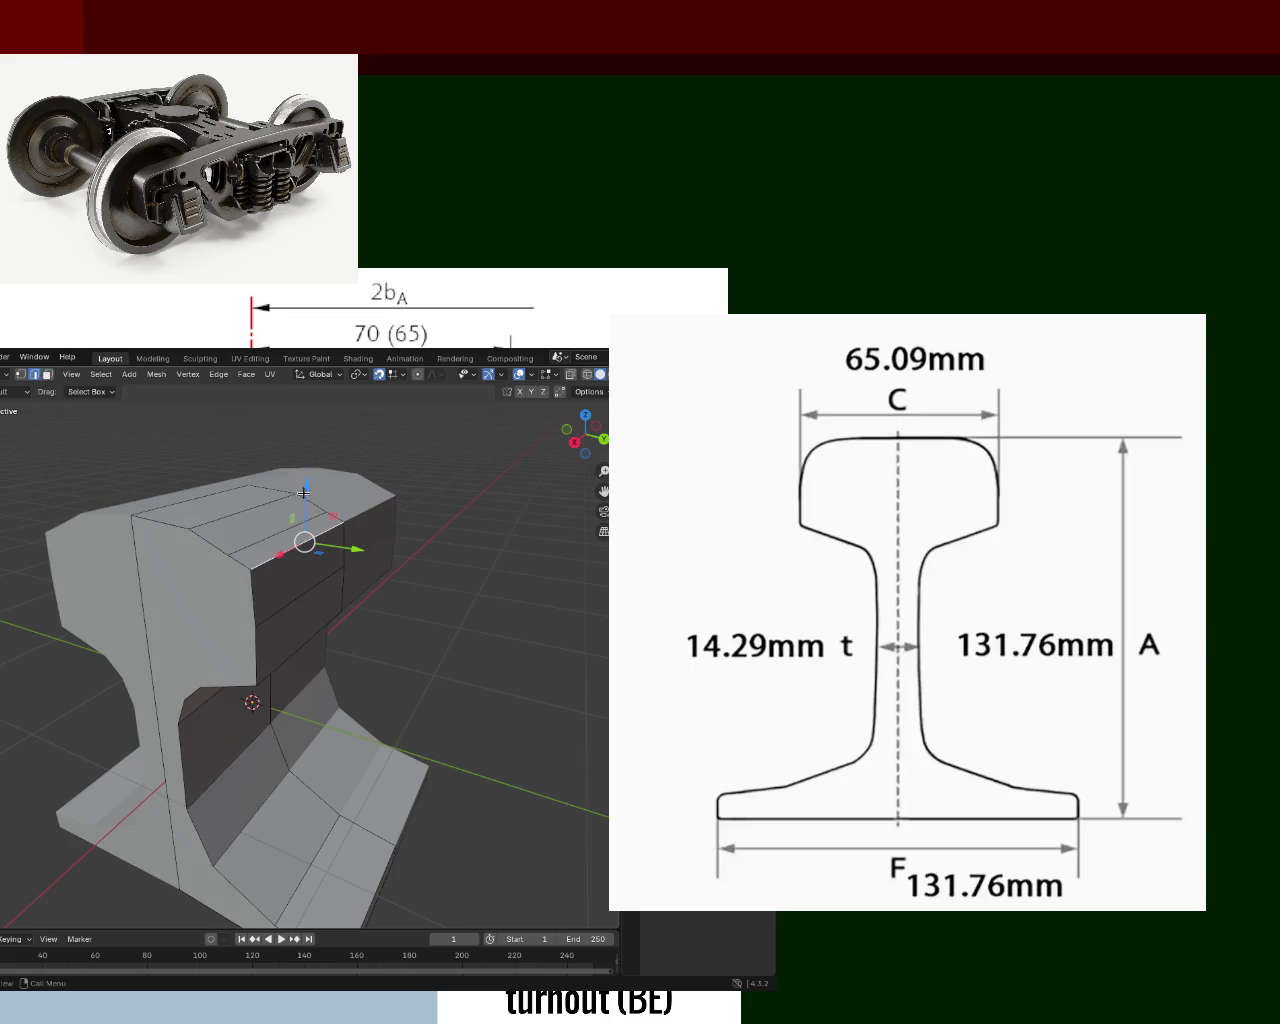
drag(298, 484, 299, 553)
click(301, 555)
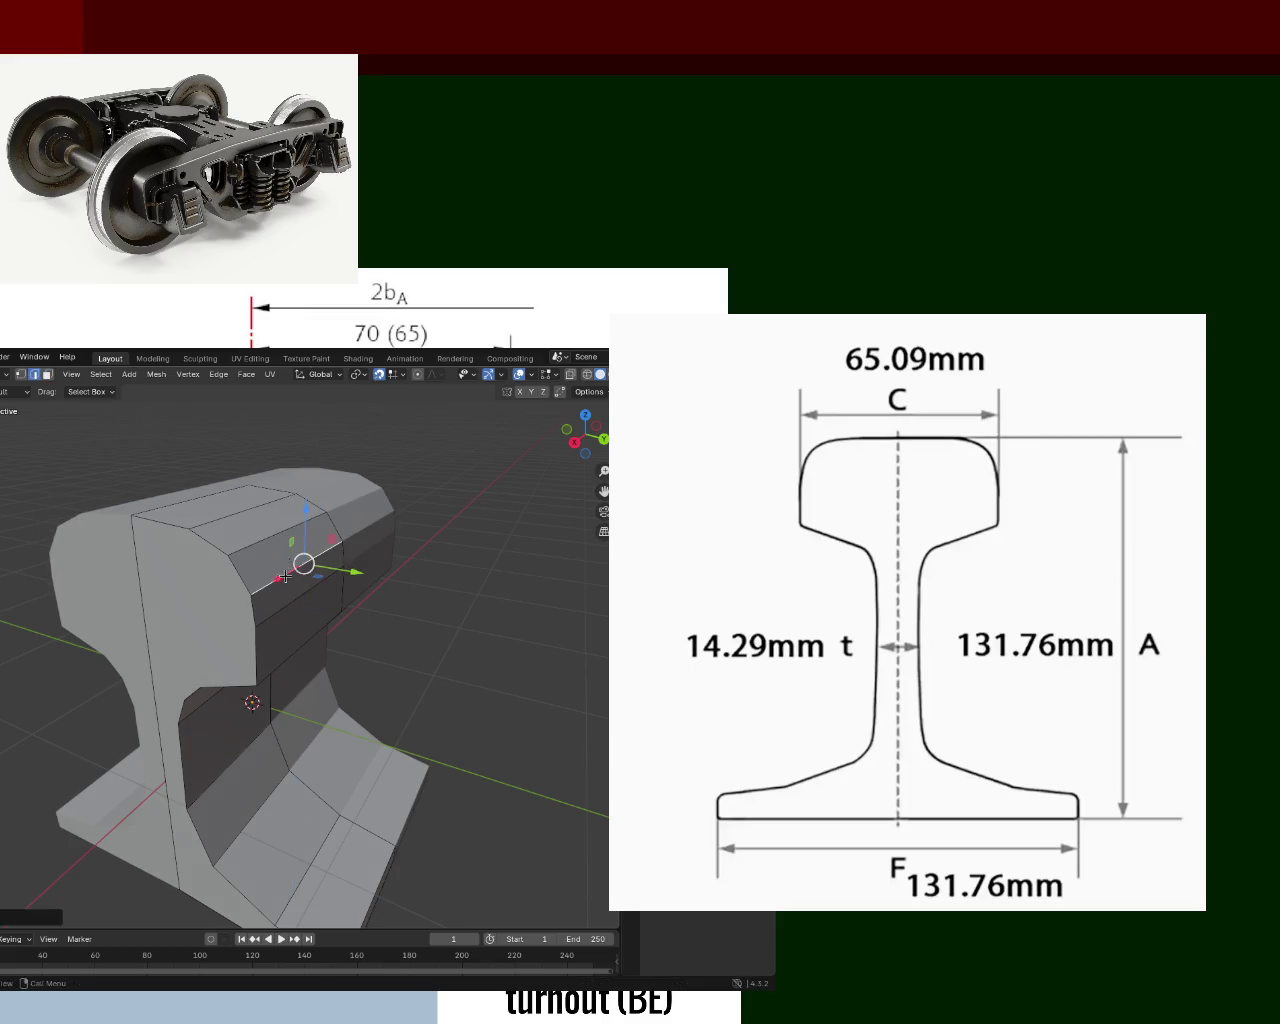
key(KP_3)
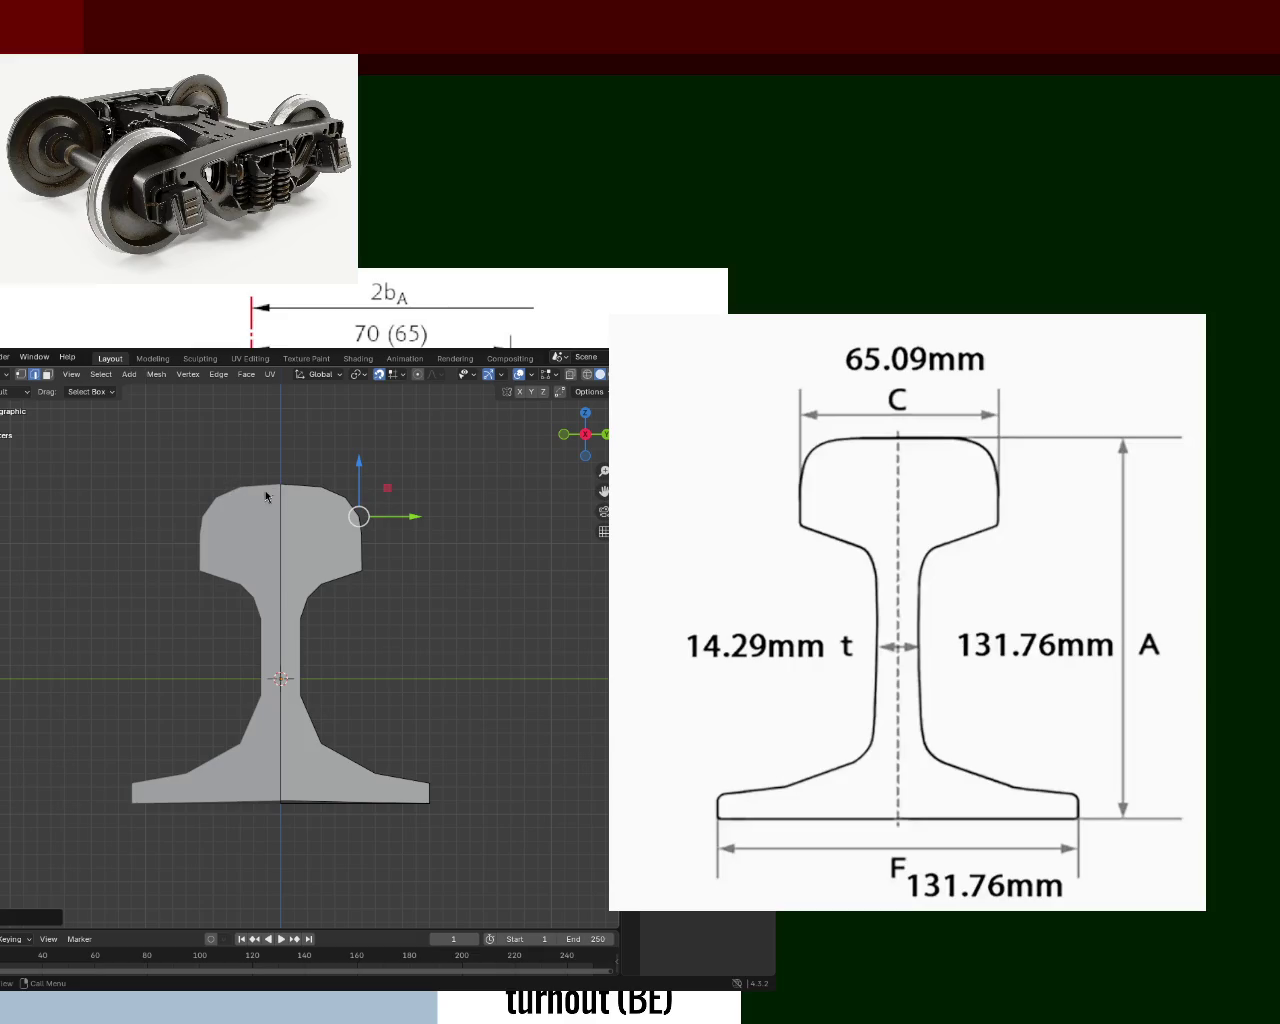
Shift the rail head's top edges along the Y axis.
mouse_move(396, 546)
middle_down()
mouse_move(351, 584)
mouse_move(327, 569)
middle_up()
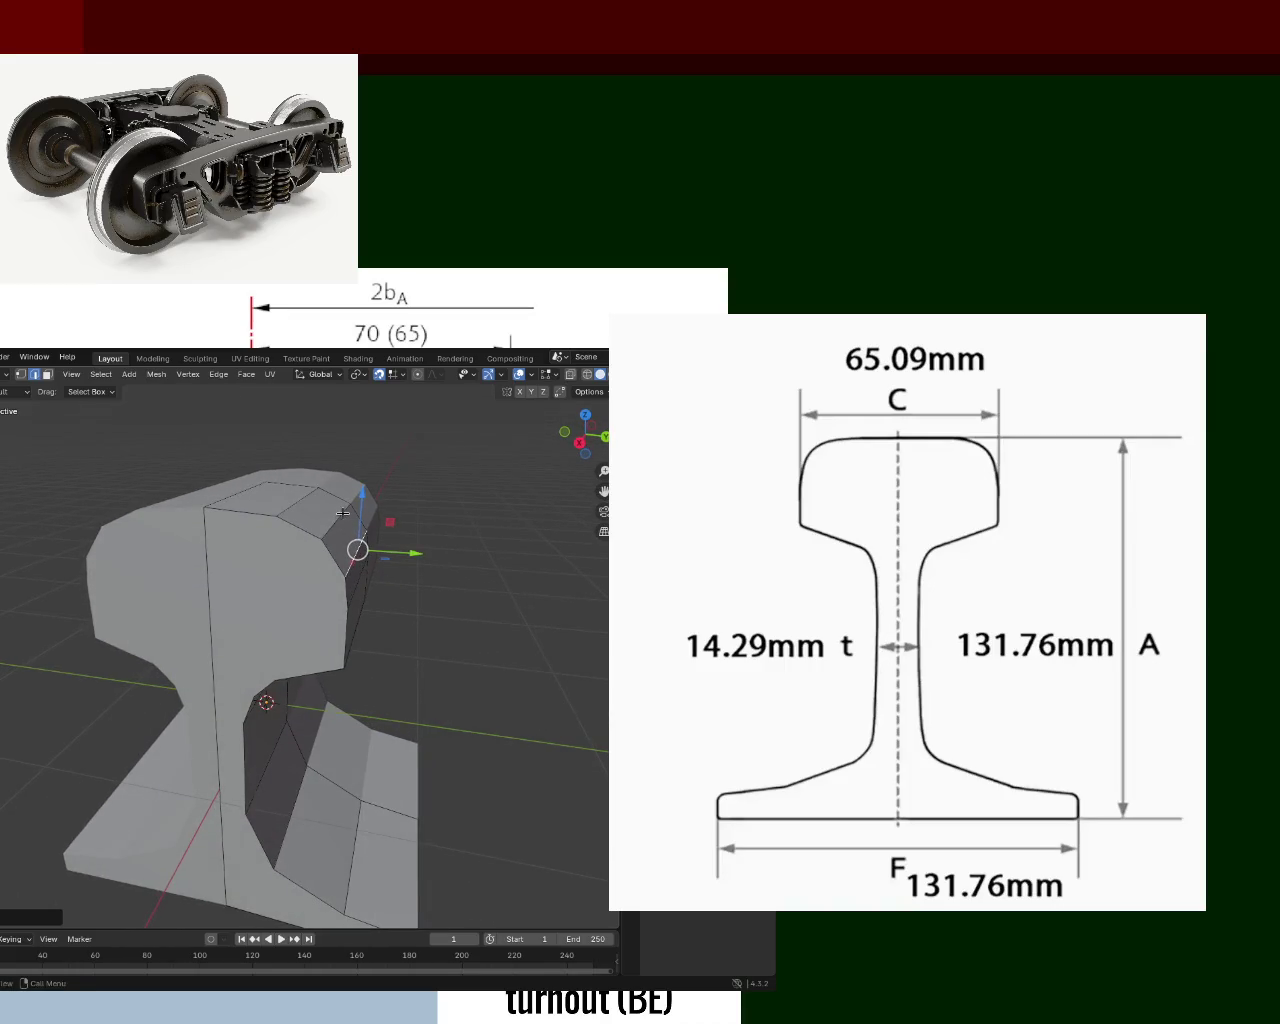
click(228, 492)
middle_drag(228, 492, 351, 506)
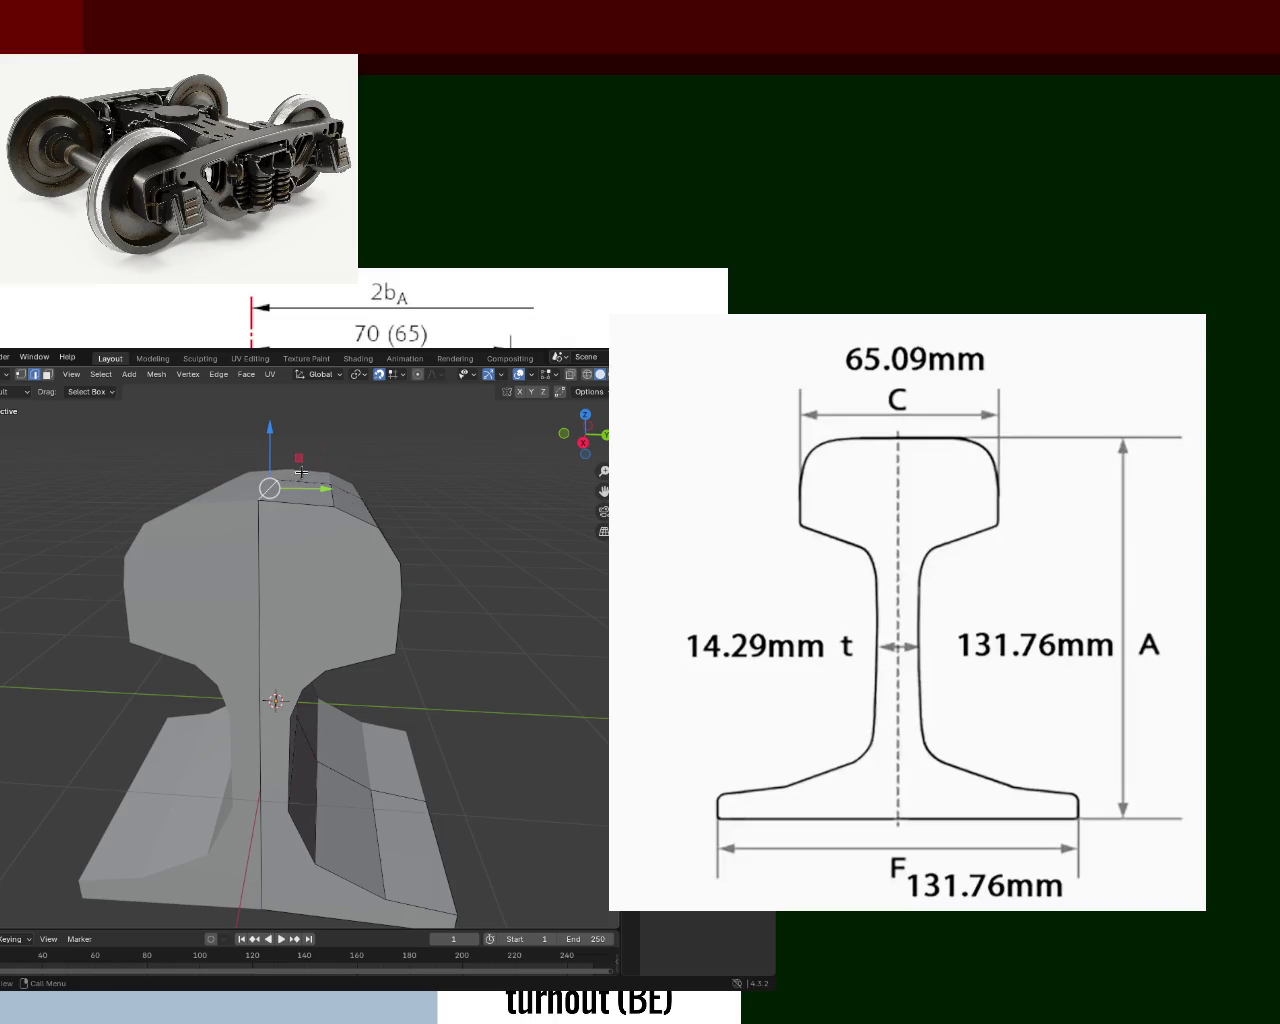
click(305, 482)
click(348, 490)
key(g)
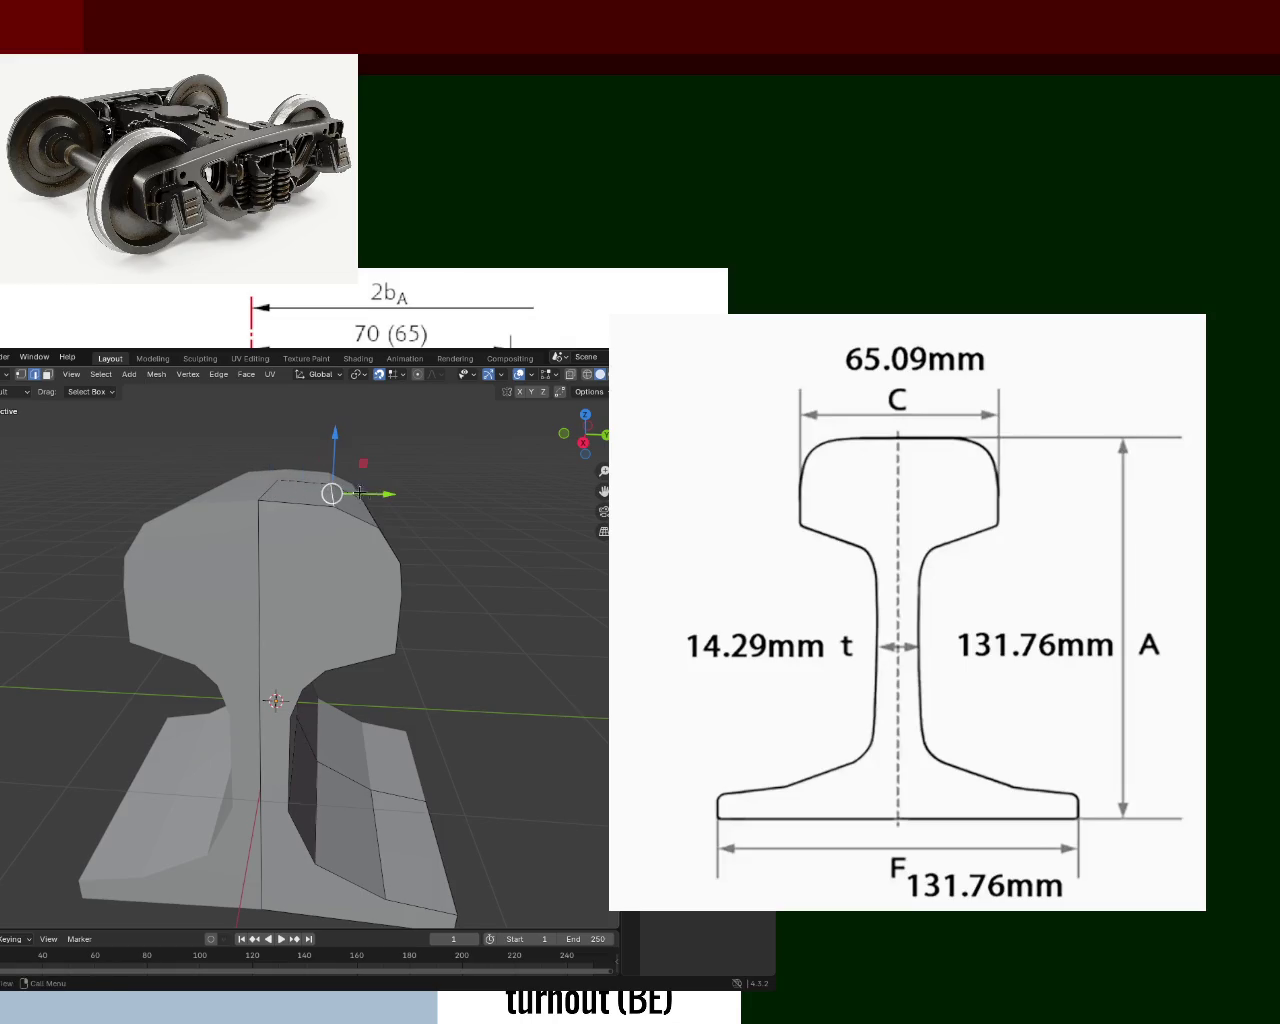
key(y)
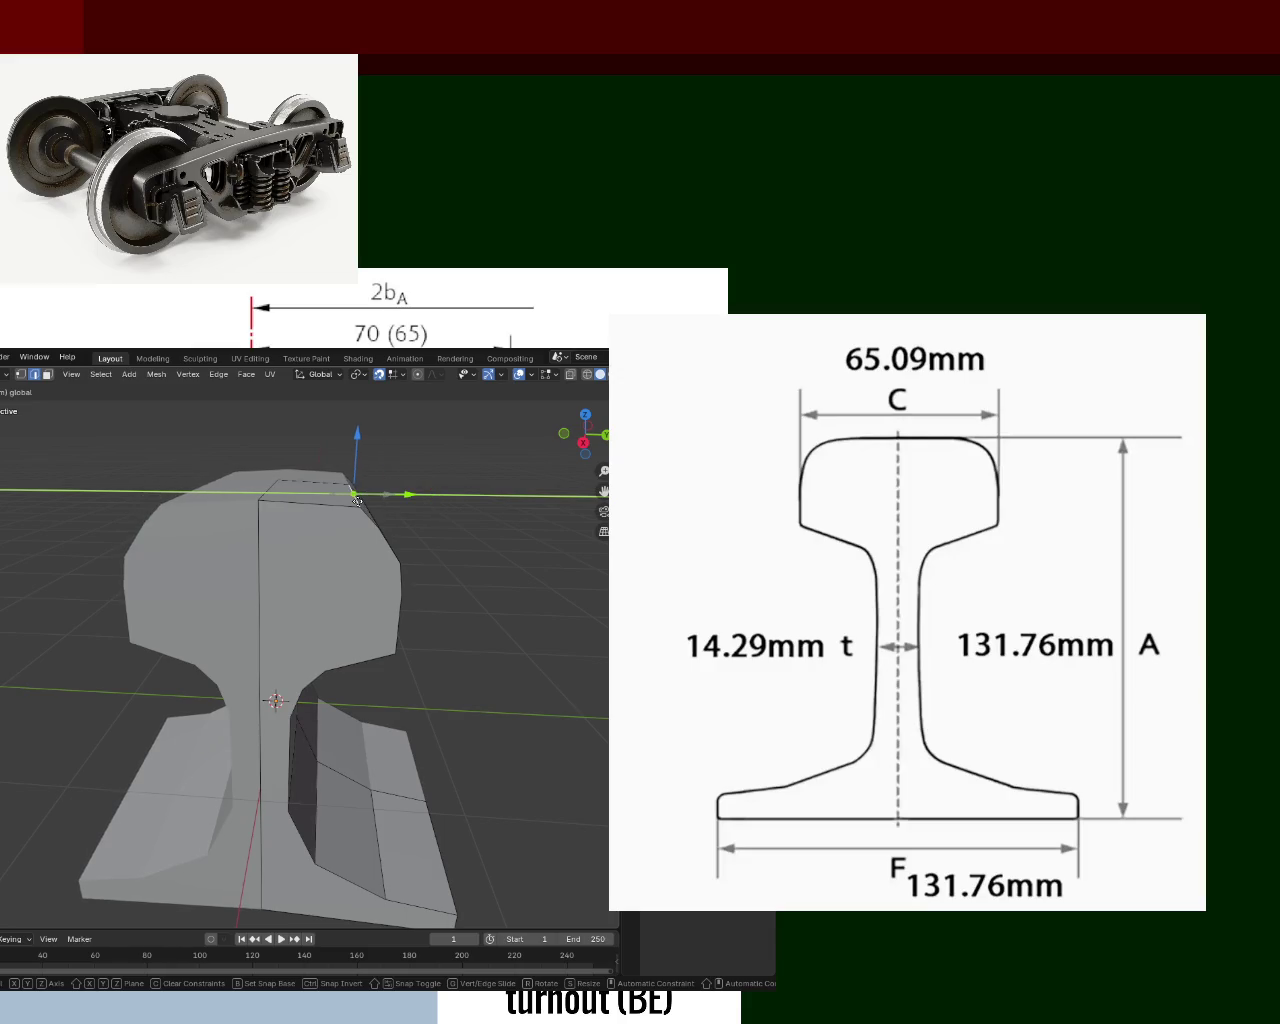
click(354, 492)
Check the finished rail profile from the front orthographic view.
middle_drag(451, 531, 451, 511)
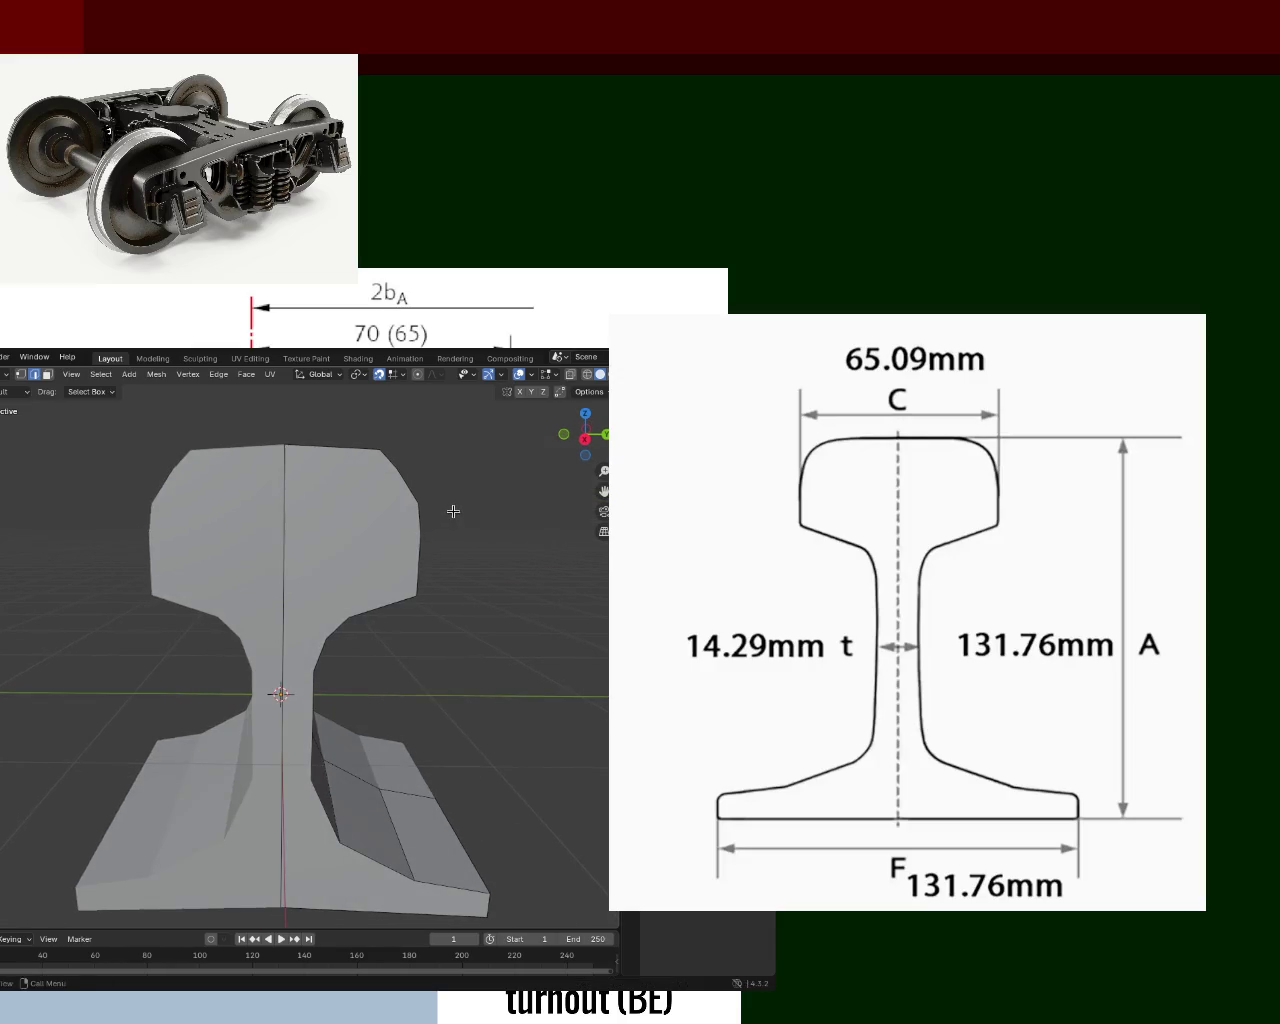
scroll(417, 513, down, 3)
mouse_move(400, 557)
middle_down()
mouse_move(420, 537)
mouse_move(415, 547)
middle_up()
key(KP_1)
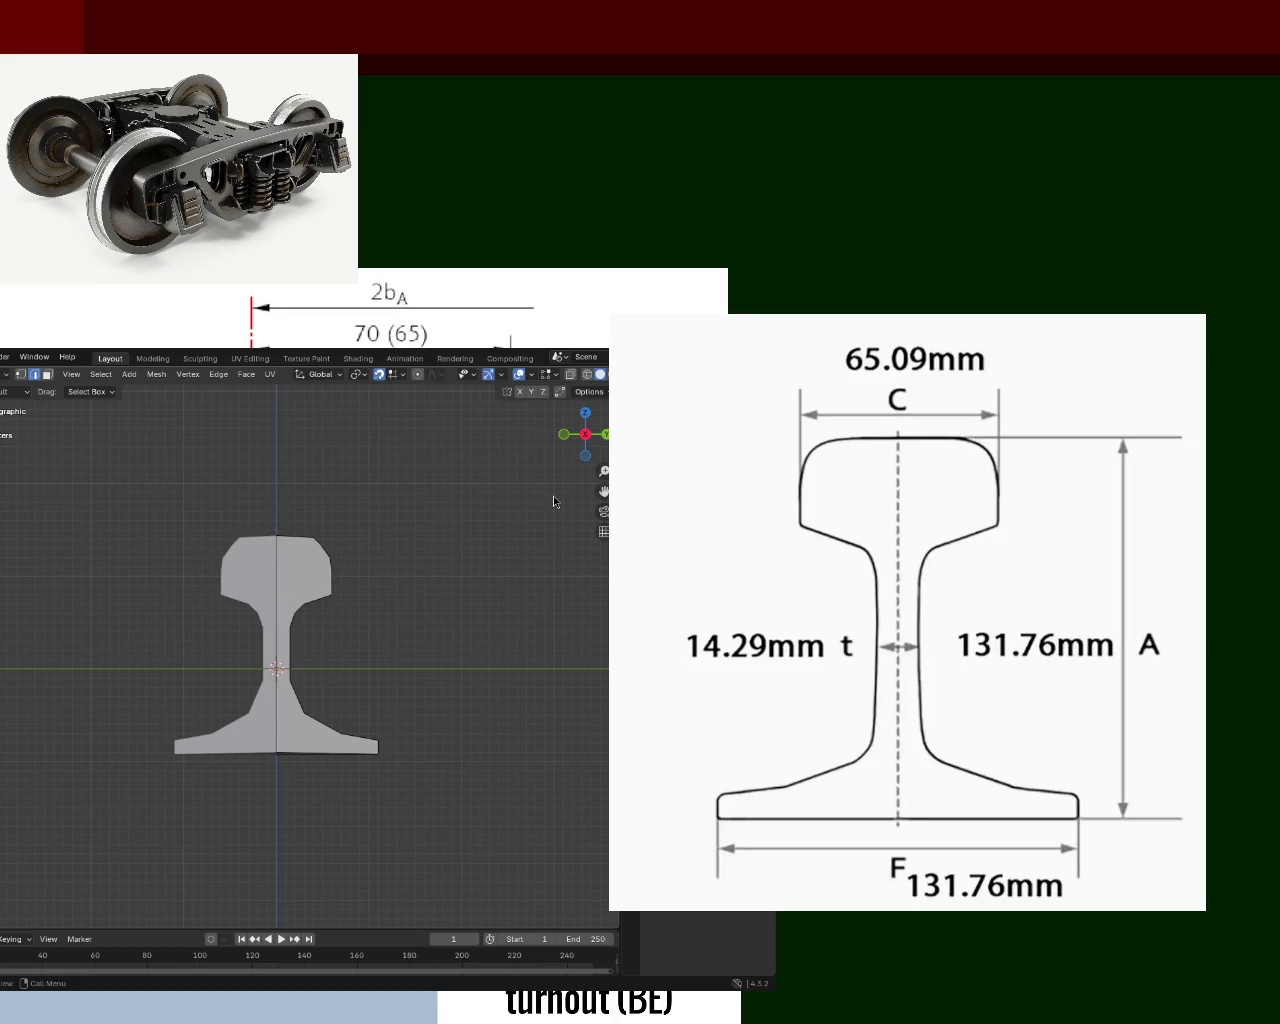
Show the rail as a wireframe and raise the rail-head vertices along Z in vertex mode.
click(587, 375)
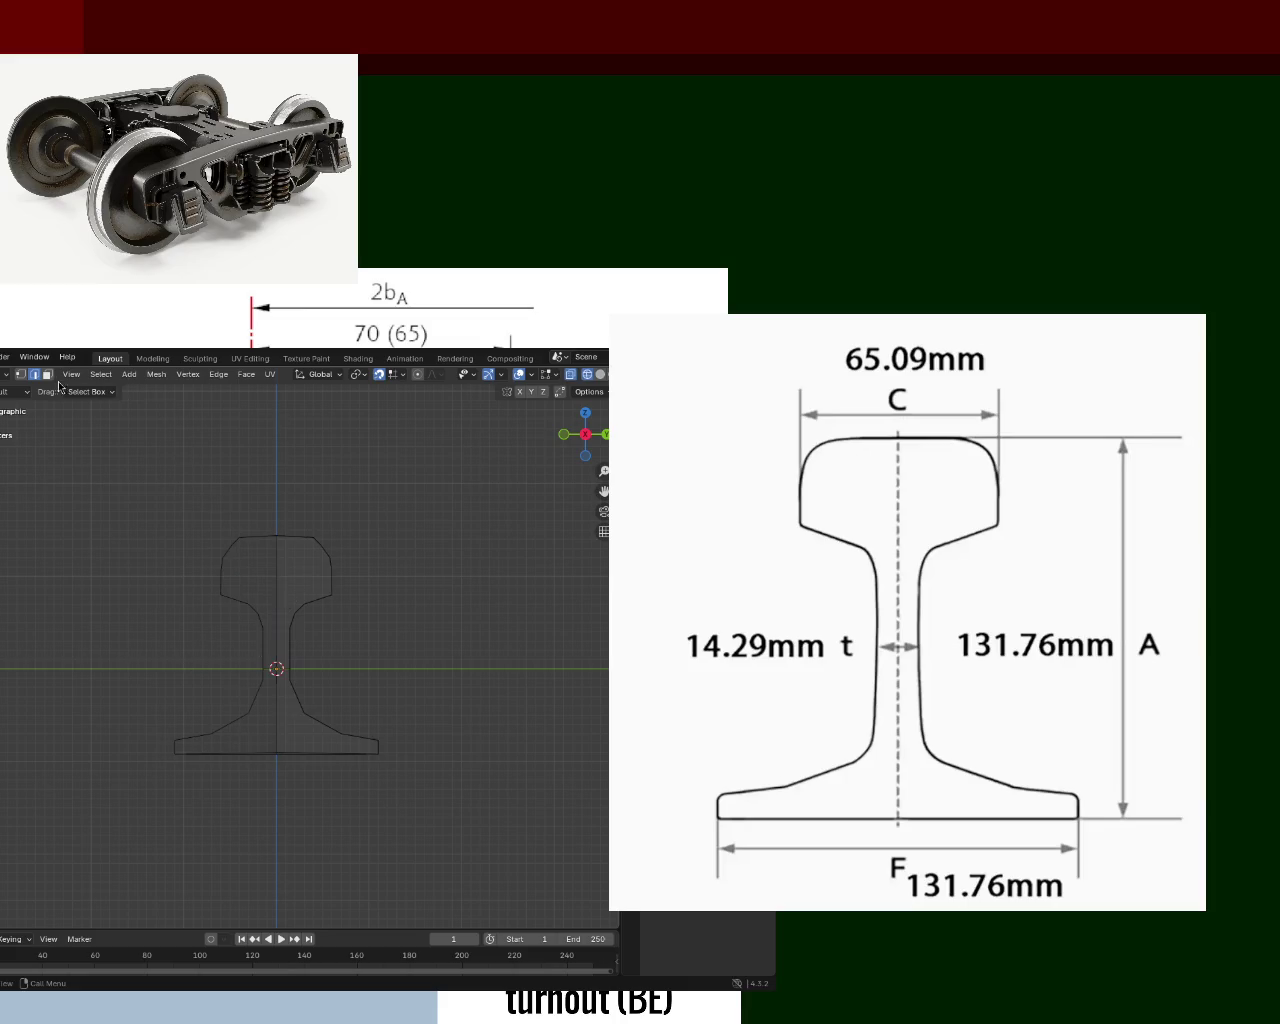
click(25, 376)
drag(152, 474, 375, 642)
mouse_move(306, 571)
mouse_down()
mouse_move(311, 520)
mouse_move(311, 541)
mouse_up()
click(181, 643)
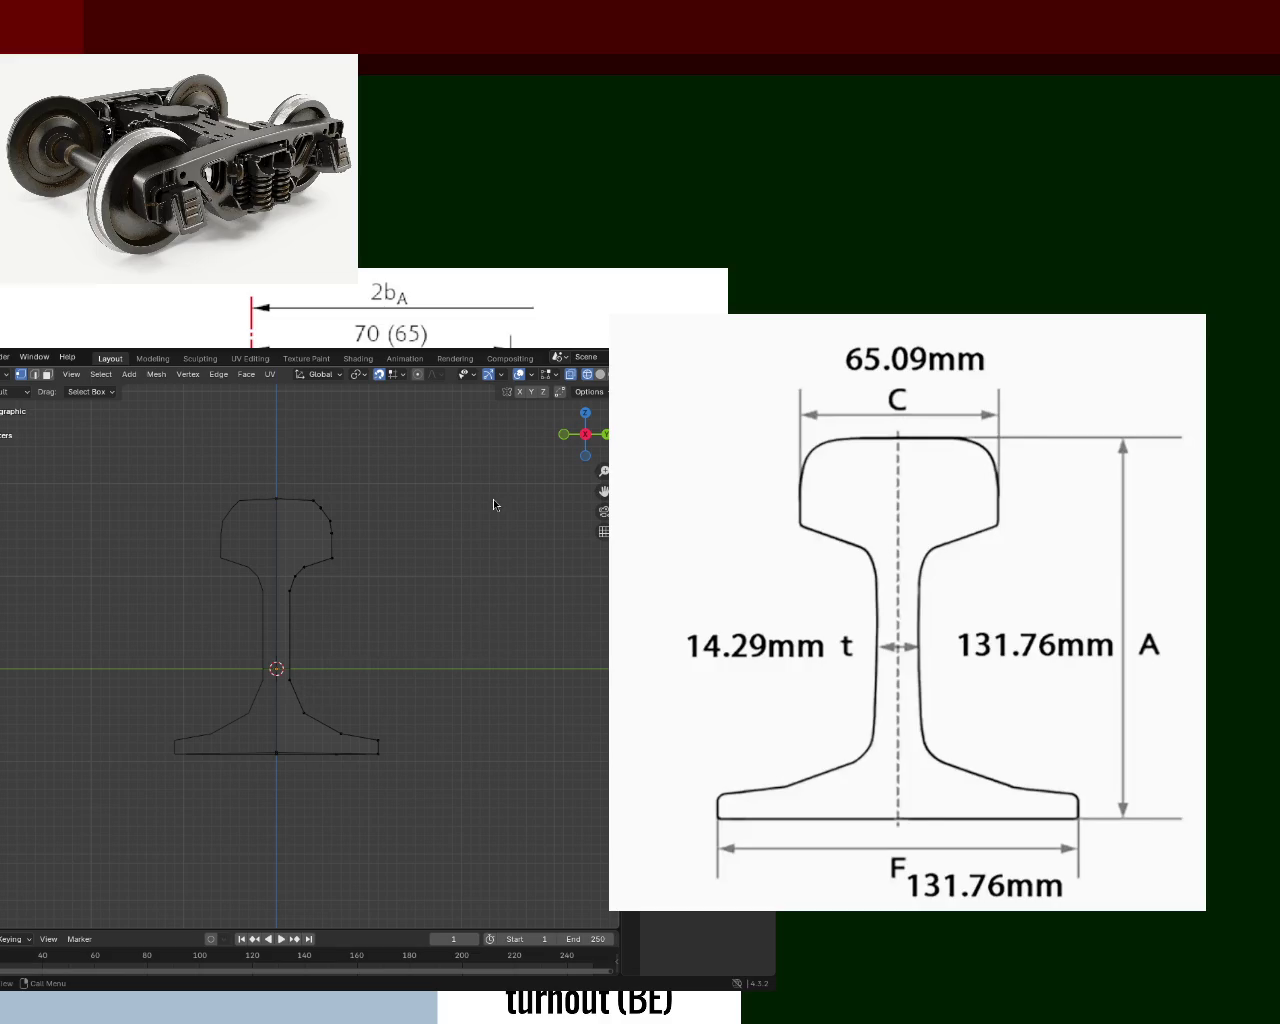
key(ctrl+z)
drag(191, 491, 388, 634)
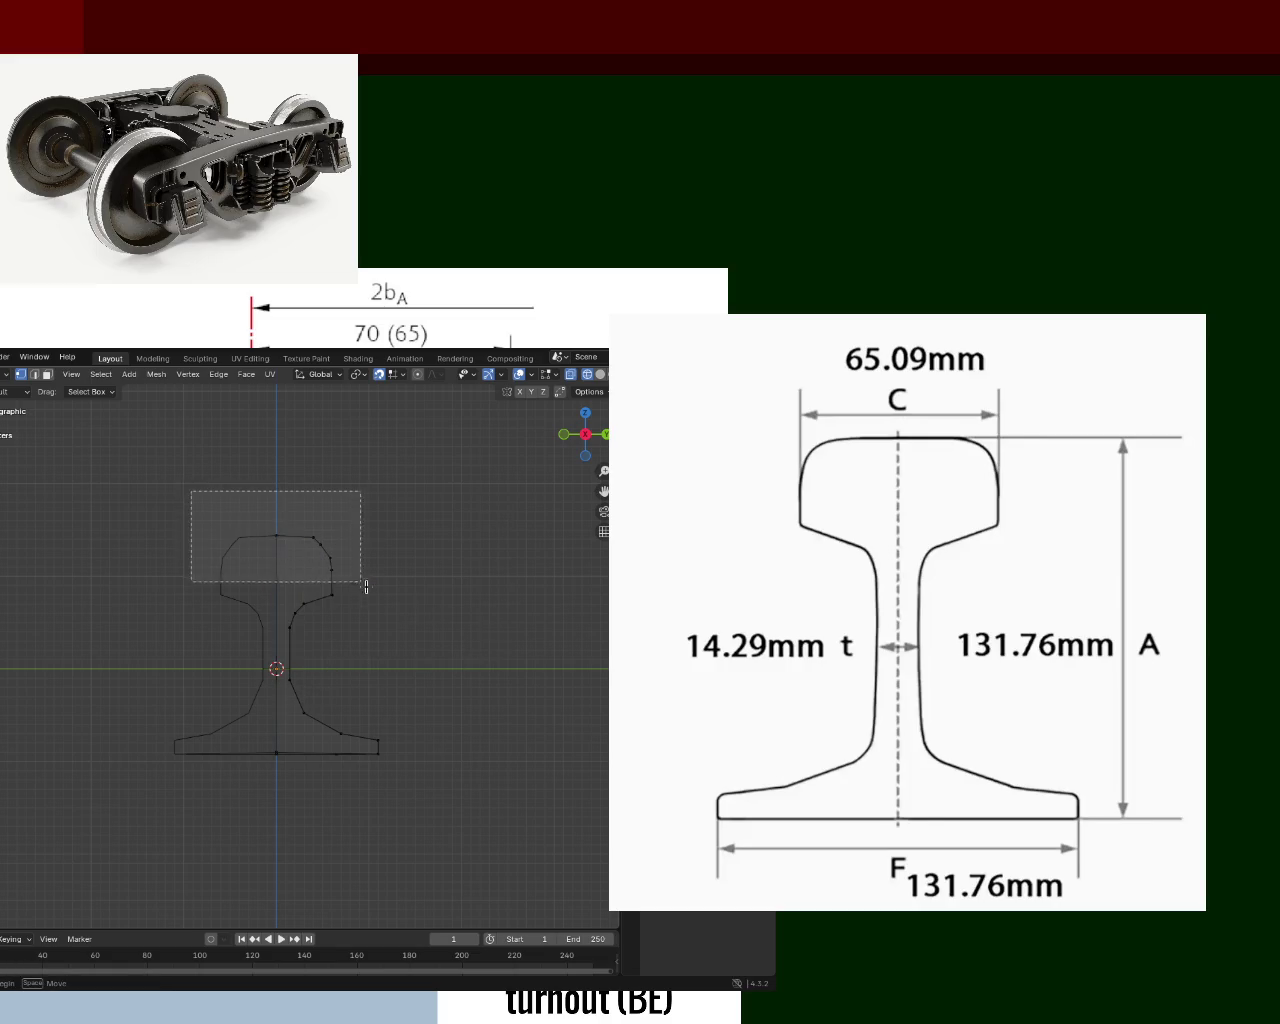
key(g)
key(z)
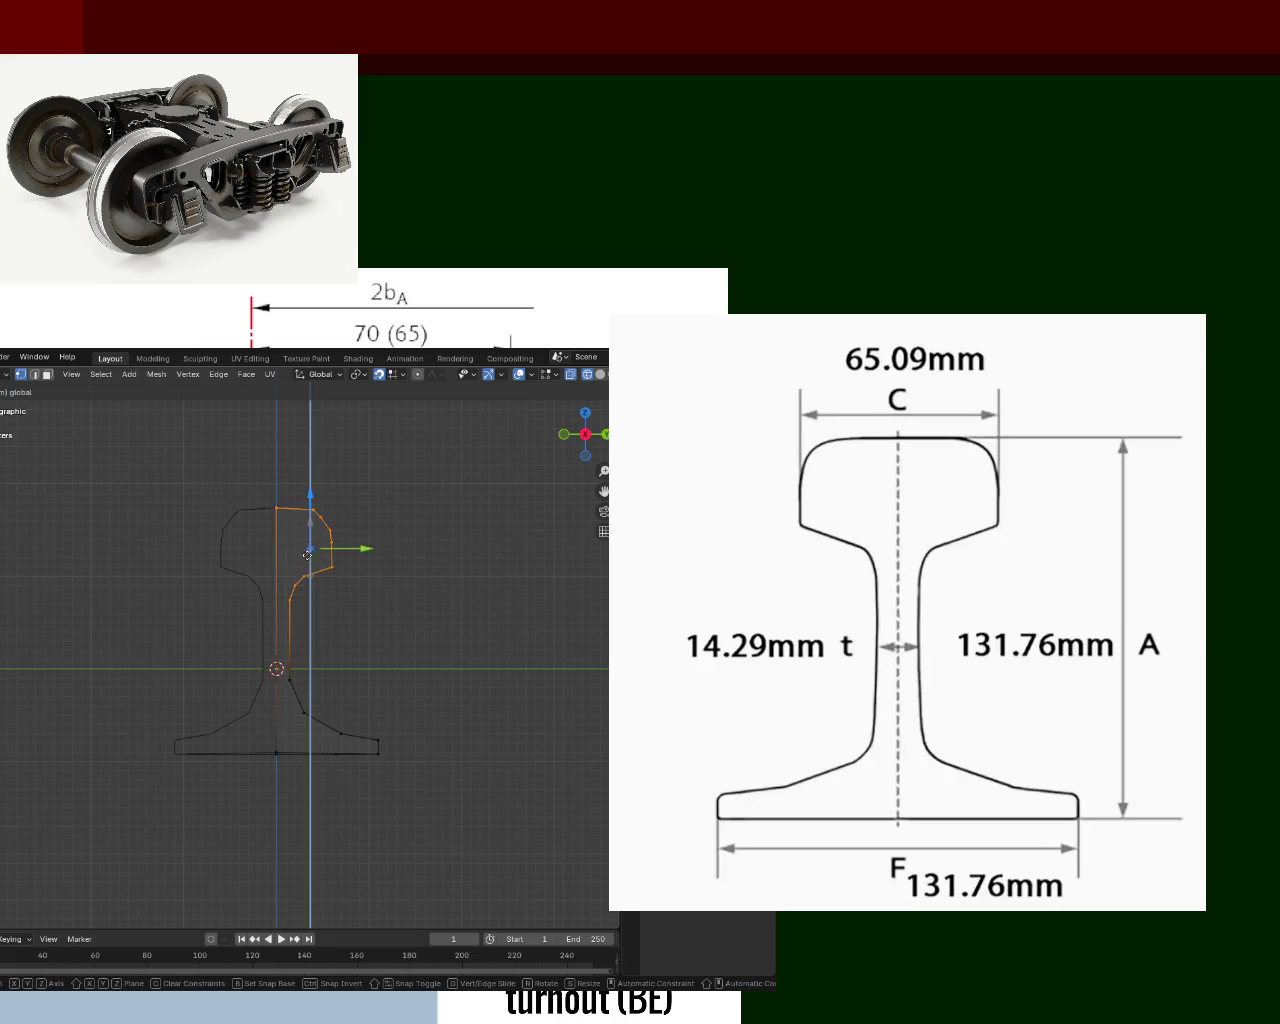
click(306, 564)
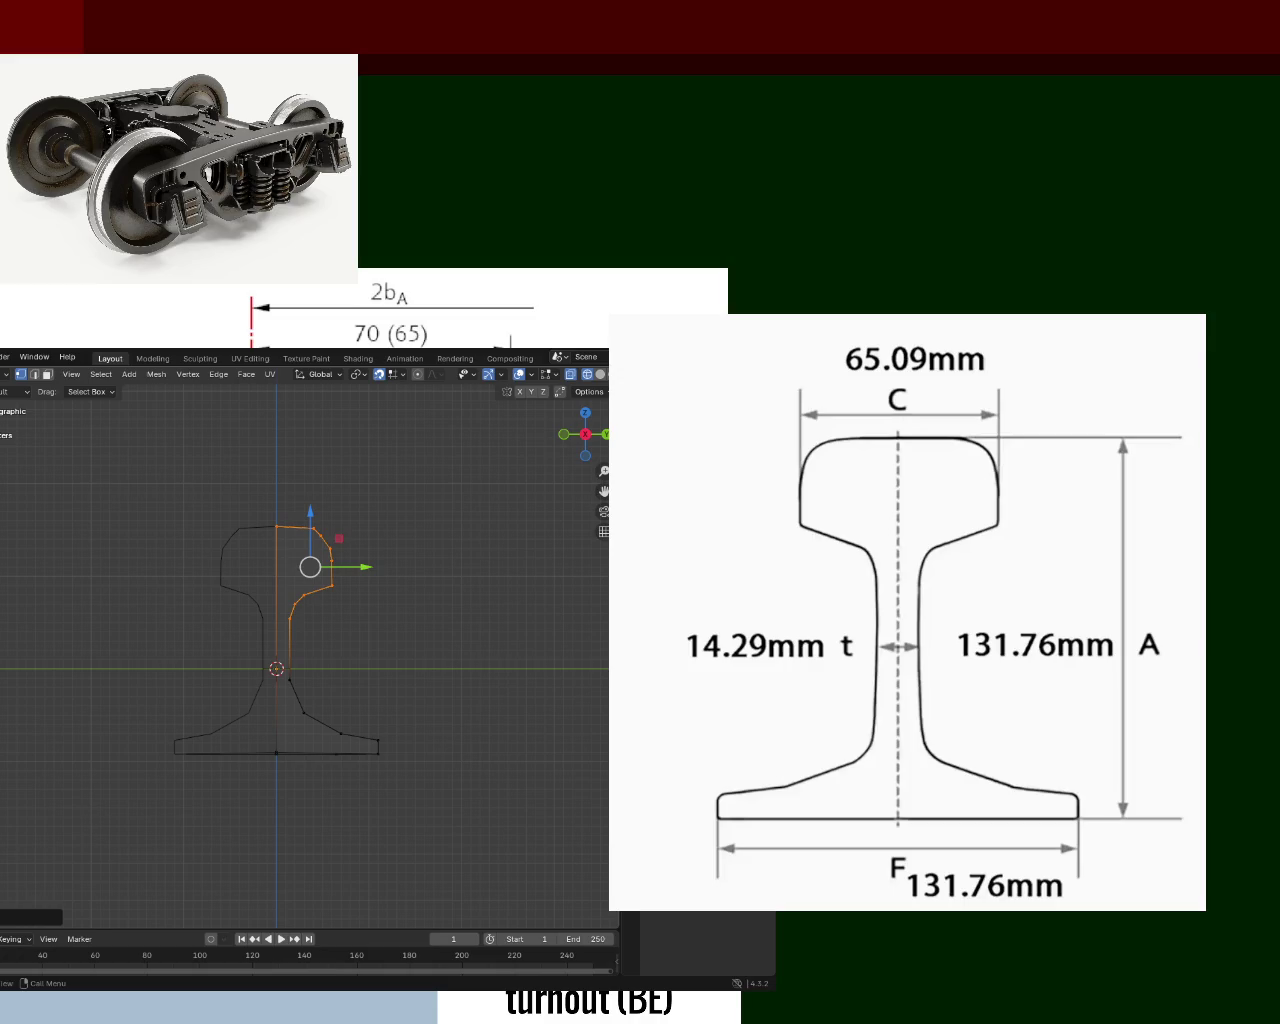
In edge mode, shift a rail web edge sideways along the Y axis.
click(319, 631)
mouse_move(318, 630)
middle_down()
mouse_move(376, 605)
mouse_move(314, 594)
middle_up()
scroll(157, 537, up, 2)
scroll(118, 478, up, 2)
click(35, 374)
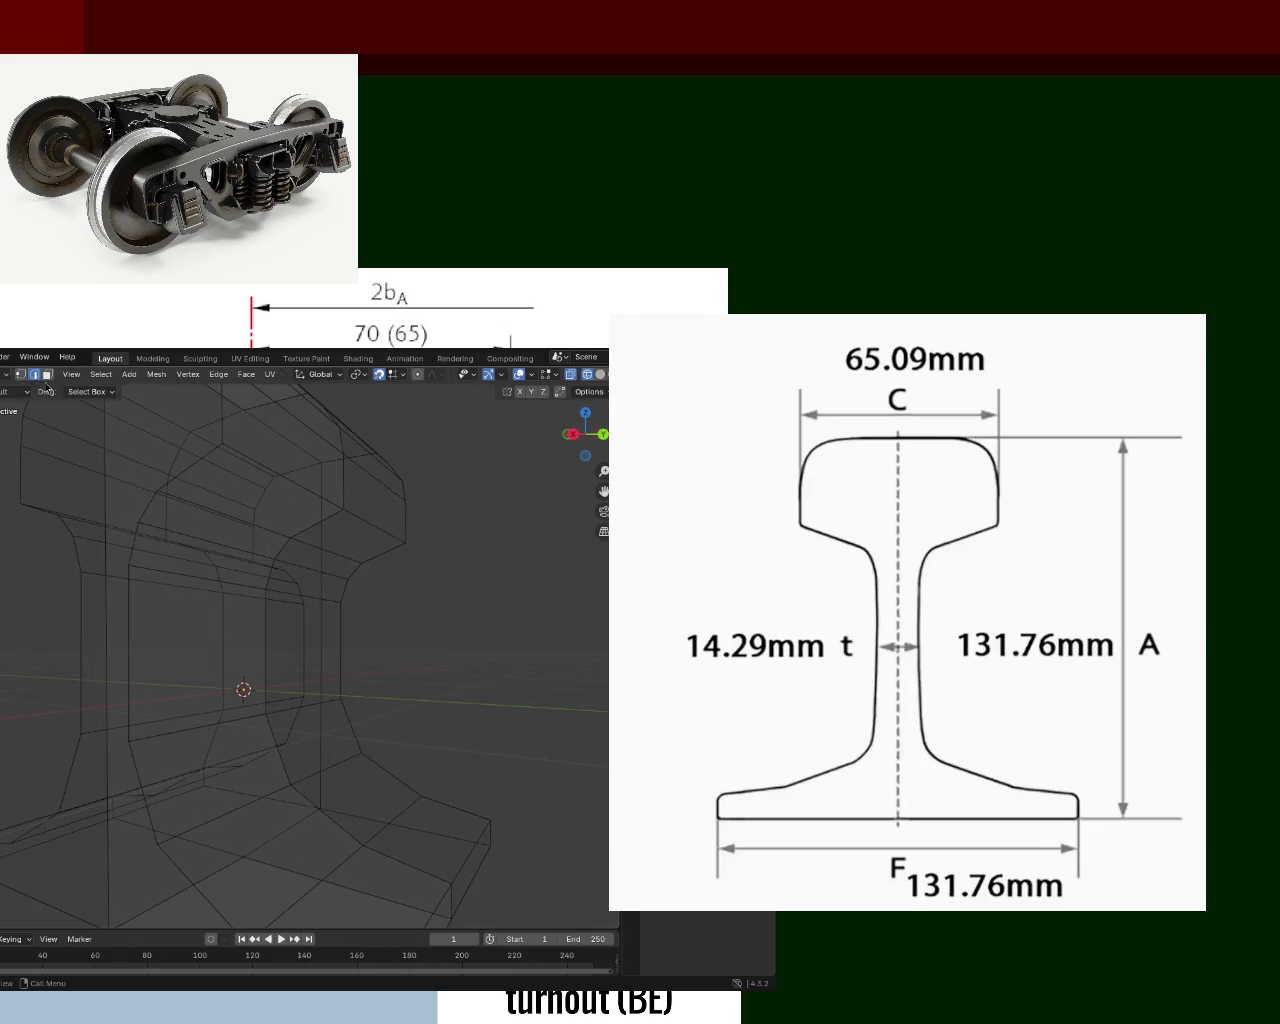
click(180, 524)
mouse_move(180, 524)
middle_down()
mouse_move(247, 571)
mouse_move(330, 573)
middle_up()
mouse_move(365, 573)
mouse_down()
mouse_move(305, 574)
mouse_move(371, 578)
mouse_up()
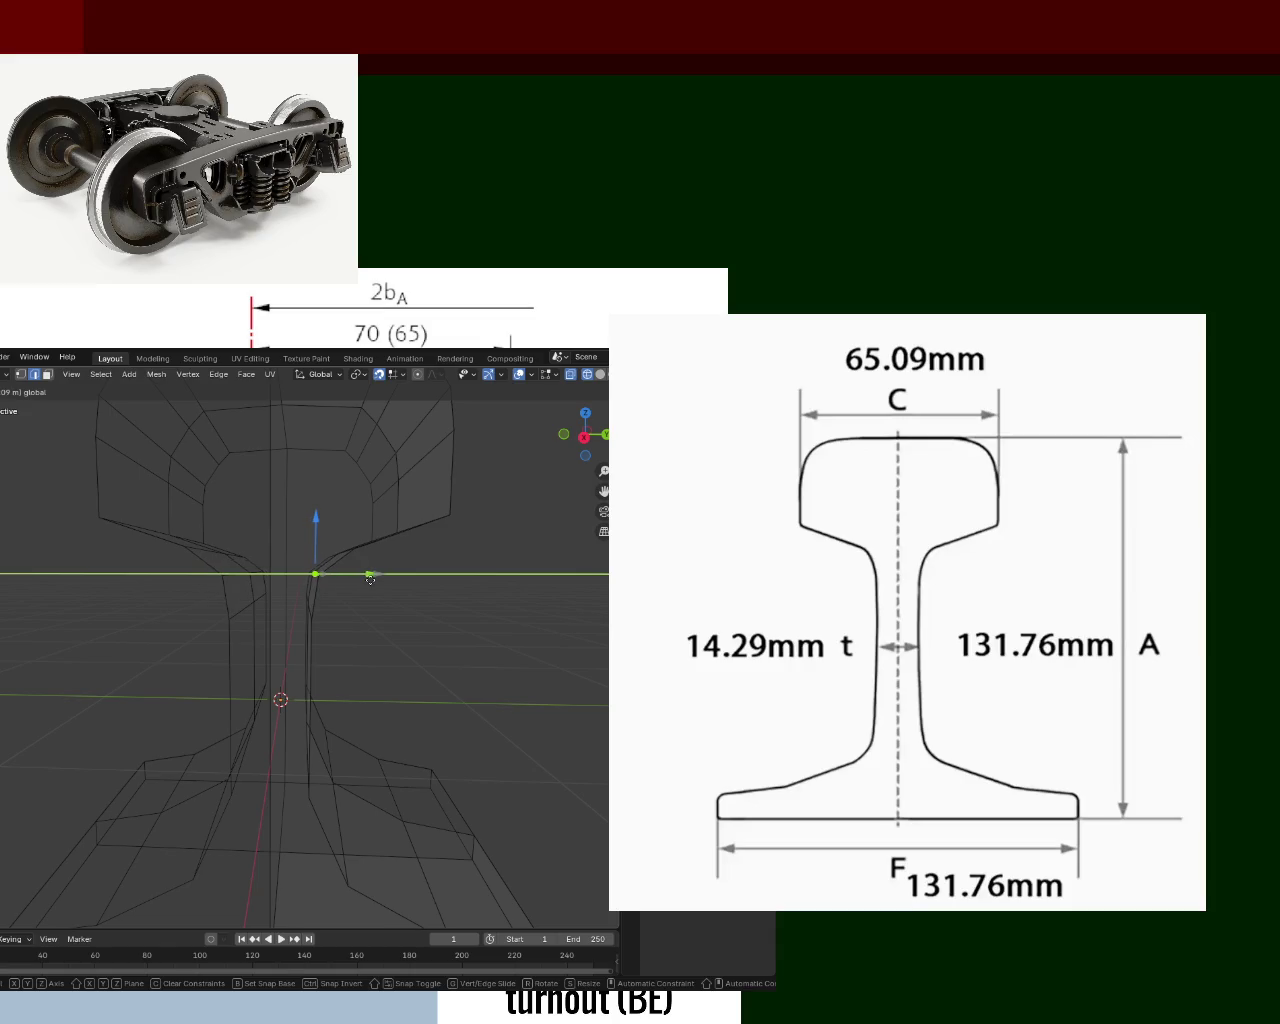
click(371, 578)
Deselect the moved edge and compare the Front view rail profile against the reference drawing.
click(350, 575)
scroll(345, 576, down, 3)
key(KP_1)
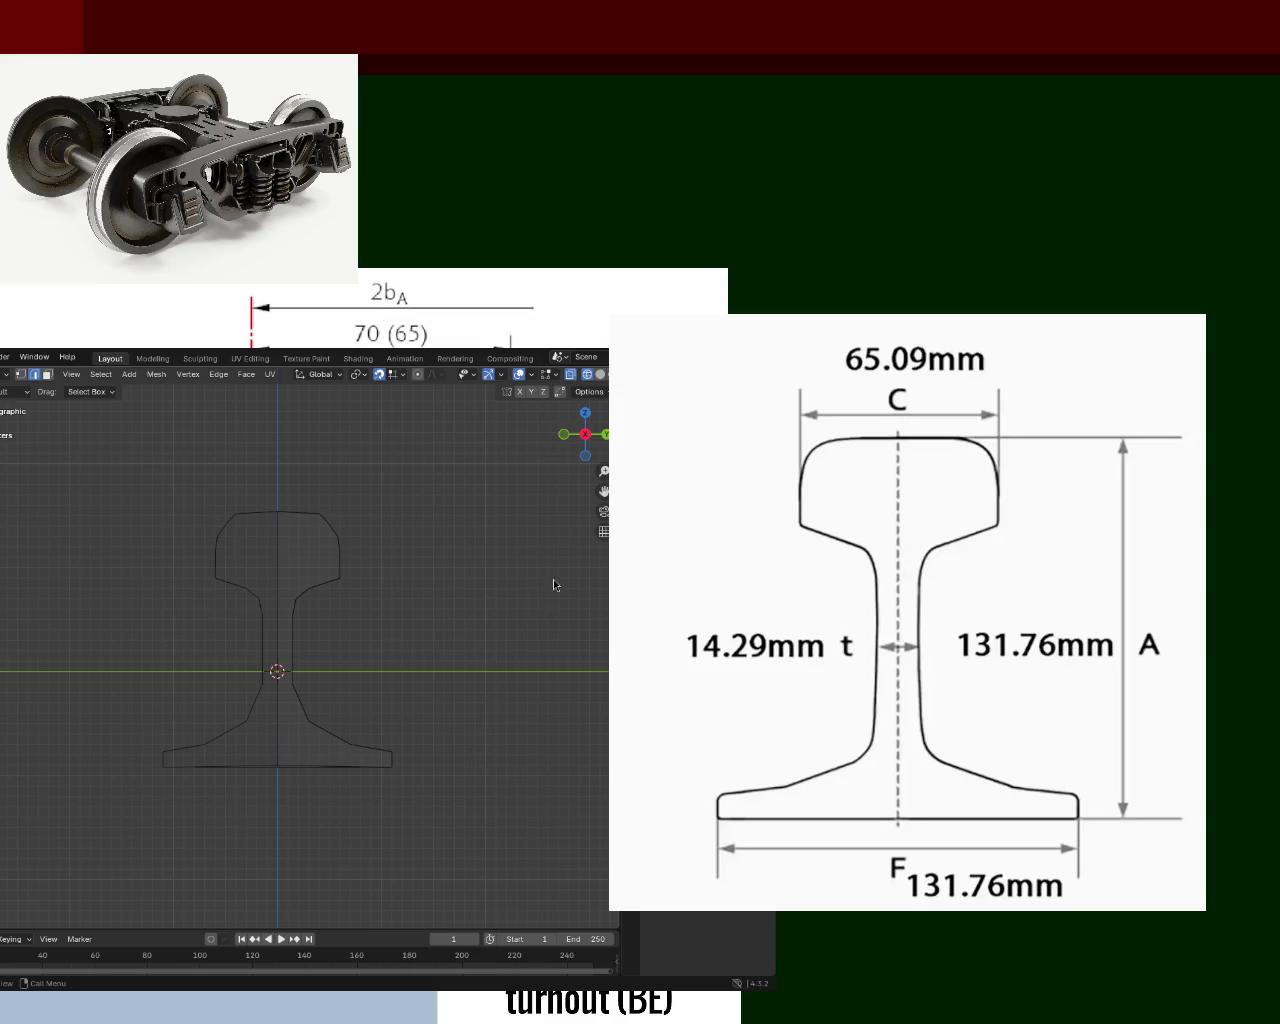
mouse_move(405, 633)
middle_down()
mouse_move(410, 643)
mouse_move(391, 626)
mouse_move(437, 627)
middle_up()
key(KP_1)
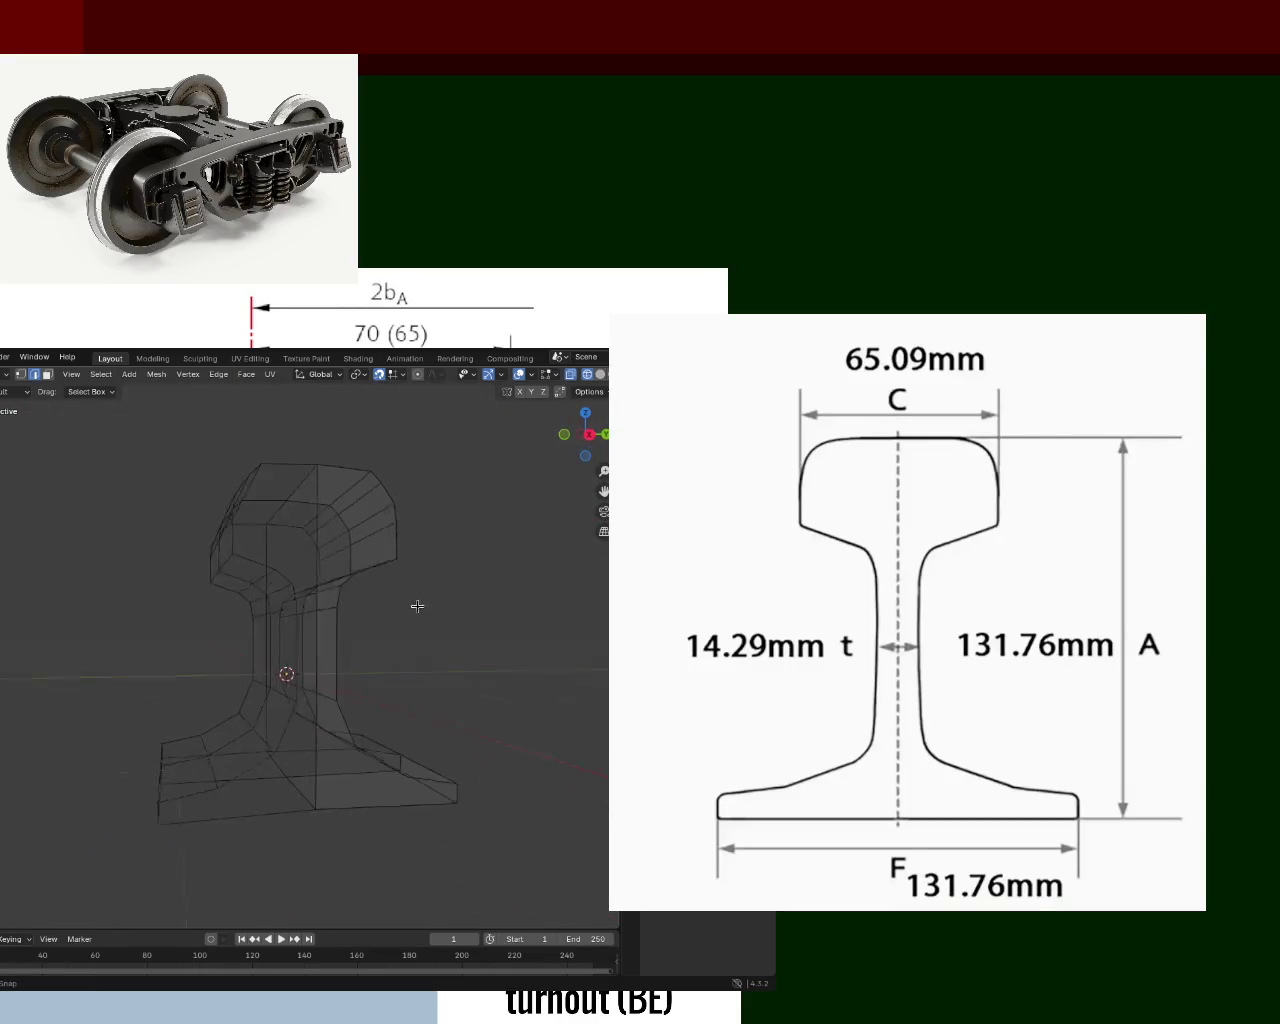
key(KP_1)
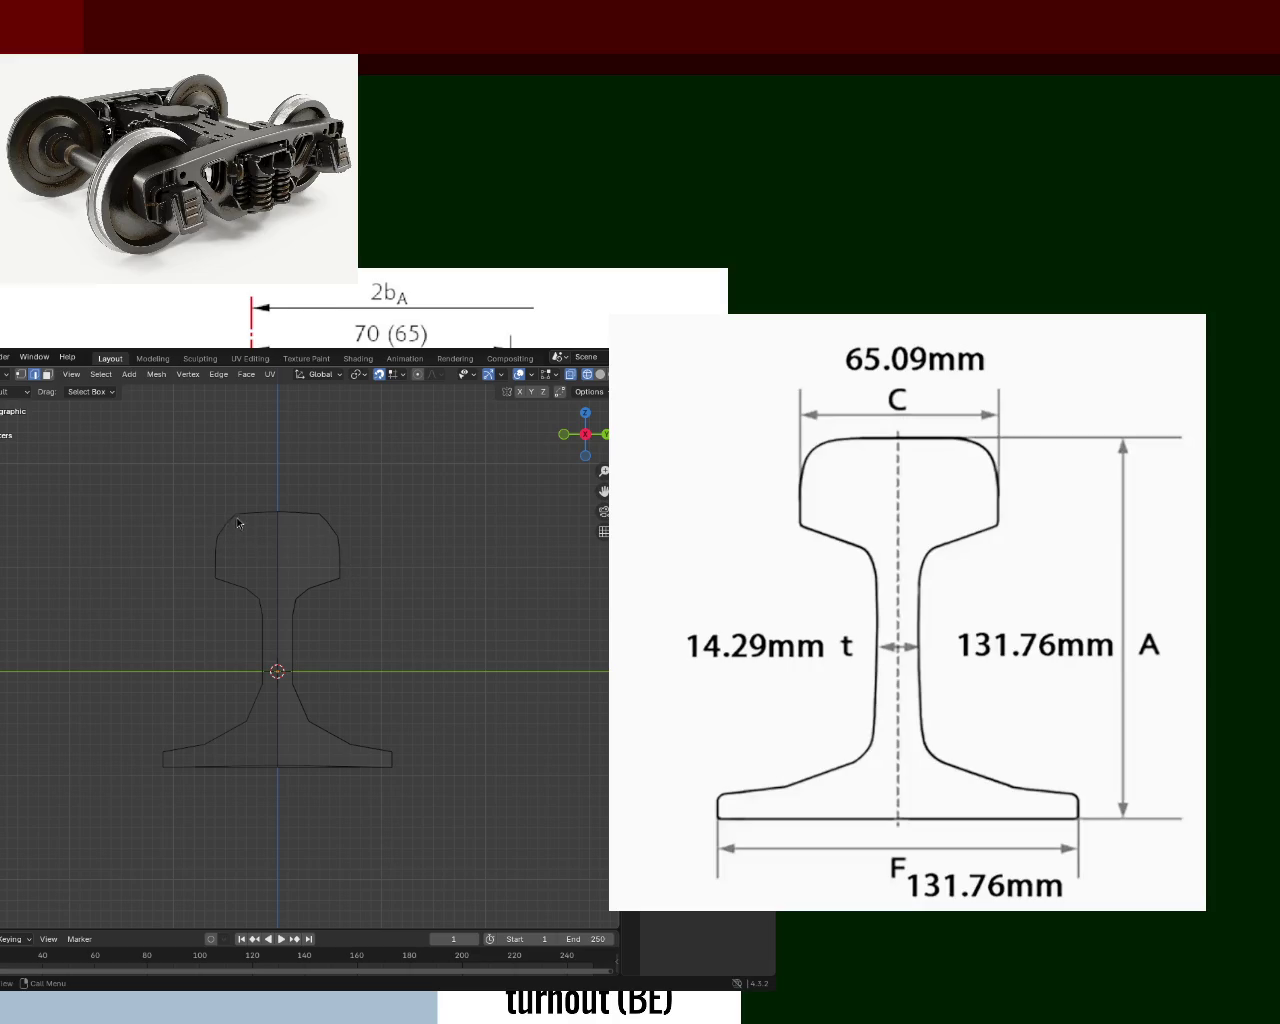
scroll(265, 530, up, 2)
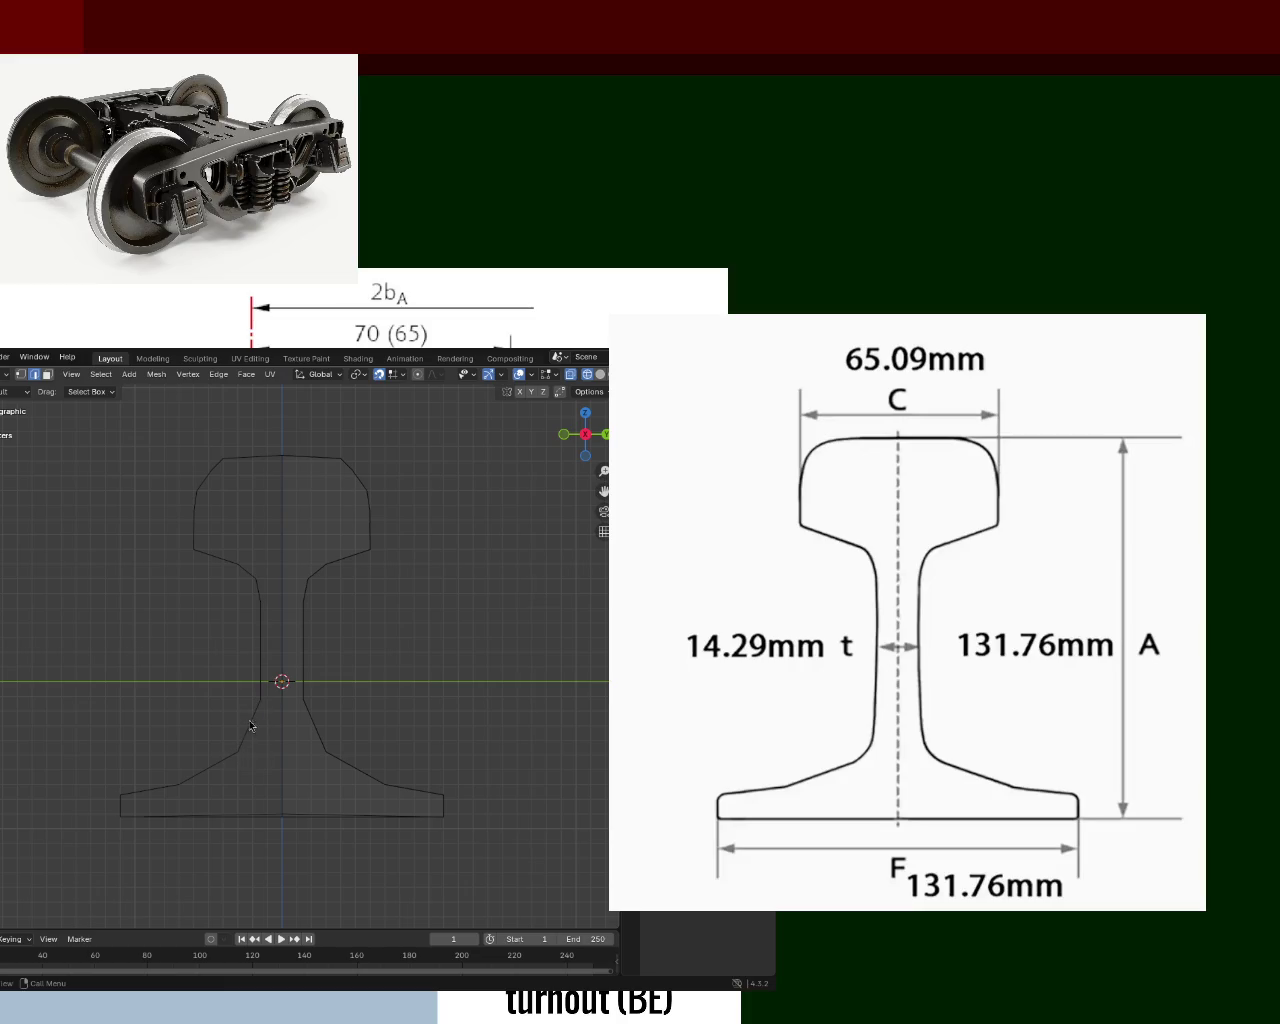
middle_drag(271, 758, 315, 683)
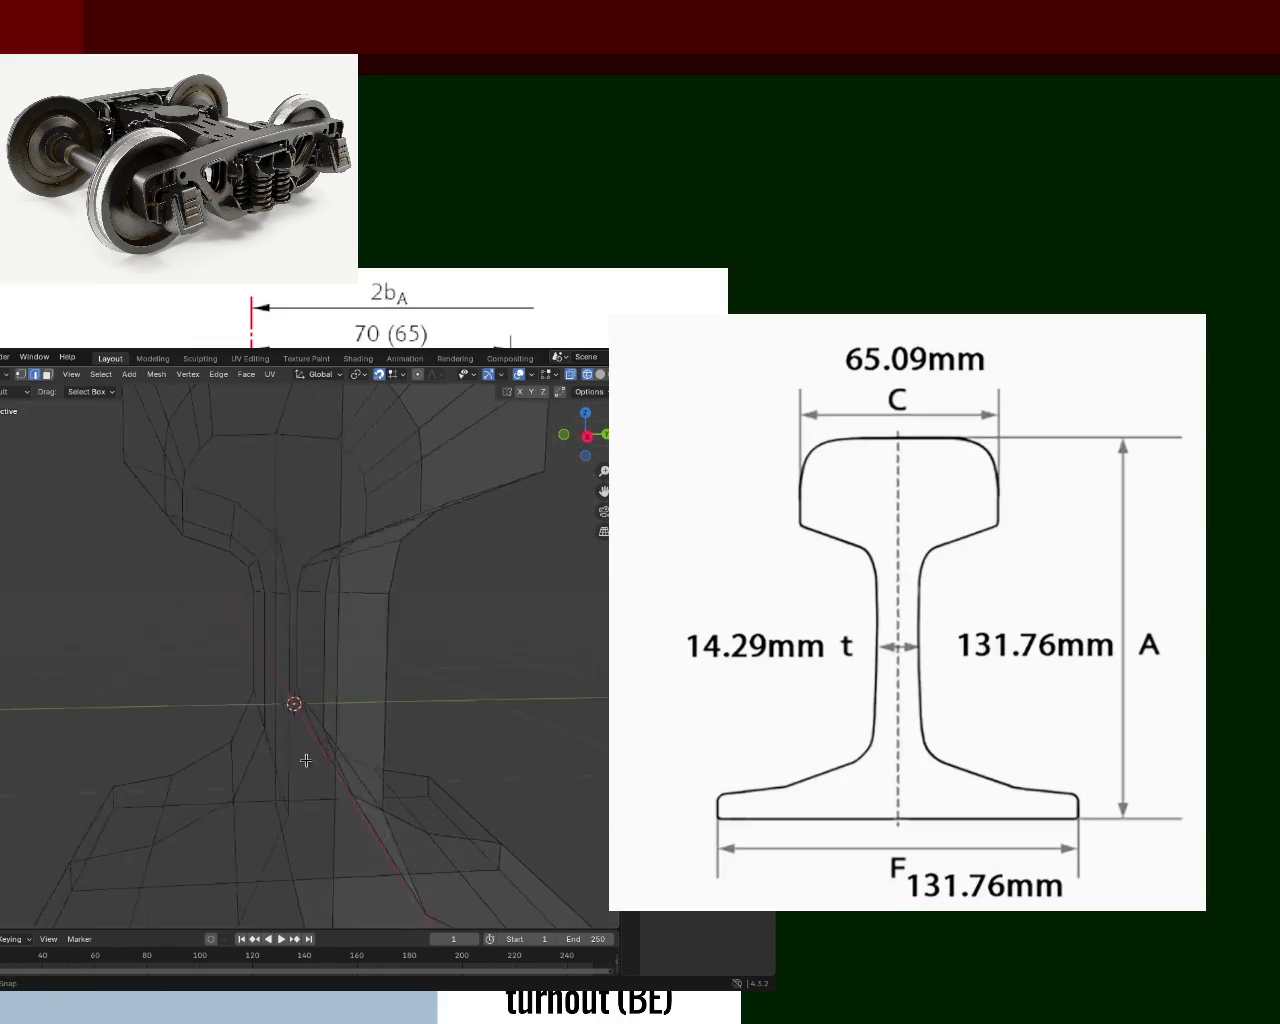
Slide an edge near the rail's base flange left along Y, then check the side view.
middle_drag(484, 611, 295, 757)
click(295, 752)
drag(326, 741, 278, 746)
click(278, 746)
middle_drag(271, 737, 390, 673)
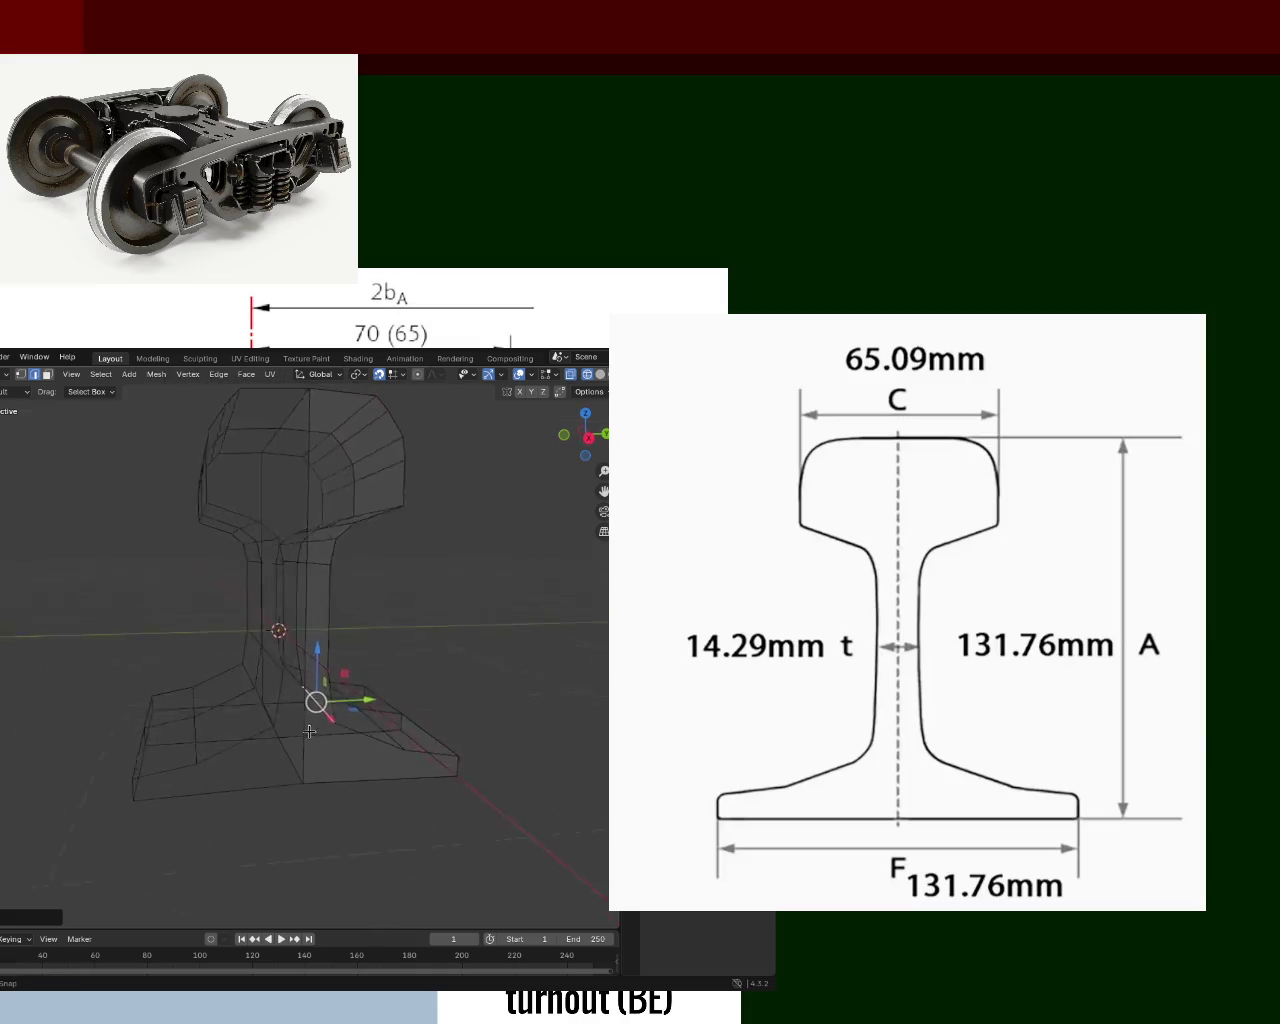
key(KP_3)
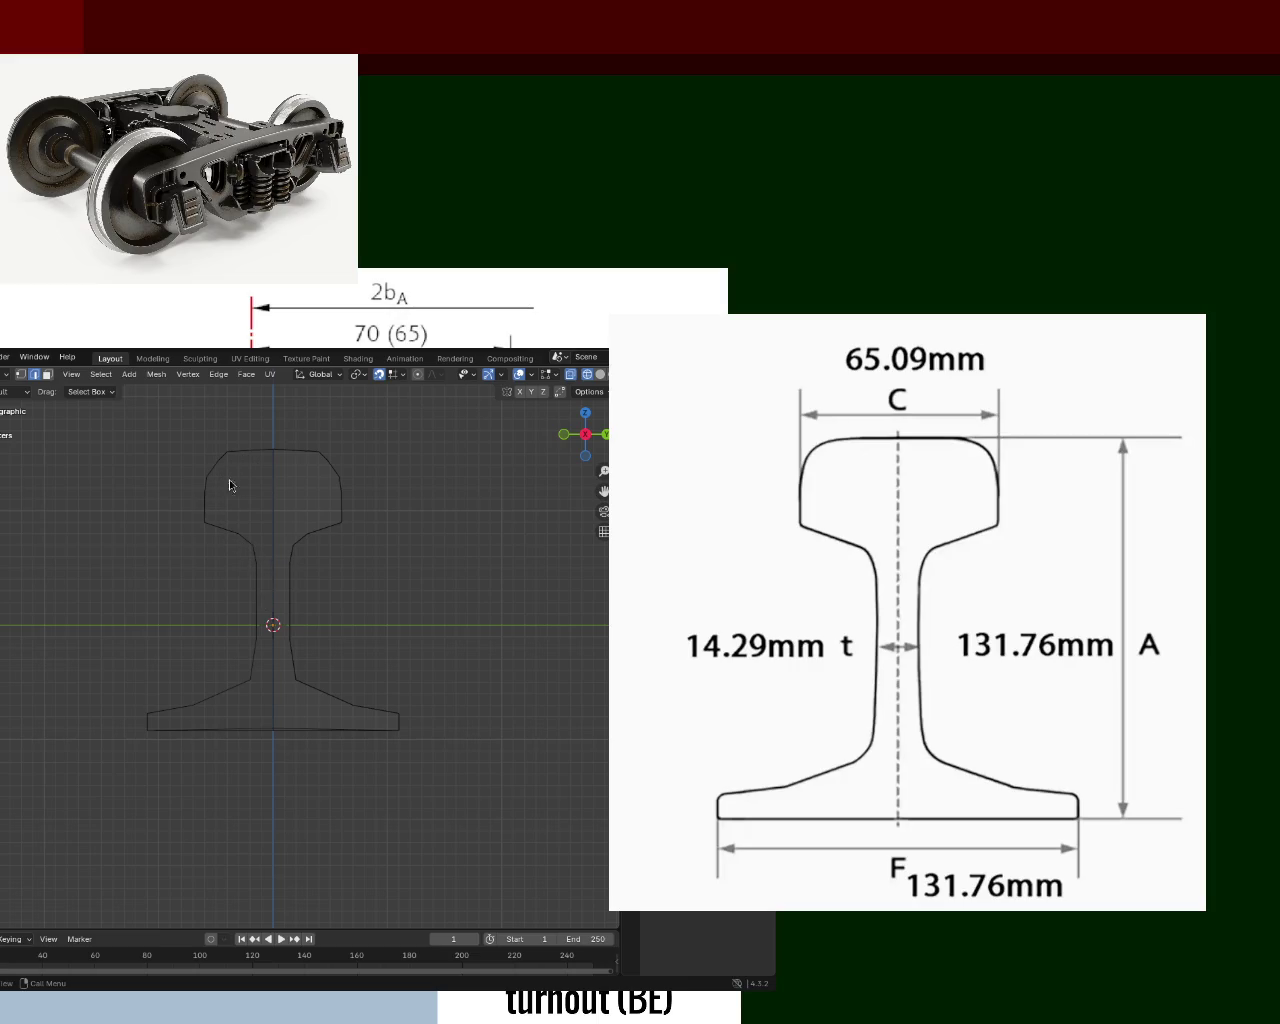
Return the viewport from wireframe to Solid shading and inspect the rail from several angles.
middle_drag(254, 480, 74, 439)
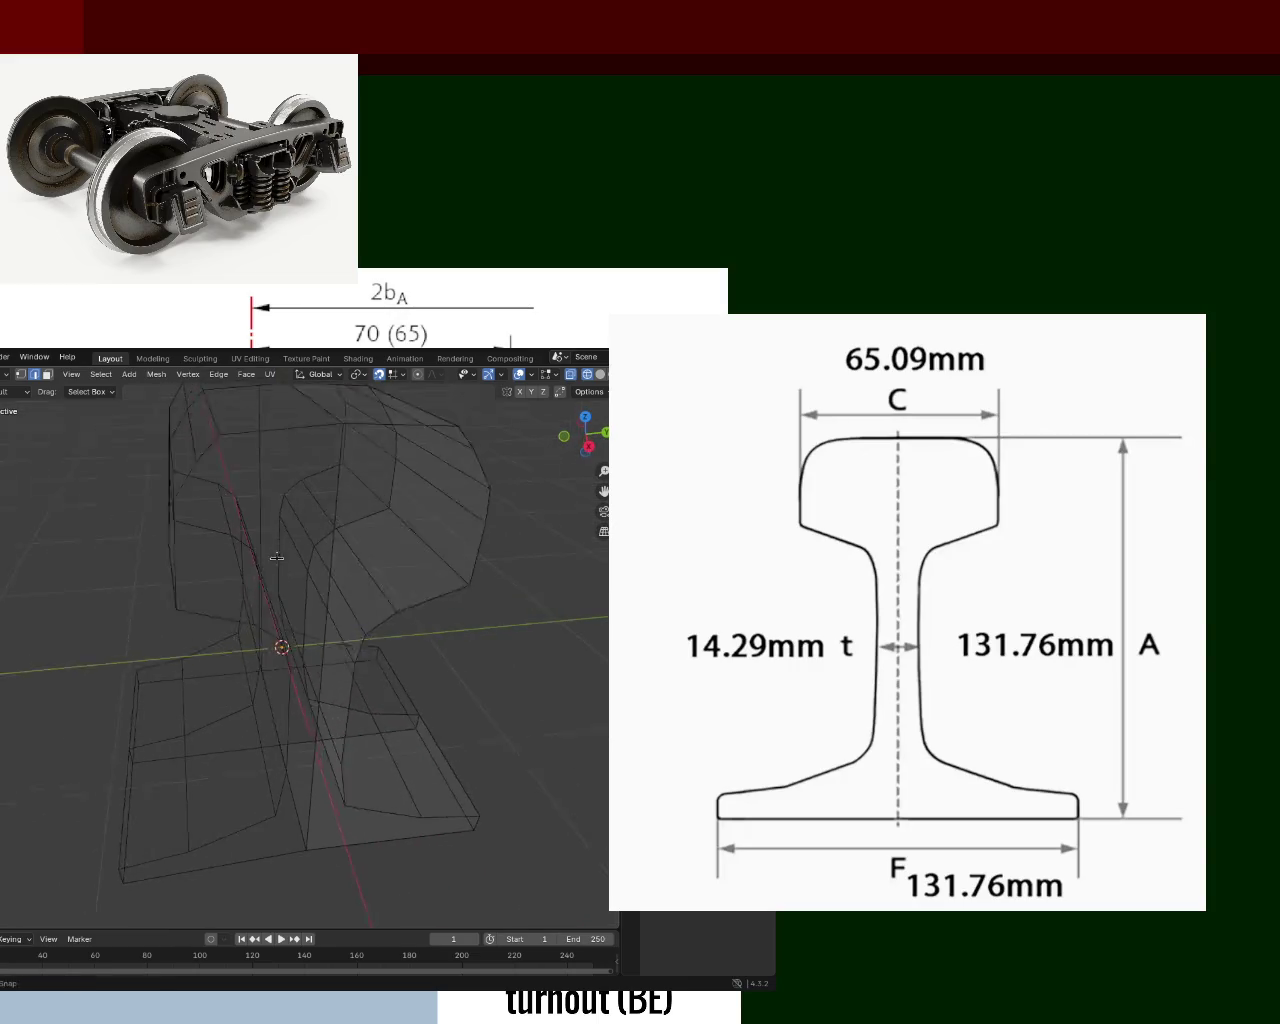
mouse_move(224, 545)
middle_down()
mouse_move(232, 599)
mouse_move(258, 572)
middle_up()
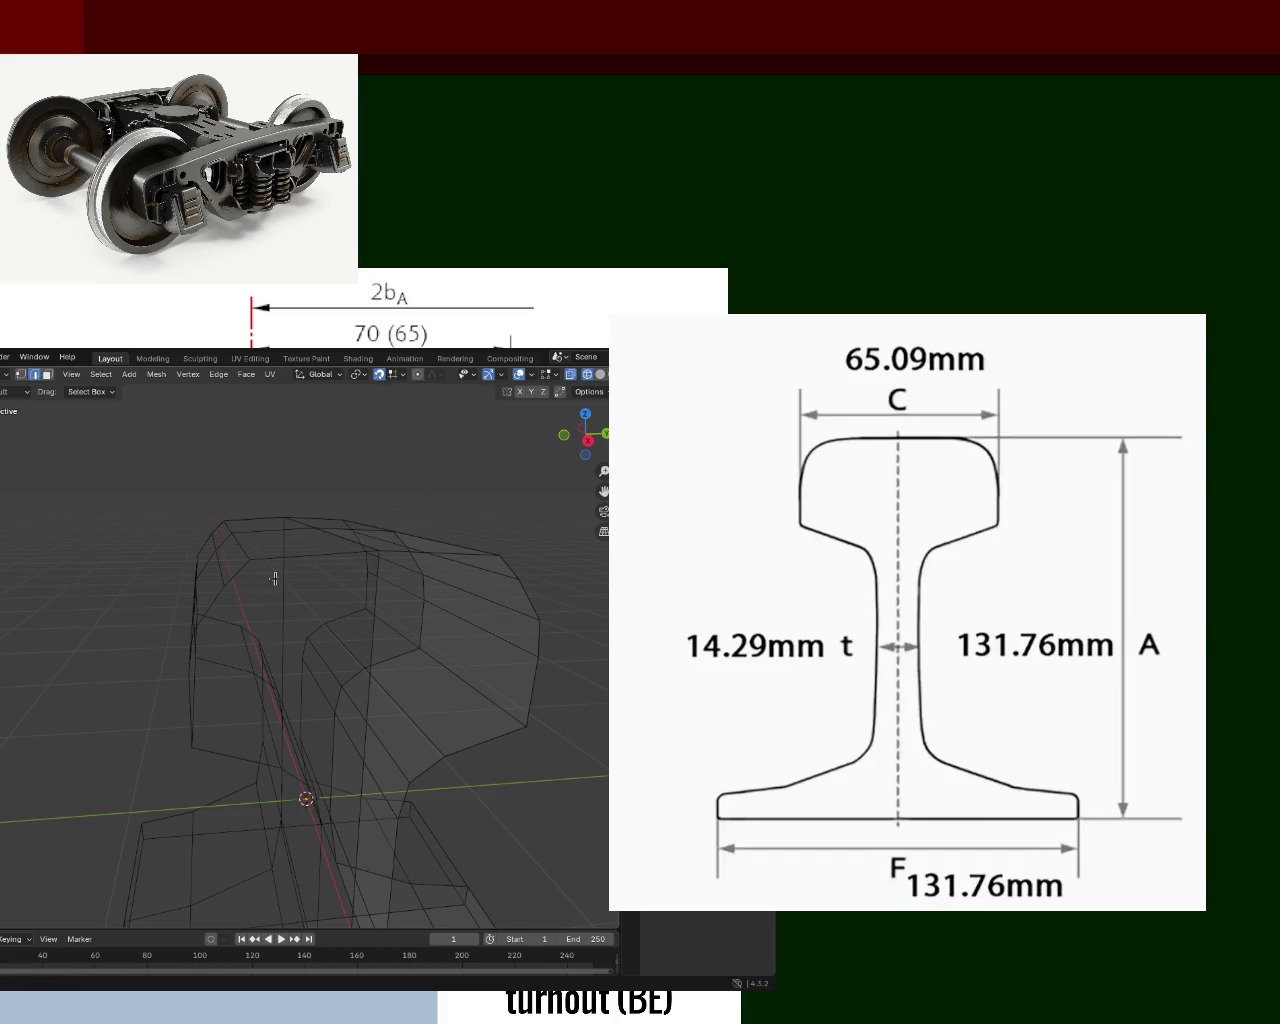
scroll(274, 580, down, 5)
mouse_move(274, 580)
middle_down()
mouse_move(254, 617)
mouse_move(291, 598)
mouse_move(340, 670)
middle_up()
scroll(291, 598, up, 3)
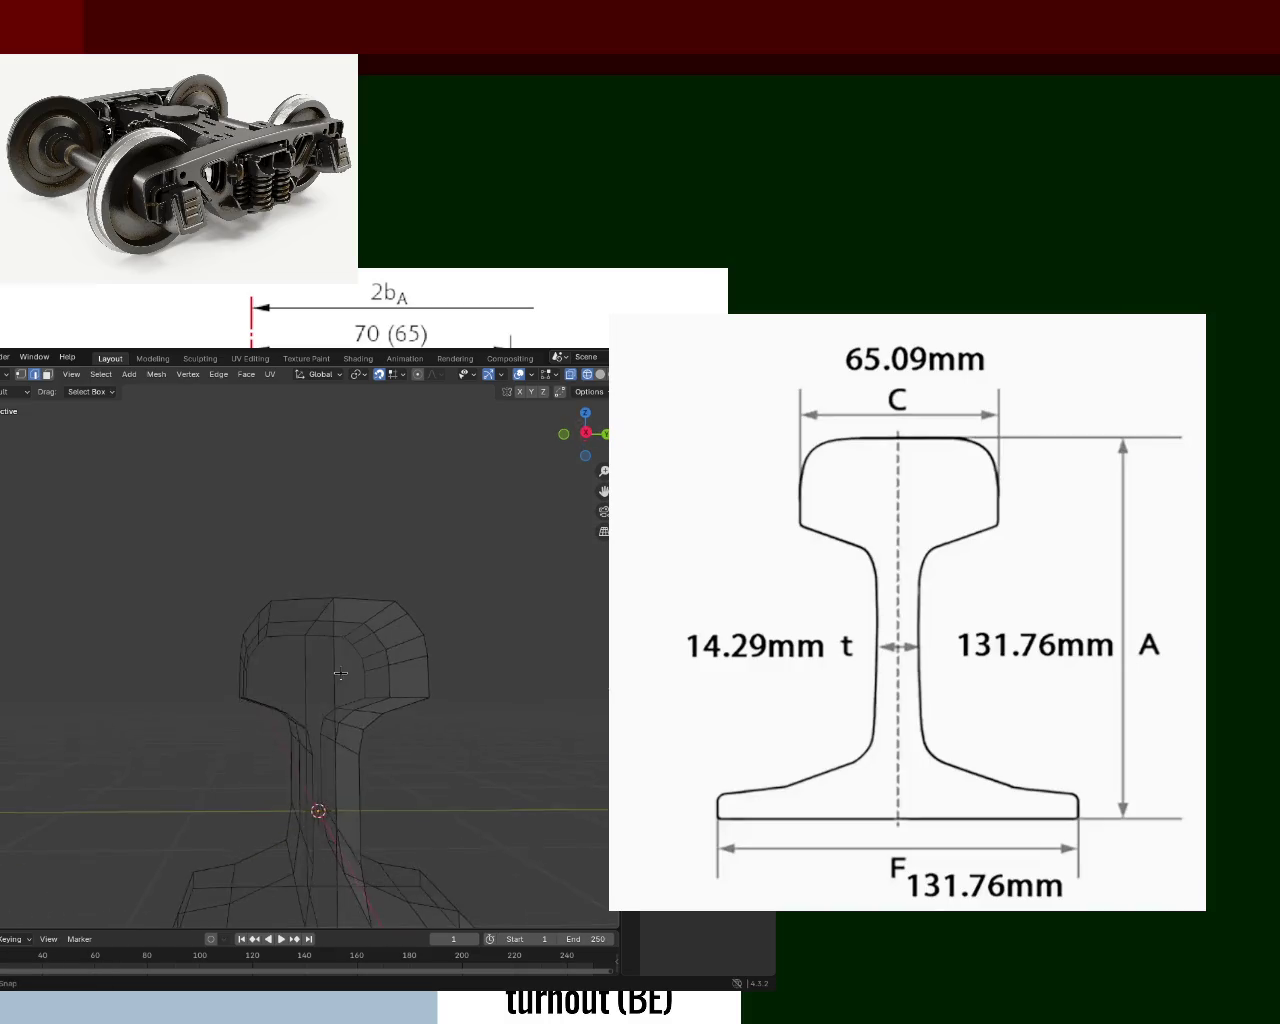
click(599, 375)
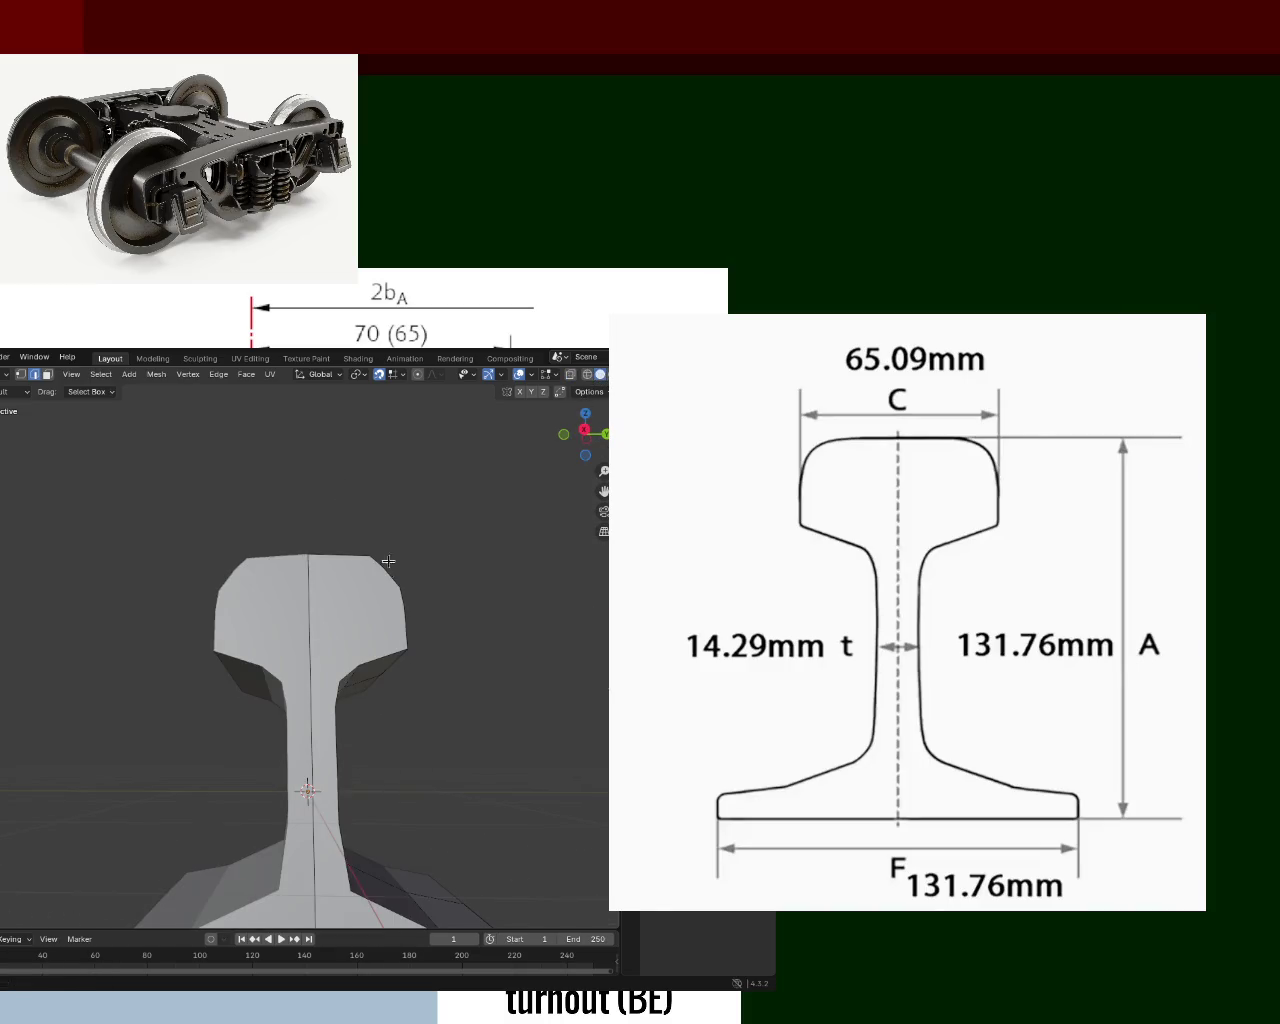
scroll(380, 550, down, 5)
mouse_move(386, 715)
middle_down()
mouse_move(290, 784)
mouse_move(114, 726)
mouse_move(143, 757)
mouse_move(394, 694)
mouse_move(463, 749)
mouse_move(400, 703)
mouse_move(287, 700)
mouse_move(143, 749)
mouse_move(100, 714)
mouse_move(230, 700)
mouse_move(375, 718)
mouse_move(374, 677)
mouse_move(260, 700)
mouse_move(160, 690)
mouse_move(85, 704)
mouse_move(43, 677)
mouse_move(123, 697)
mouse_move(257, 694)
mouse_move(355, 714)
mouse_move(329, 676)
mouse_move(160, 668)
mouse_move(264, 652)
mouse_move(113, 683)
mouse_move(94, 720)
mouse_move(391, 760)
mouse_move(372, 798)
mouse_move(334, 772)
mouse_move(337, 758)
mouse_move(400, 720)
mouse_move(460, 736)
mouse_move(414, 694)
mouse_move(357, 694)
mouse_move(337, 670)
mouse_move(367, 706)
middle_up()
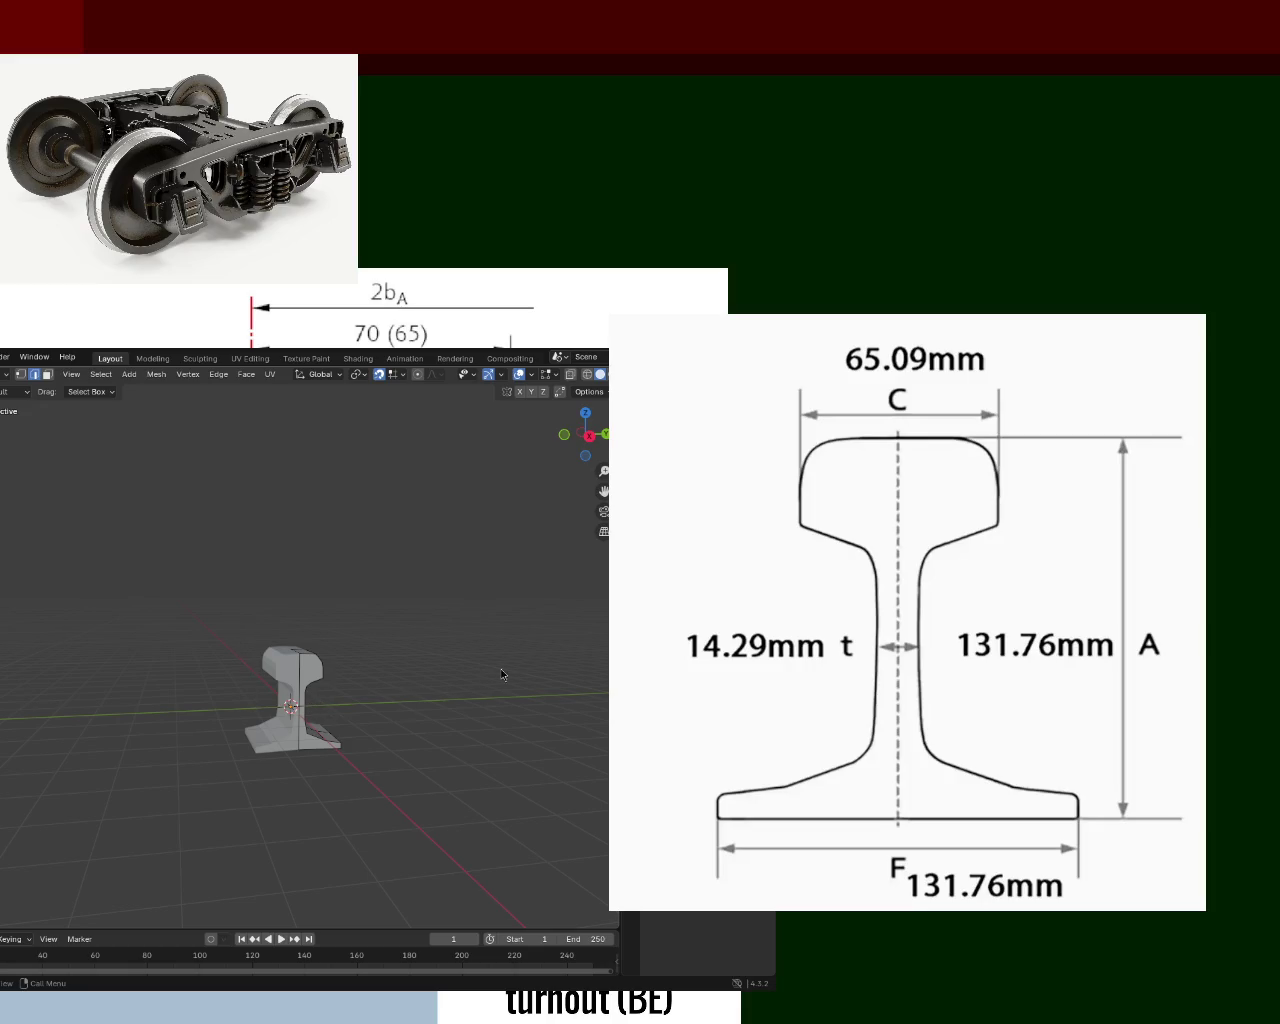
scroll(300, 700, up, 3)
mouse_move(300, 720)
middle_down()
mouse_move(301, 662)
mouse_move(431, 762)
mouse_move(313, 722)
middle_up()
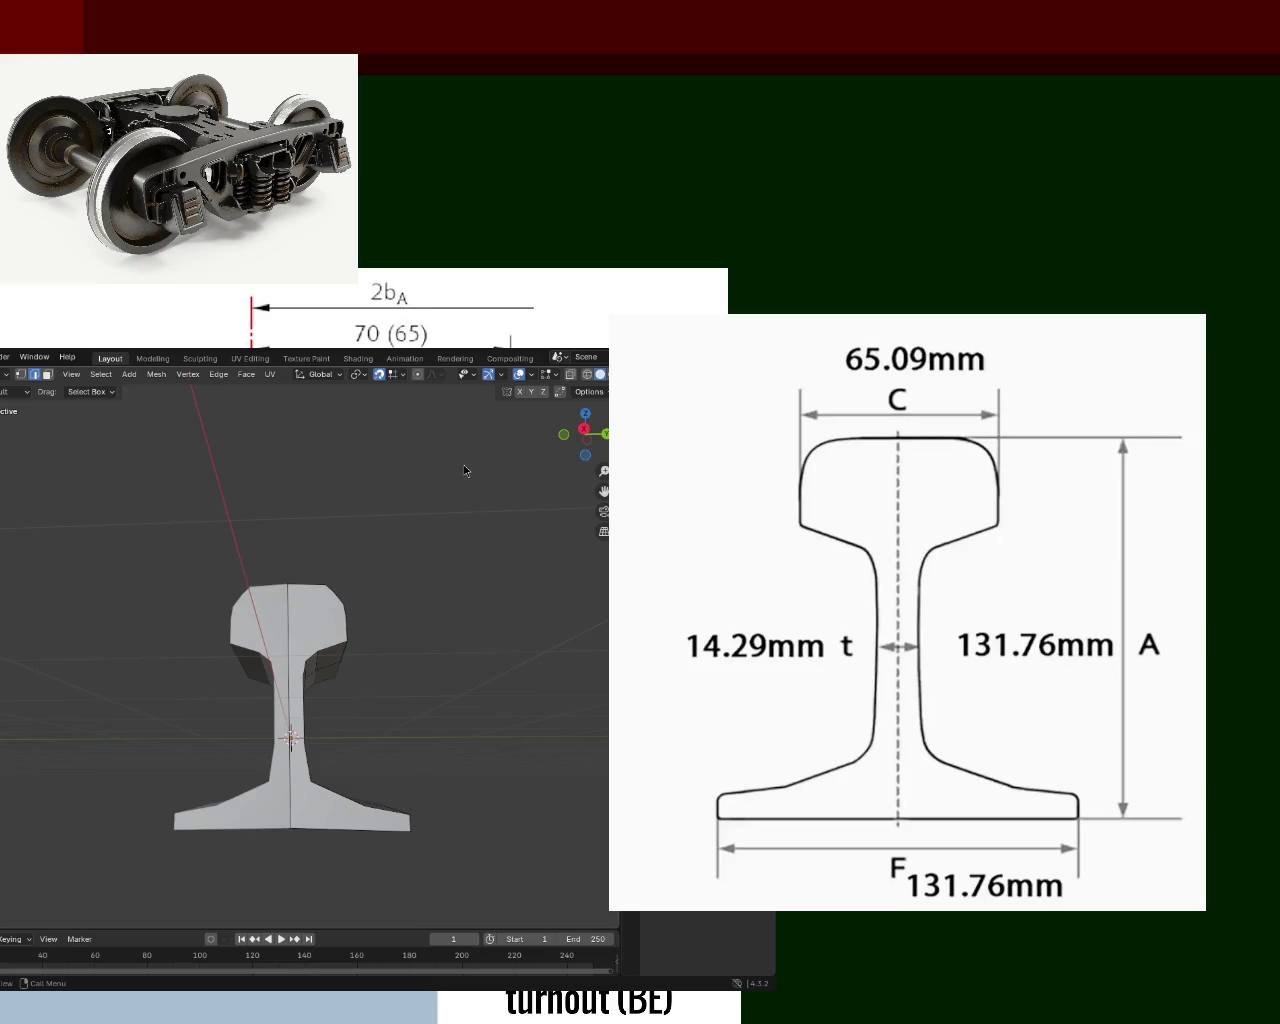
key(KP_5)
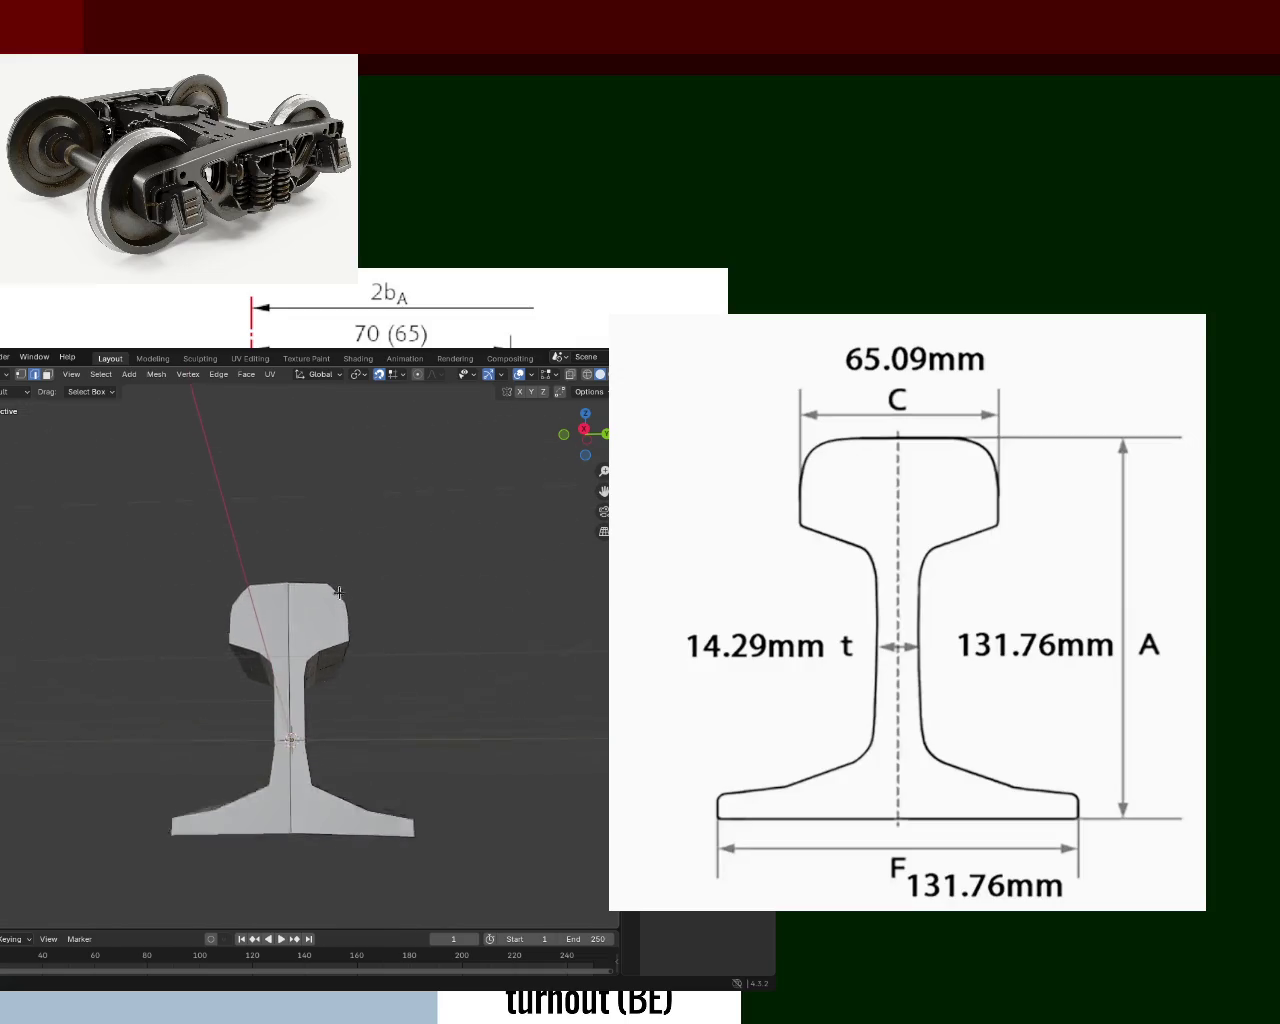
scroll(340, 595, up, 3)
mouse_move(334, 565)
middle_down()
mouse_move(490, 733)
mouse_move(386, 774)
mouse_move(406, 789)
mouse_move(346, 623)
mouse_move(291, 591)
mouse_move(225, 496)
middle_up()
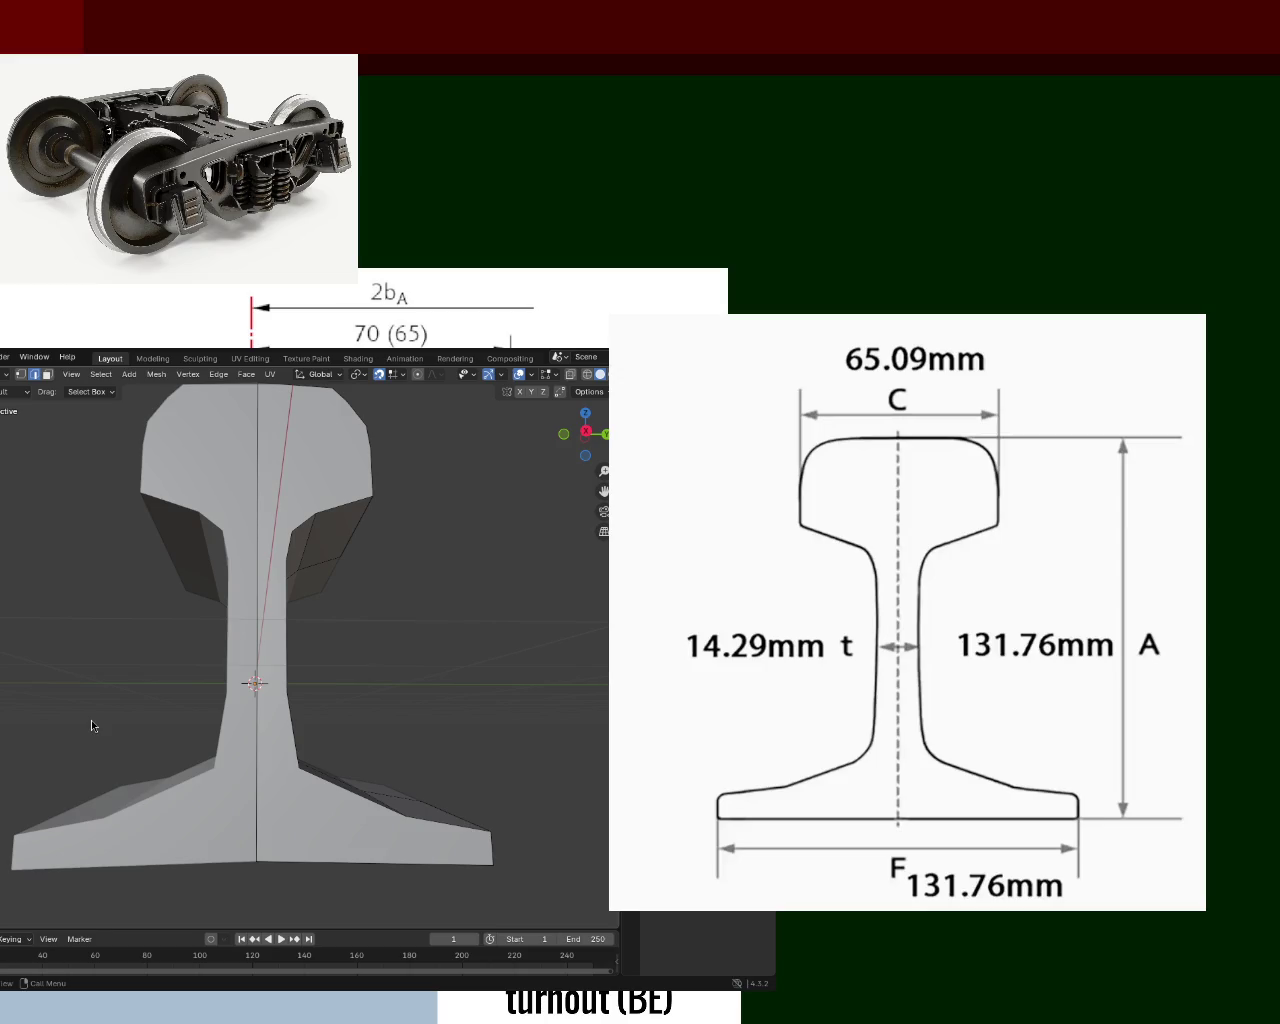
mouse_move(207, 698)
middle_down()
mouse_move(257, 733)
mouse_move(429, 731)
mouse_move(346, 592)
middle_up()
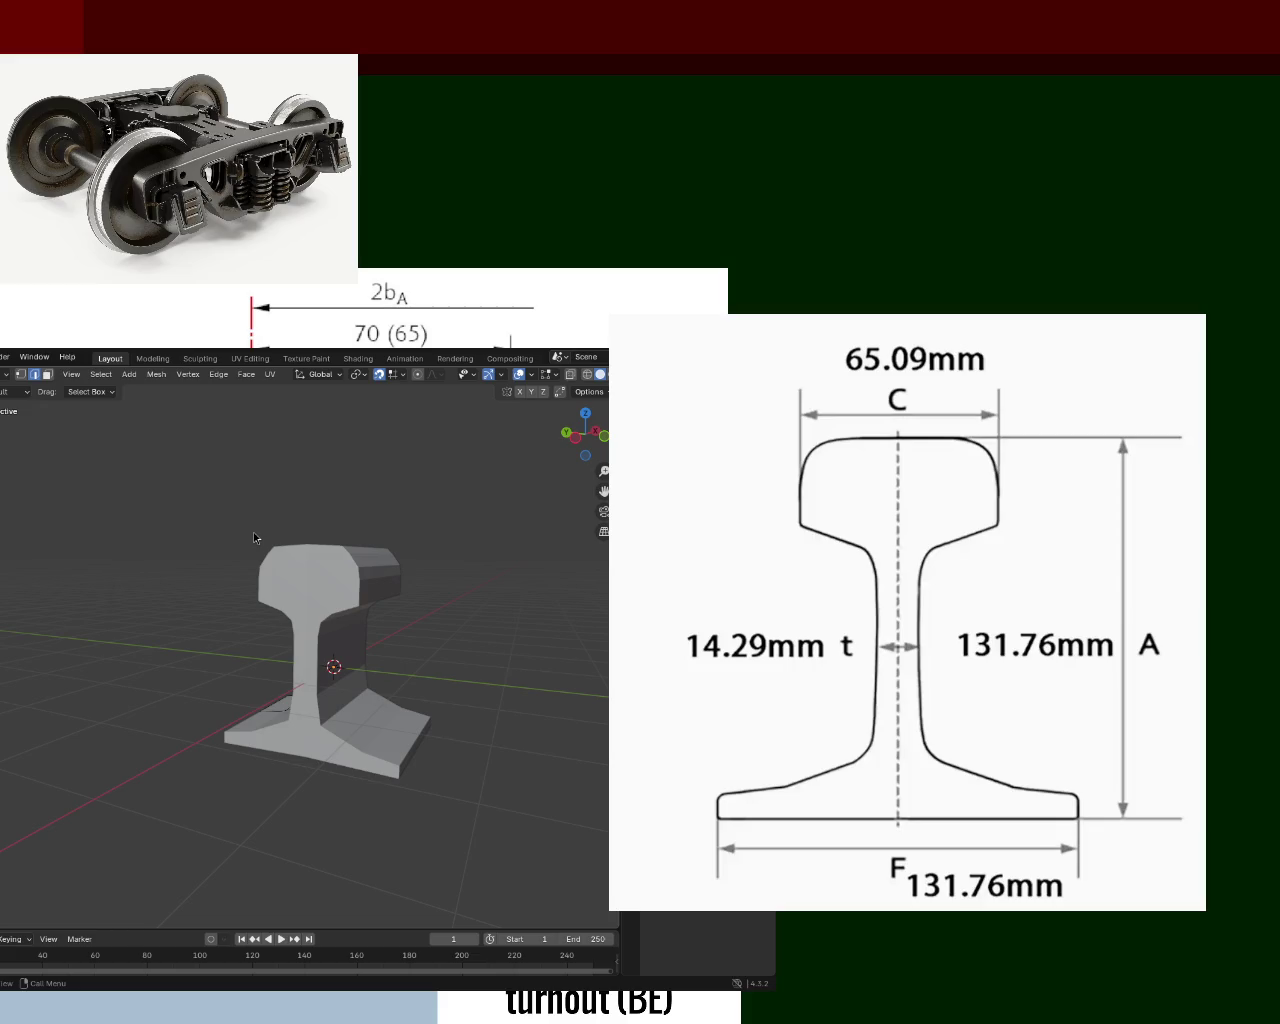
Inspect the rail profile from the front and save the project as train.blend.
mouse_move(257, 655)
middle_down()
mouse_move(161, 664)
mouse_move(574, 697)
mouse_move(604, 630)
middle_up()
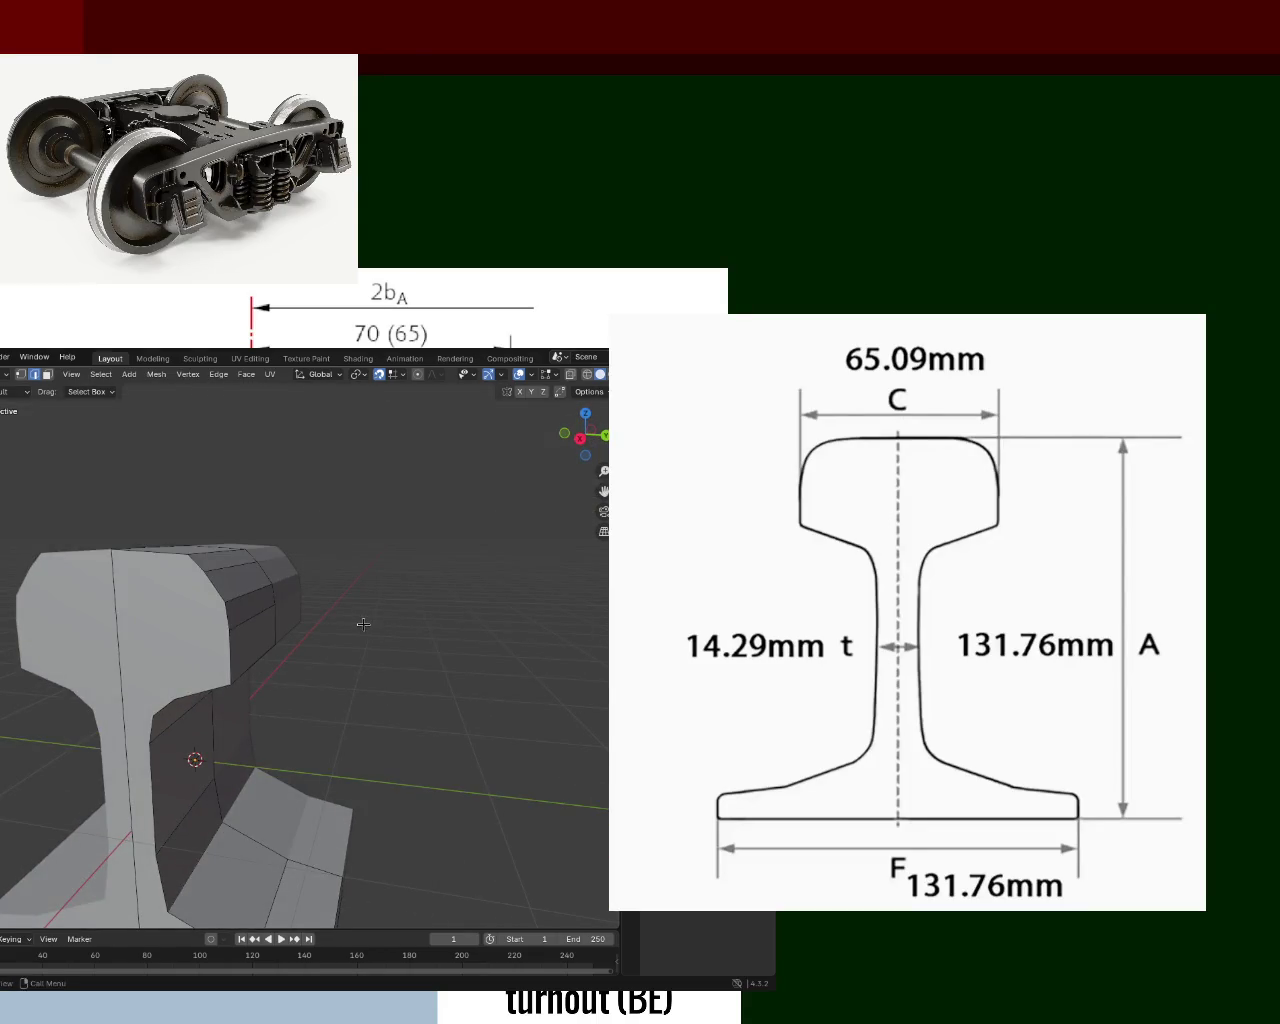
mouse_move(163, 545)
middle_down()
mouse_move(260, 531)
mouse_move(228, 537)
mouse_move(271, 611)
mouse_move(361, 652)
mouse_move(349, 609)
middle_up()
scroll(228, 537, down, 4)
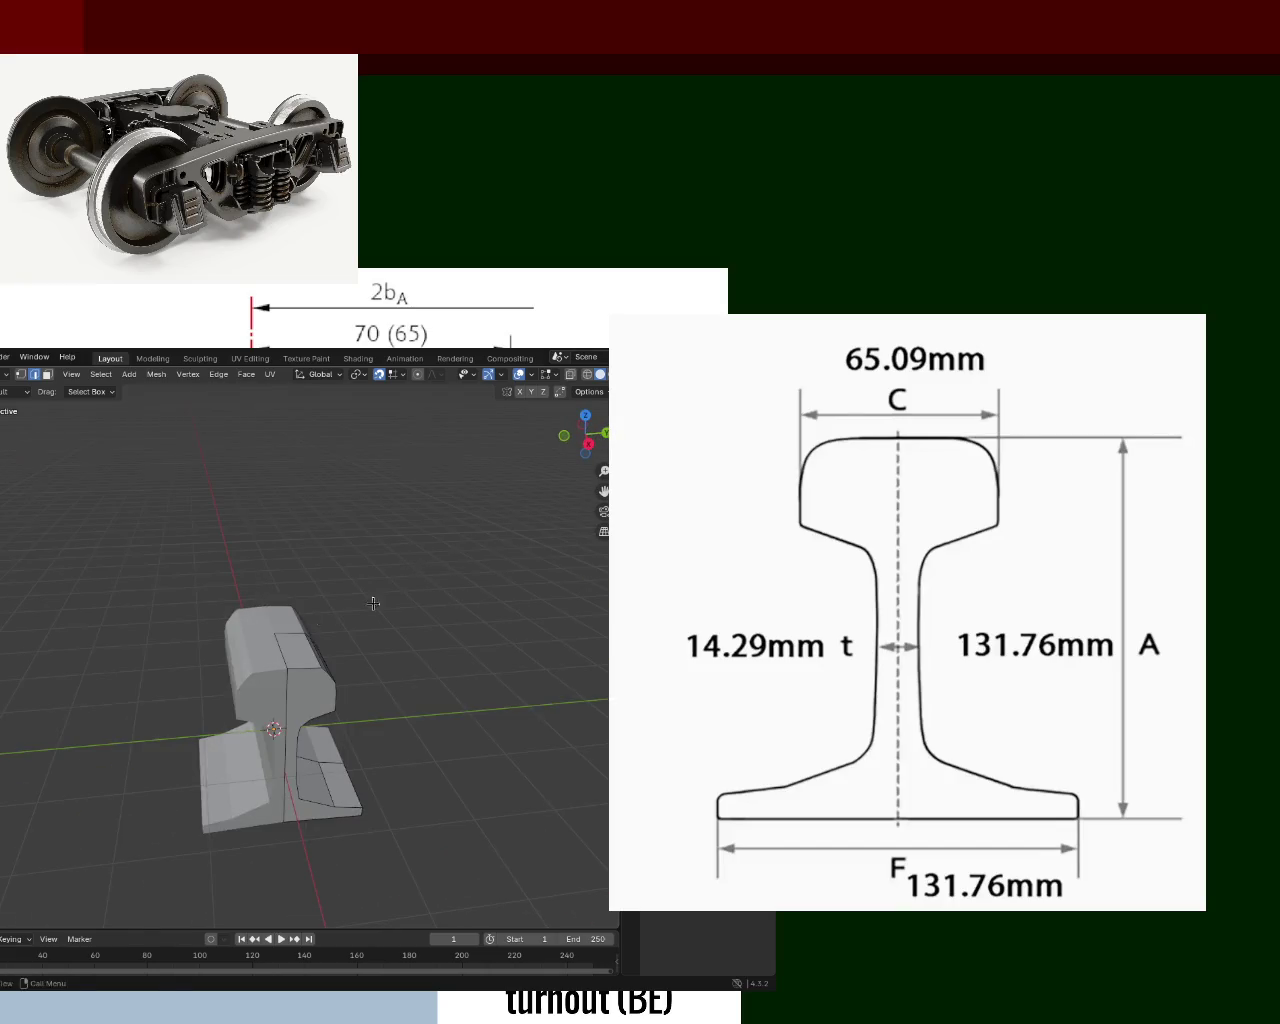
key(ctrl+s)
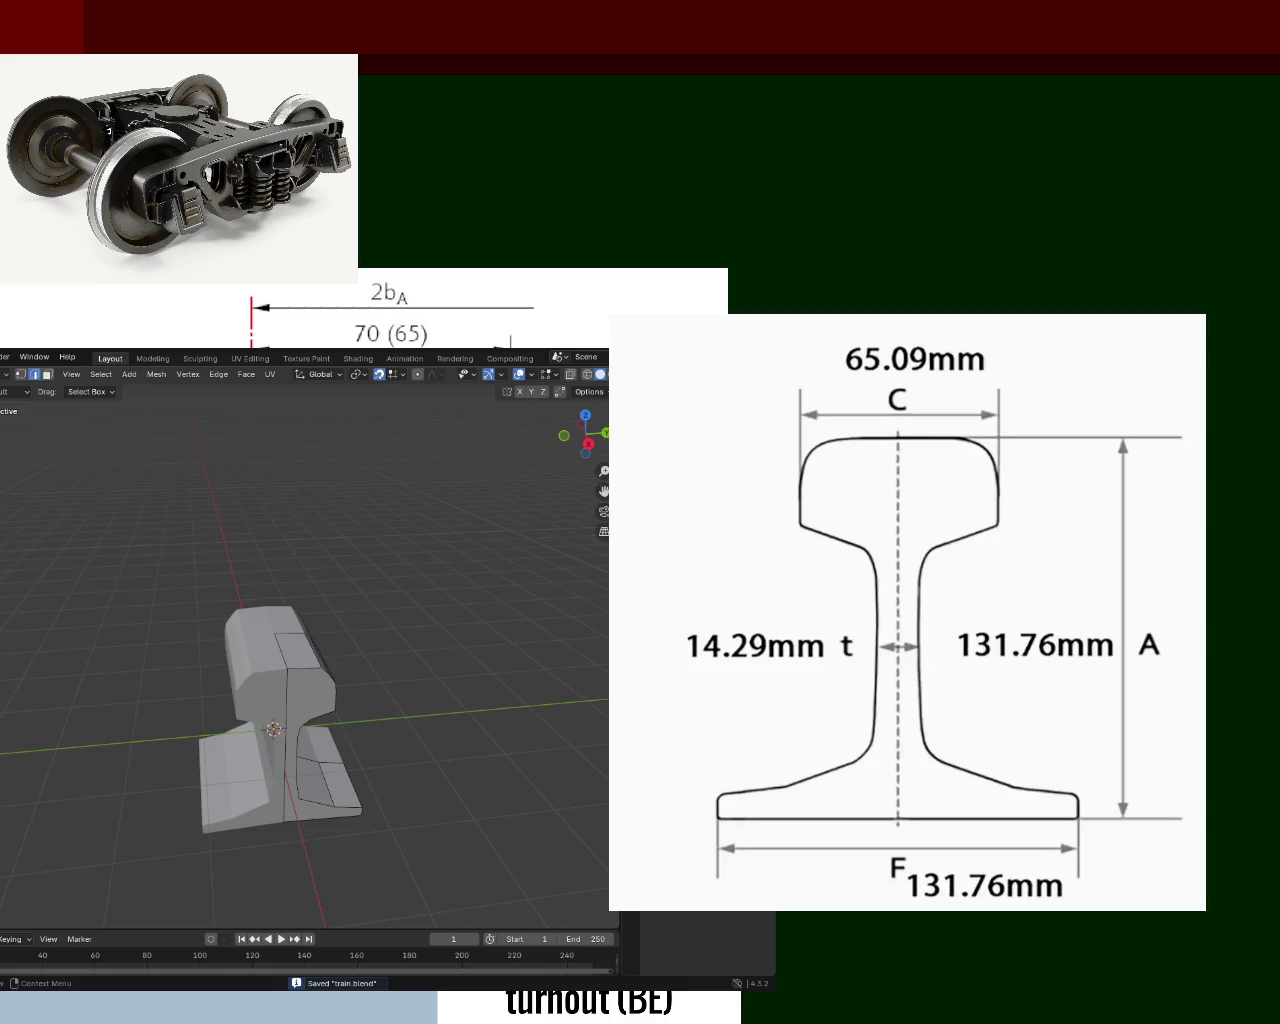
scroll(491, 485, down, 5)
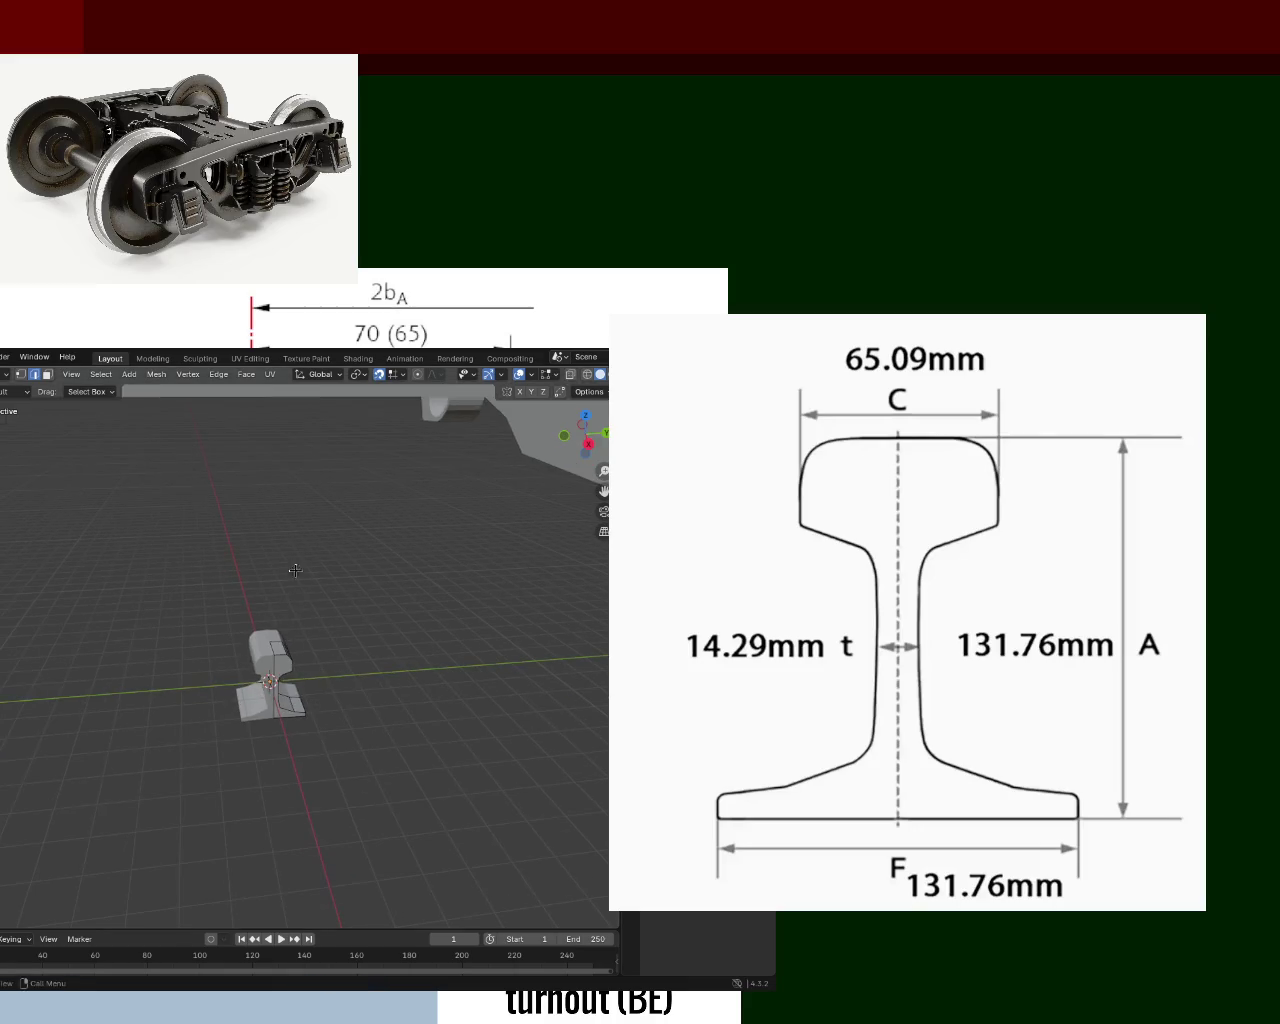
Rotate the rail piece 90° about Z twice, turning it 180° to face the other way.
scroll(328, 654, down, 8)
scroll(328, 654, up, 10)
mouse_move(328, 654)
middle_down()
mouse_move(39, 591)
mouse_move(194, 594)
mouse_move(389, 646)
mouse_move(248, 589)
mouse_move(38, 643)
mouse_move(242, 572)
mouse_move(243, 560)
mouse_move(314, 617)
mouse_move(325, 707)
mouse_move(219, 662)
mouse_move(286, 675)
mouse_move(257, 626)
mouse_move(266, 669)
mouse_move(361, 665)
middle_up()
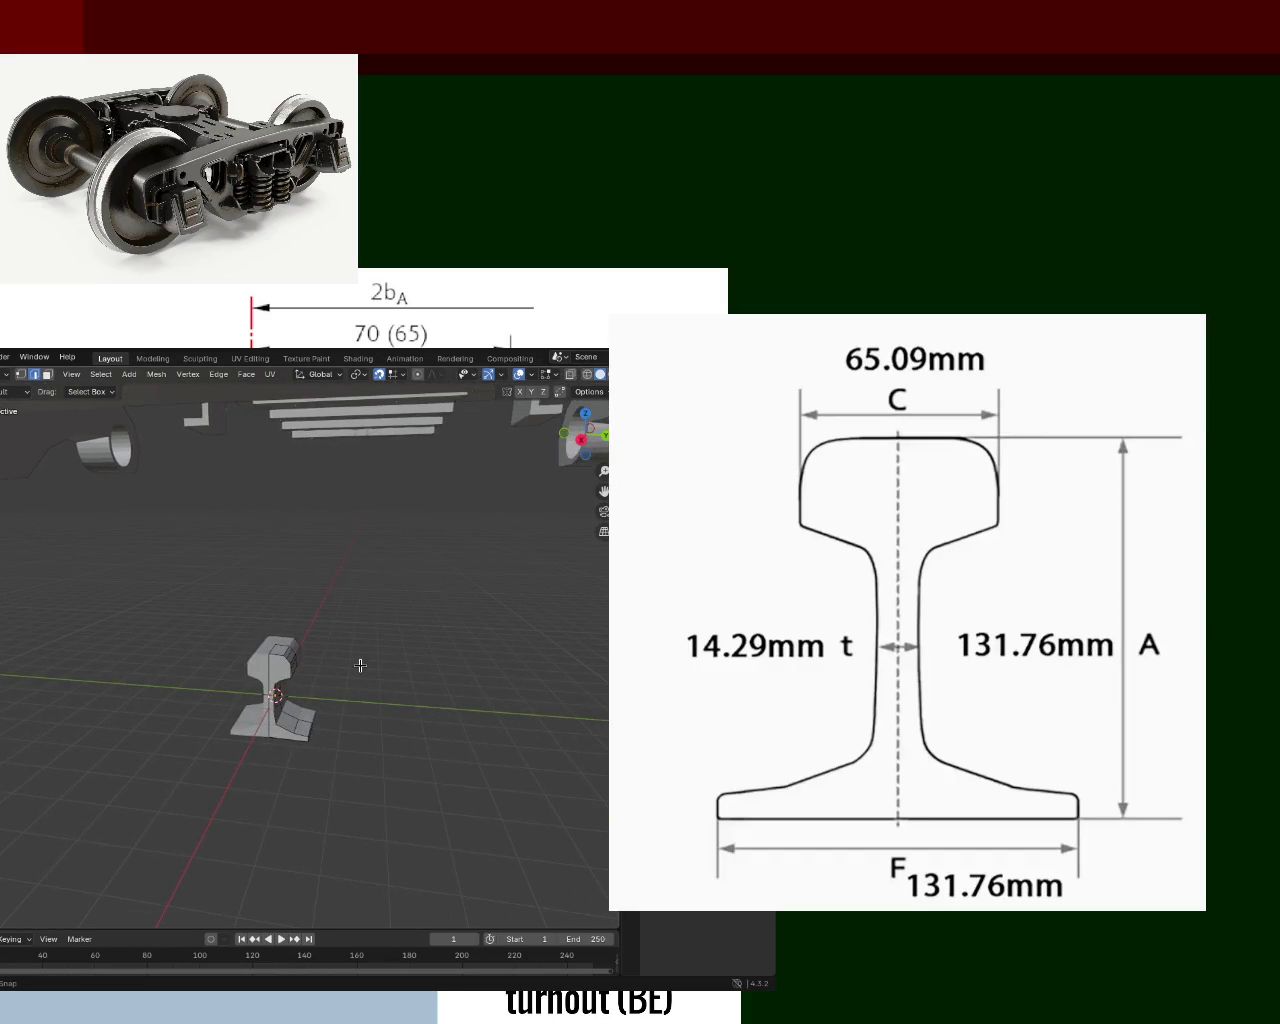
mouse_move(361, 665)
middle_down()
mouse_move(299, 679)
mouse_move(575, 645)
middle_up()
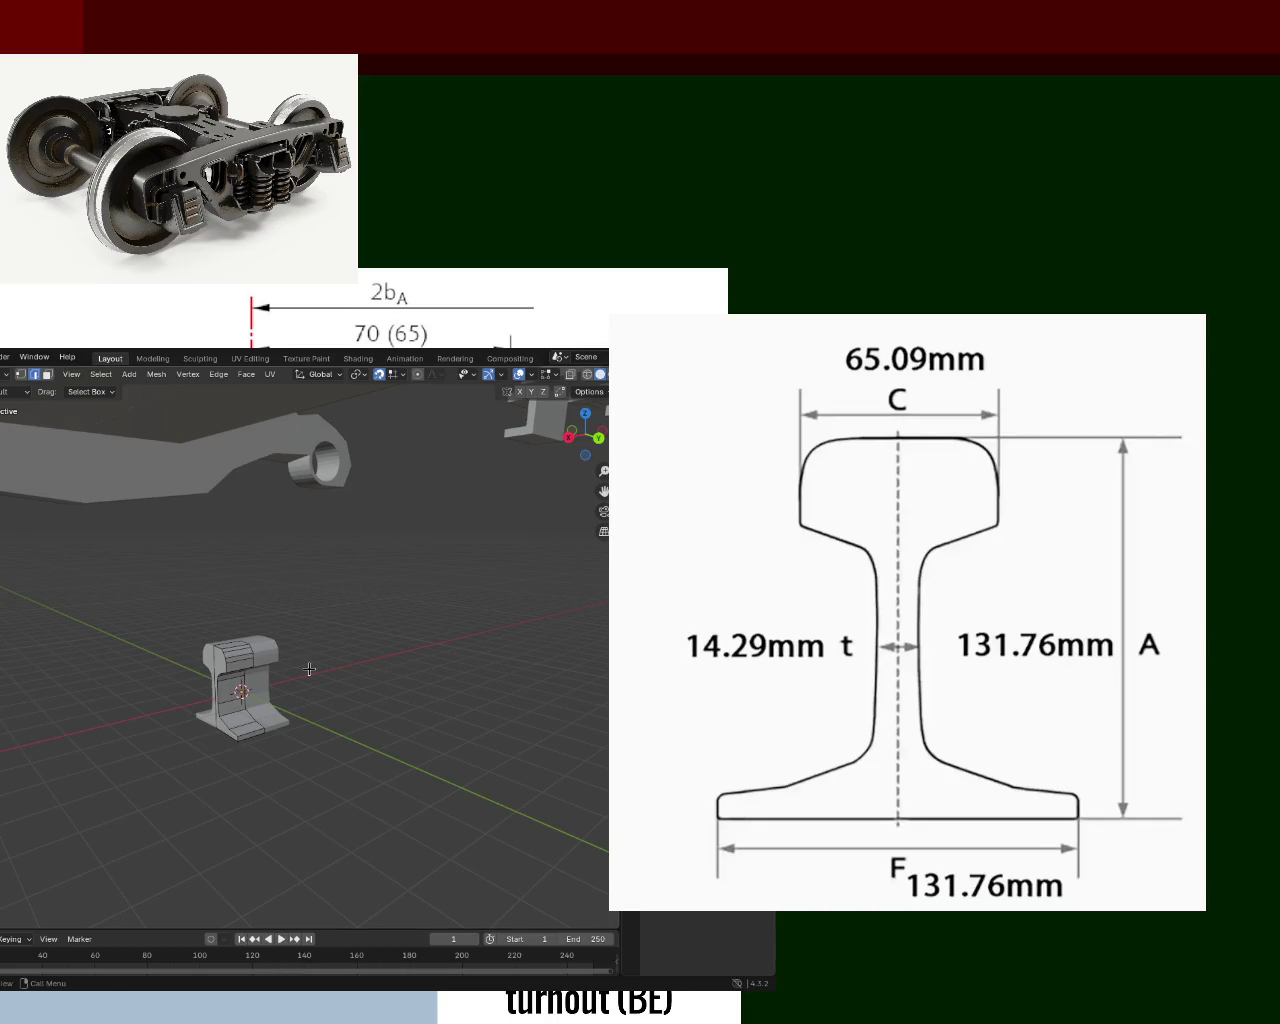
key(r)
key(z)
key(9)
key(0)
key(Return)
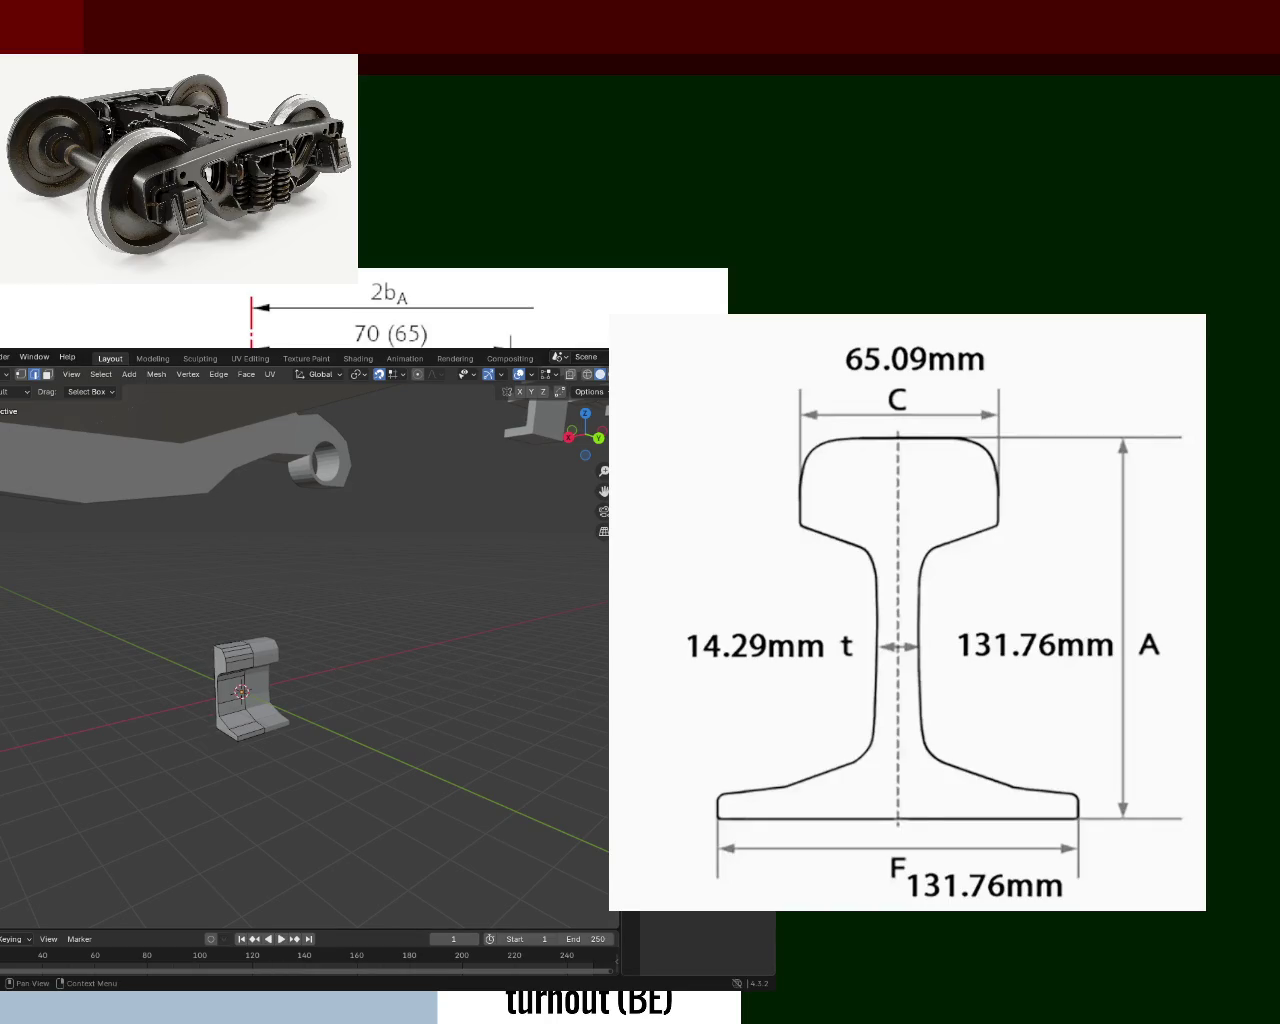
key(r)
key(z)
key(9)
key(0)
key(Return)
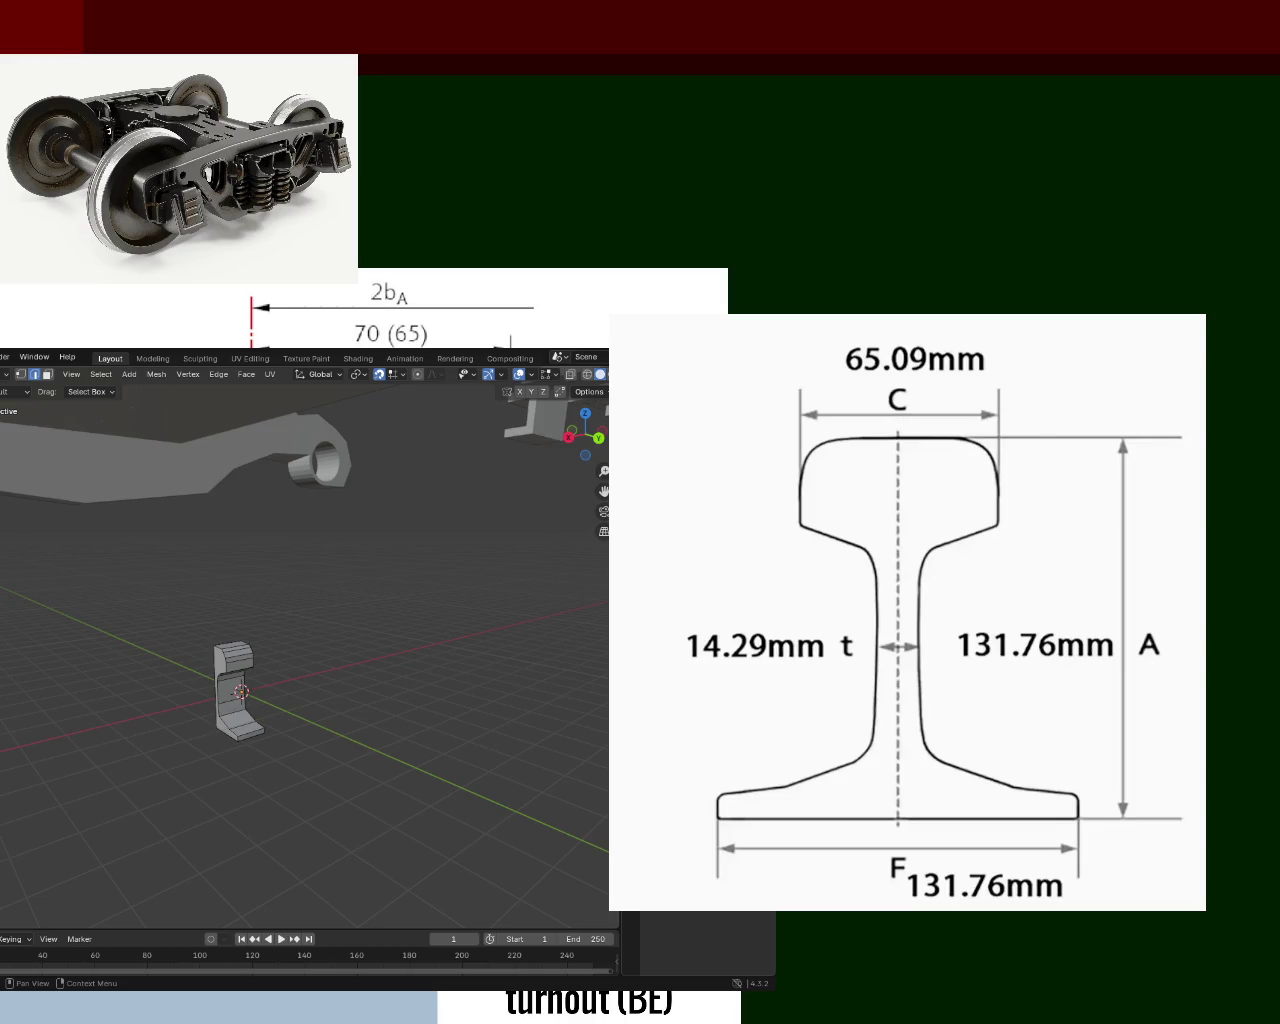
Check the rotated rail's profile in Right Orthographic view and save train.blend.
mouse_move(240, 690)
middle_down()
mouse_move(280, 673)
mouse_move(120, 668)
mouse_move(237, 678)
mouse_move(213, 683)
mouse_move(429, 649)
mouse_move(429, 715)
mouse_move(451, 764)
mouse_move(442, 741)
mouse_move(137, 686)
mouse_move(434, 640)
mouse_move(449, 723)
mouse_move(226, 738)
mouse_move(223, 708)
mouse_move(229, 757)
mouse_move(423, 634)
mouse_move(453, 646)
mouse_move(430, 655)
middle_up()
scroll(280, 673, up, 5)
scroll(74, 686, down, 3)
scroll(120, 668, up, 2)
scroll(220, 680, down, 2)
scroll(411, 660, up, 2)
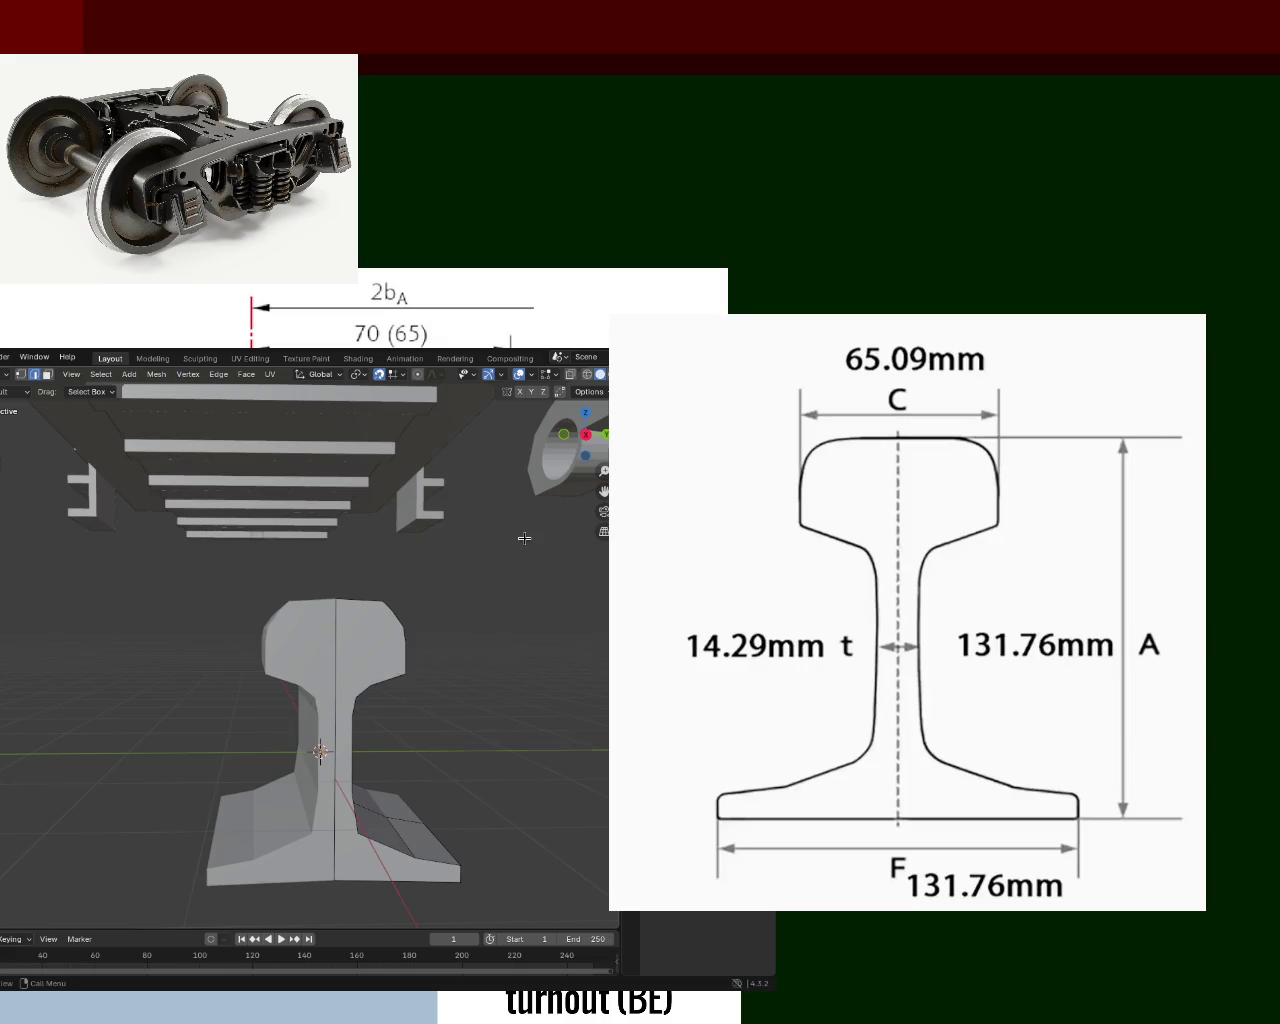
key(KP_3)
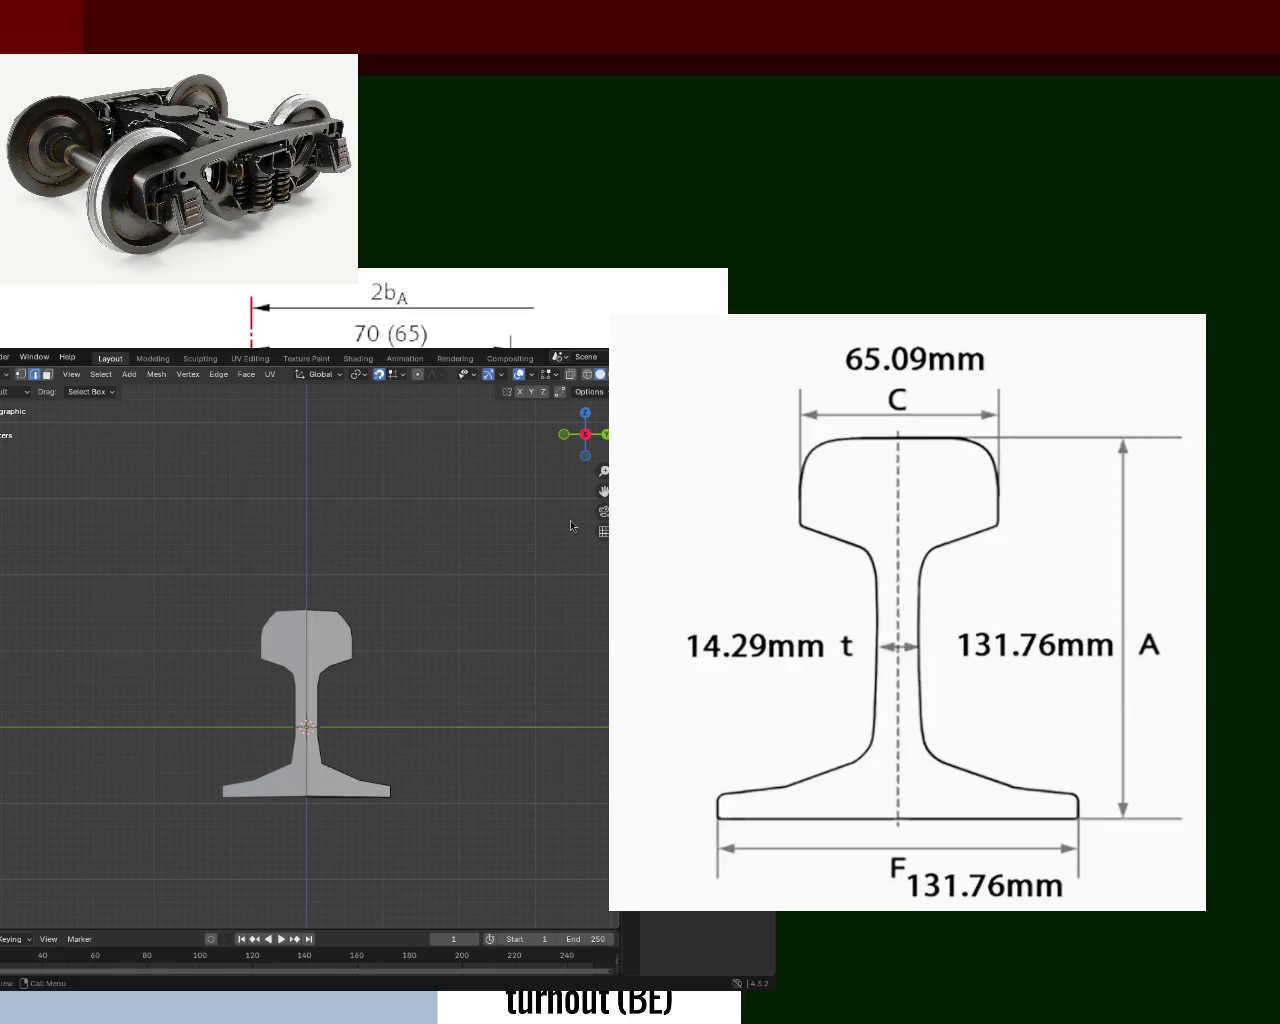
key(ctrl+s)
mouse_move(409, 630)
middle_down()
mouse_move(403, 684)
mouse_move(182, 668)
mouse_move(423, 695)
mouse_move(415, 651)
middle_up()
scroll(415, 651, down, 3)
scroll(337, 675, down, 3)
middle_drag(337, 675, 213, 724)
mouse_move(118, 707)
middle_down()
mouse_move(34, 674)
mouse_move(230, 680)
middle_up()
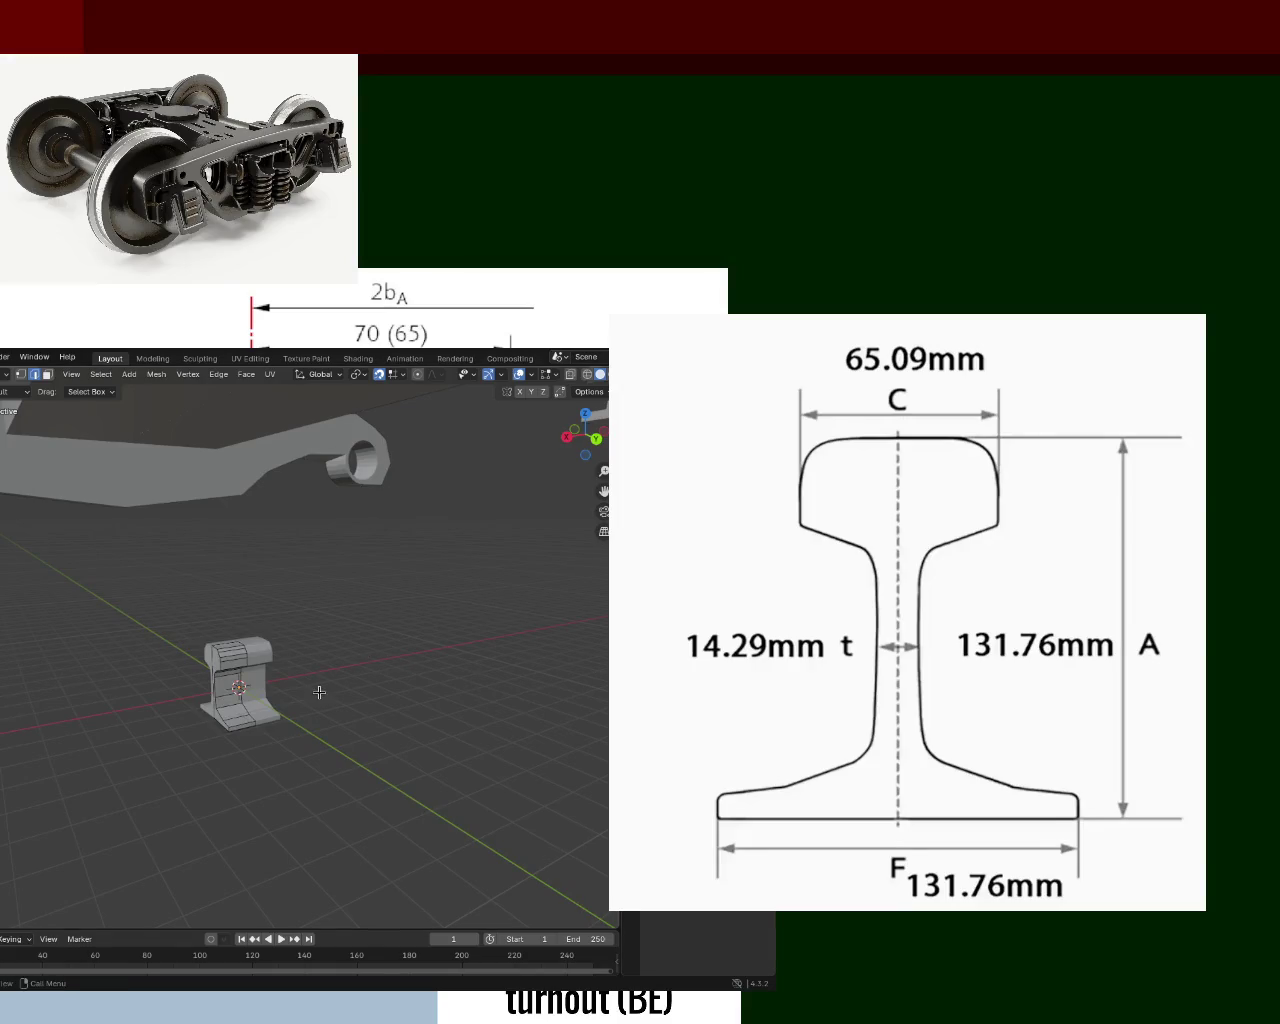
In Object Mode, move the rail along X and Y until it sits under the wheel flange.
key(Tab)
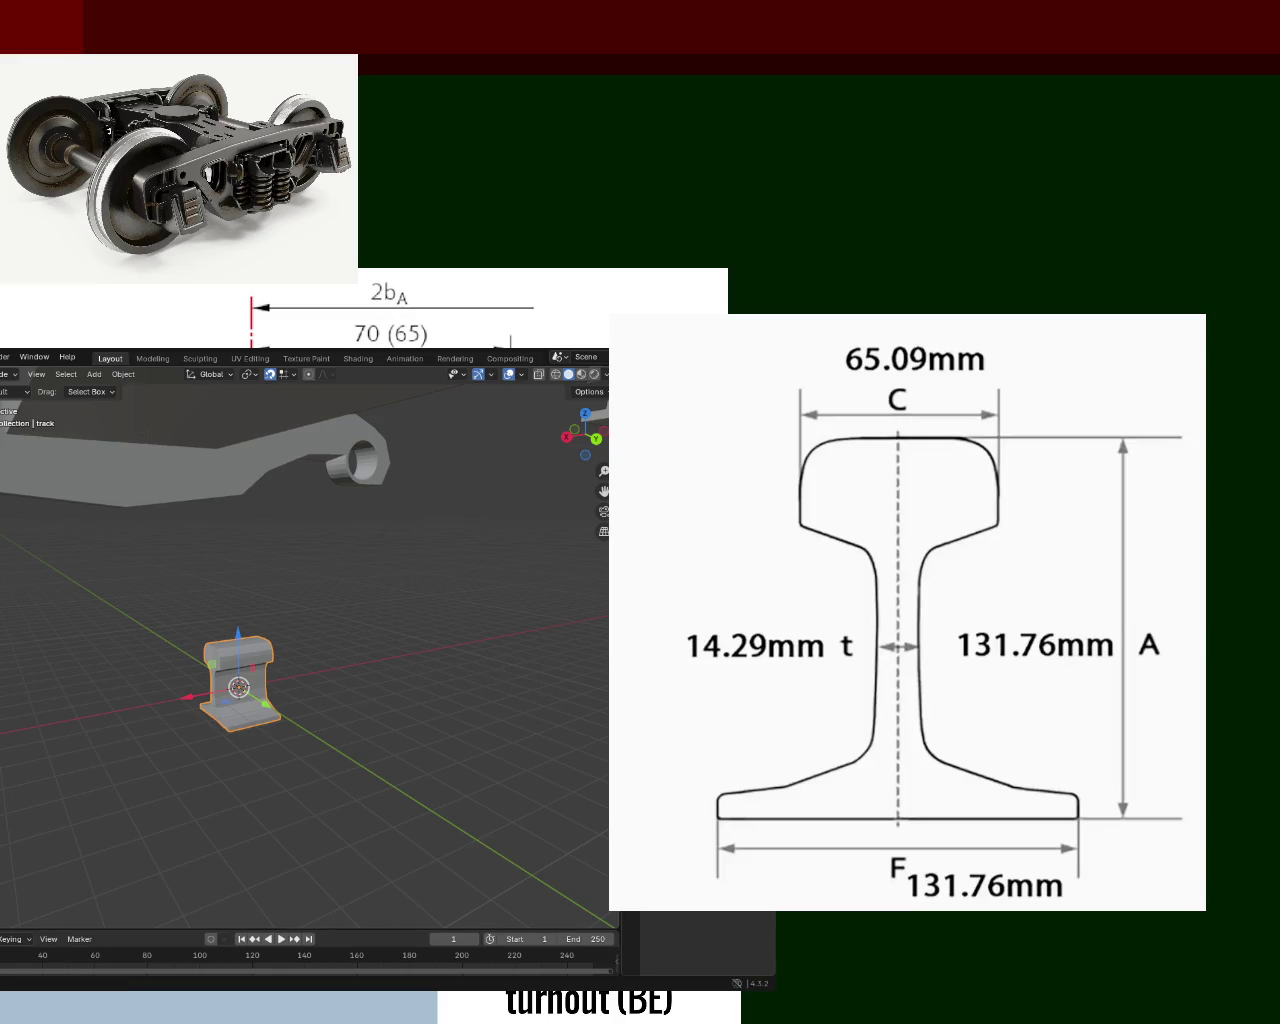
mouse_move(580, 657)
middle_down()
mouse_move(189, 749)
mouse_move(397, 674)
mouse_move(136, 670)
mouse_move(243, 671)
mouse_move(234, 717)
mouse_move(237, 663)
mouse_move(221, 679)
mouse_move(120, 660)
mouse_move(170, 665)
mouse_move(288, 624)
mouse_move(250, 680)
mouse_move(257, 714)
middle_up()
key(g)
key(x)
click(52, 718)
mouse_move(52, 718)
middle_down()
mouse_move(40, 750)
mouse_move(140, 712)
mouse_move(274, 729)
mouse_move(237, 680)
middle_up()
key(g)
key(y)
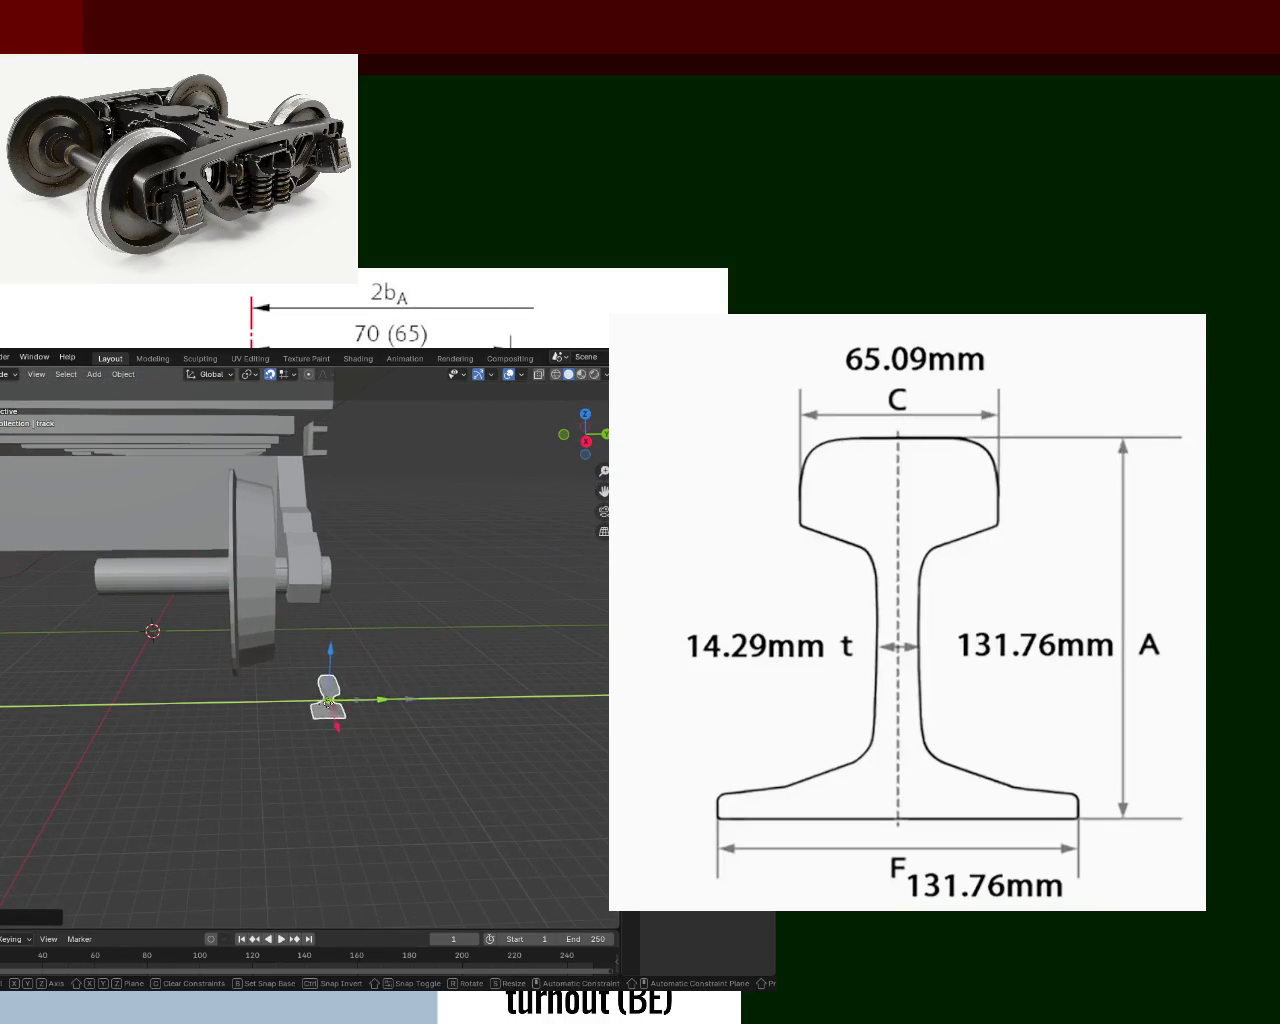
click(255, 700)
Set the rail's origin with Object > Set Origin > Origin to Geometry.
scroll(262, 660, up, 2)
scroll(270, 620, up, 2)
scroll(270, 620, up, 1)
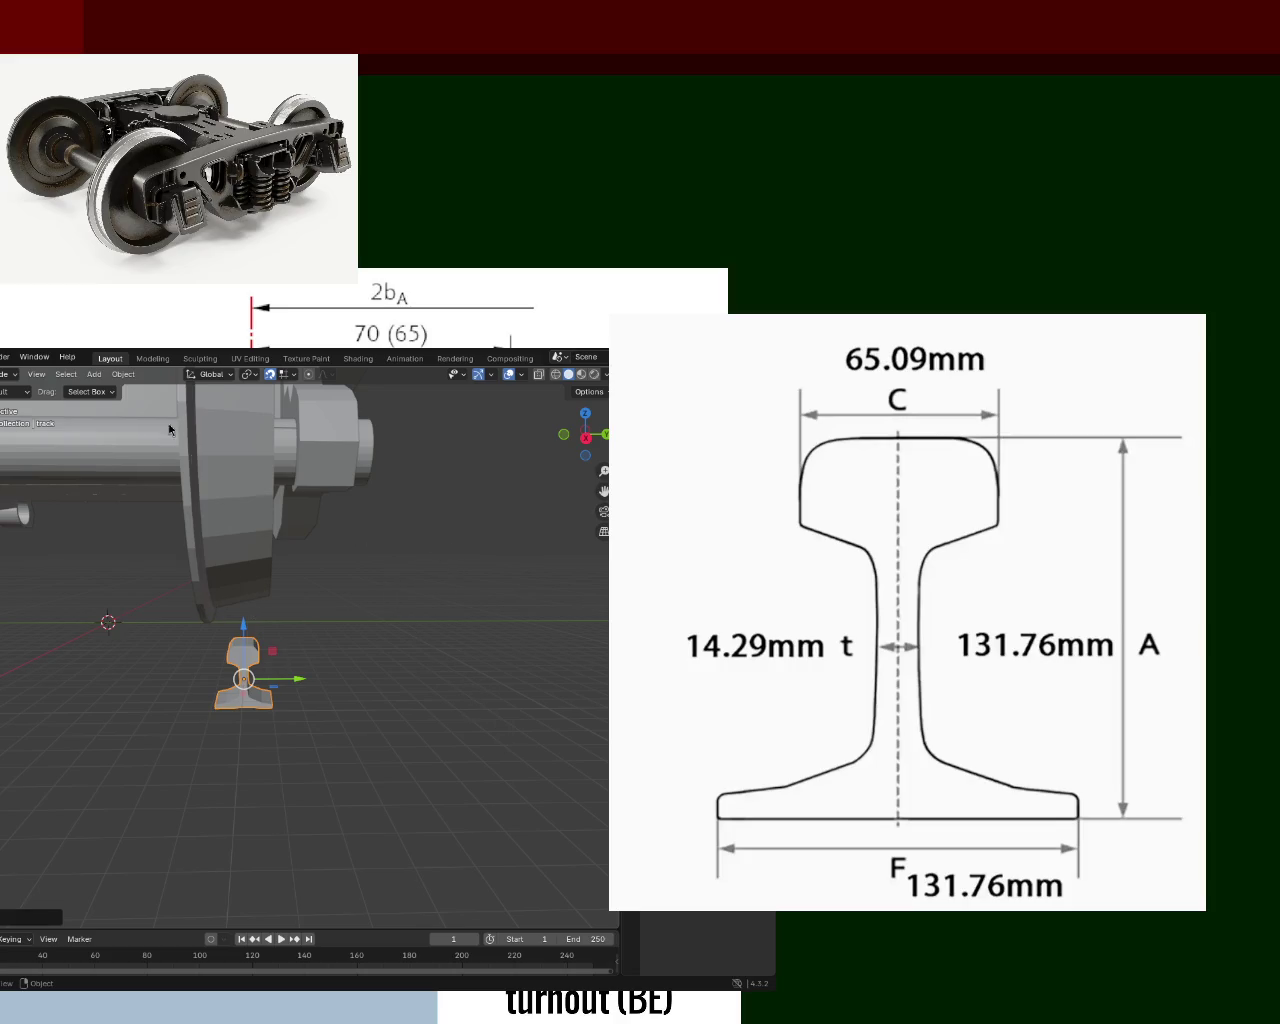
click(123, 374)
mouse_move(146, 403)
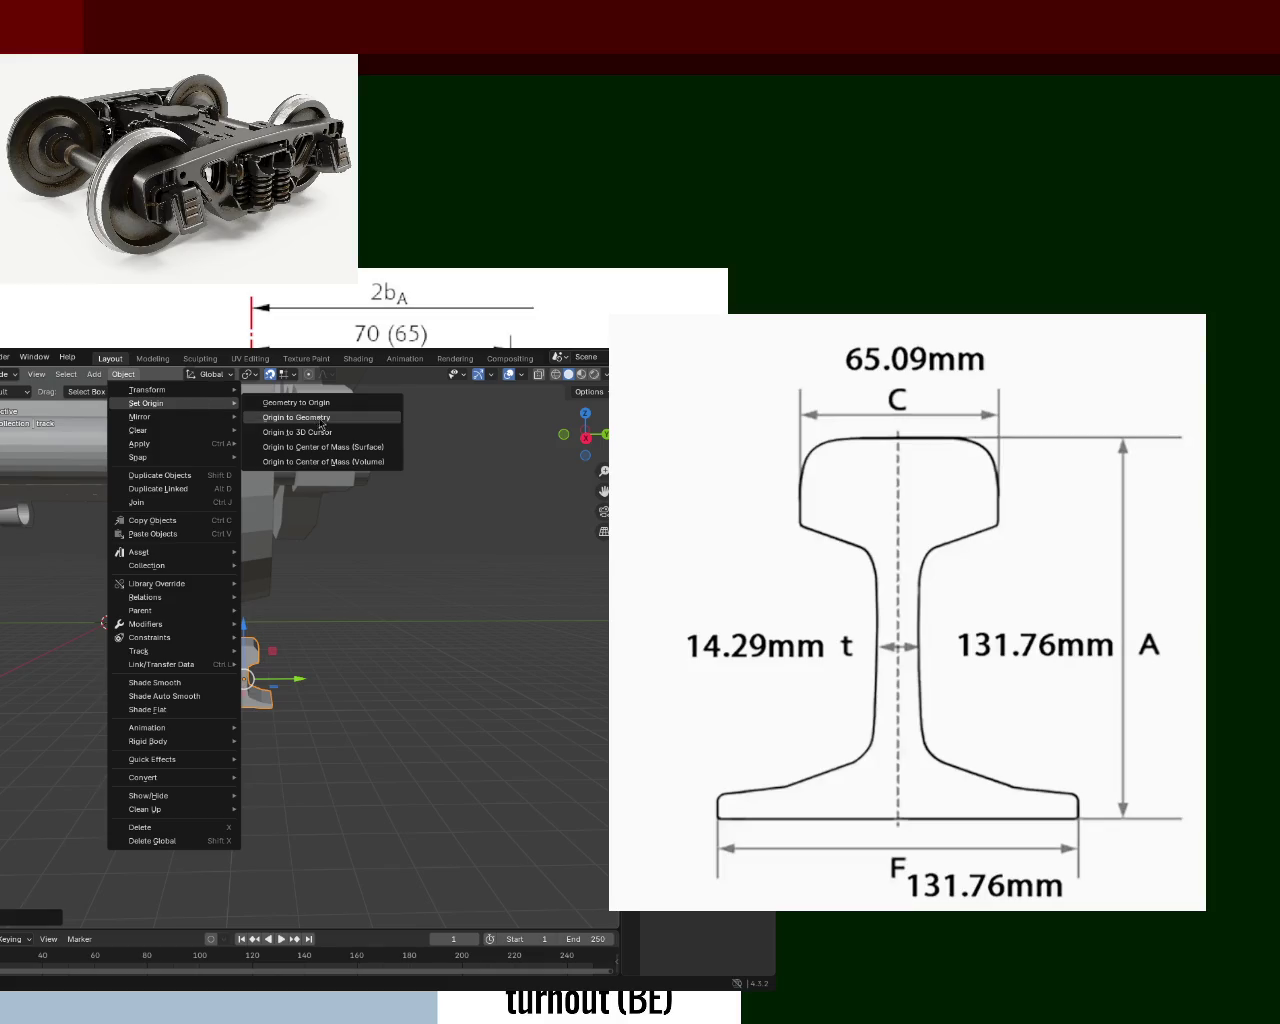
click(319, 424)
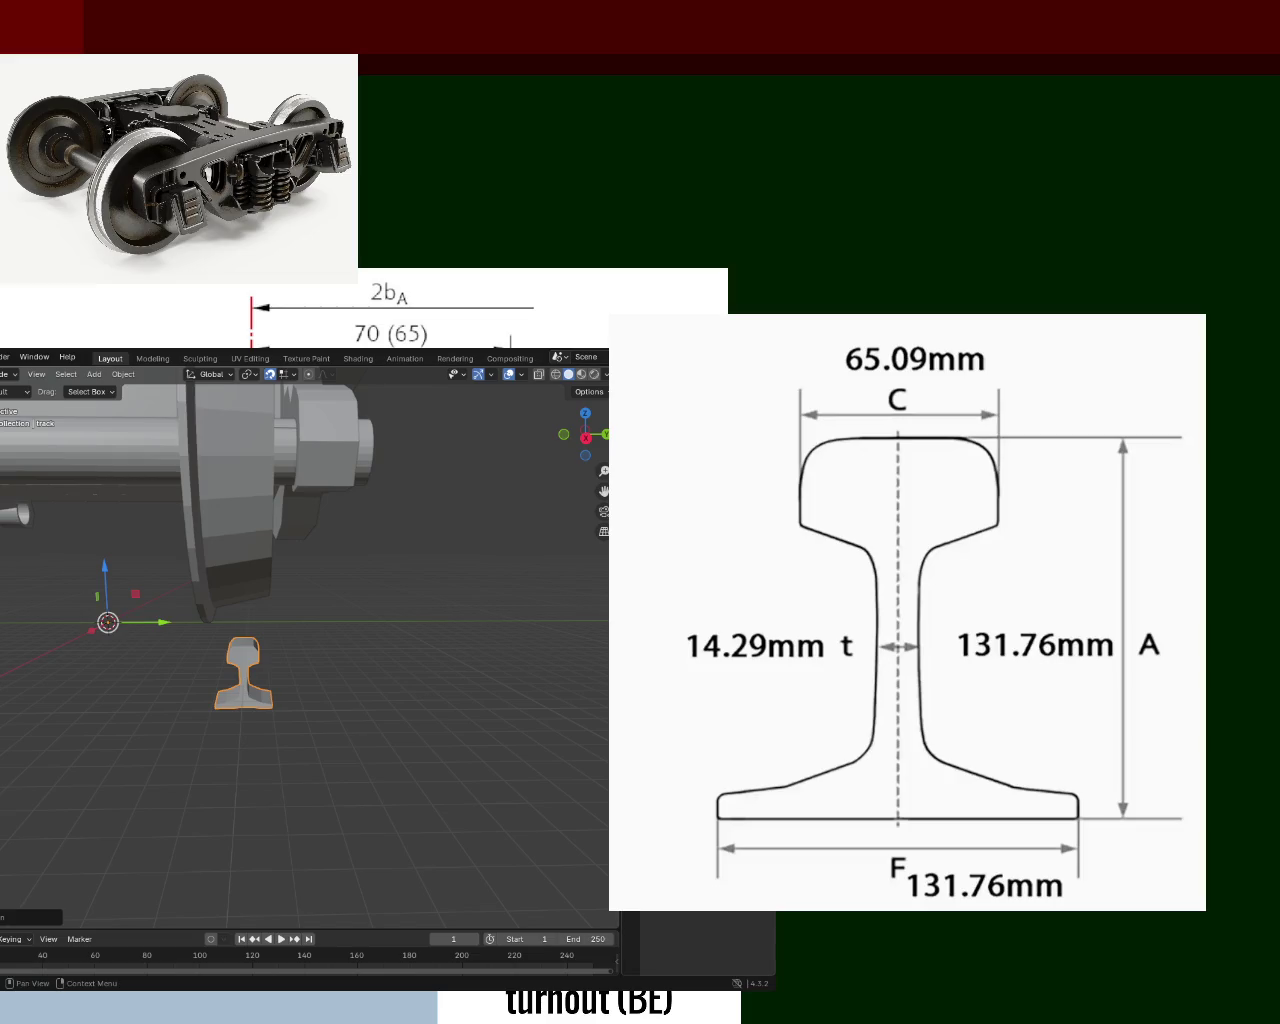
Give the rail a Mirror modifier on X and Y and inspect the four rail pieces around the bogie.
key(shift+a)
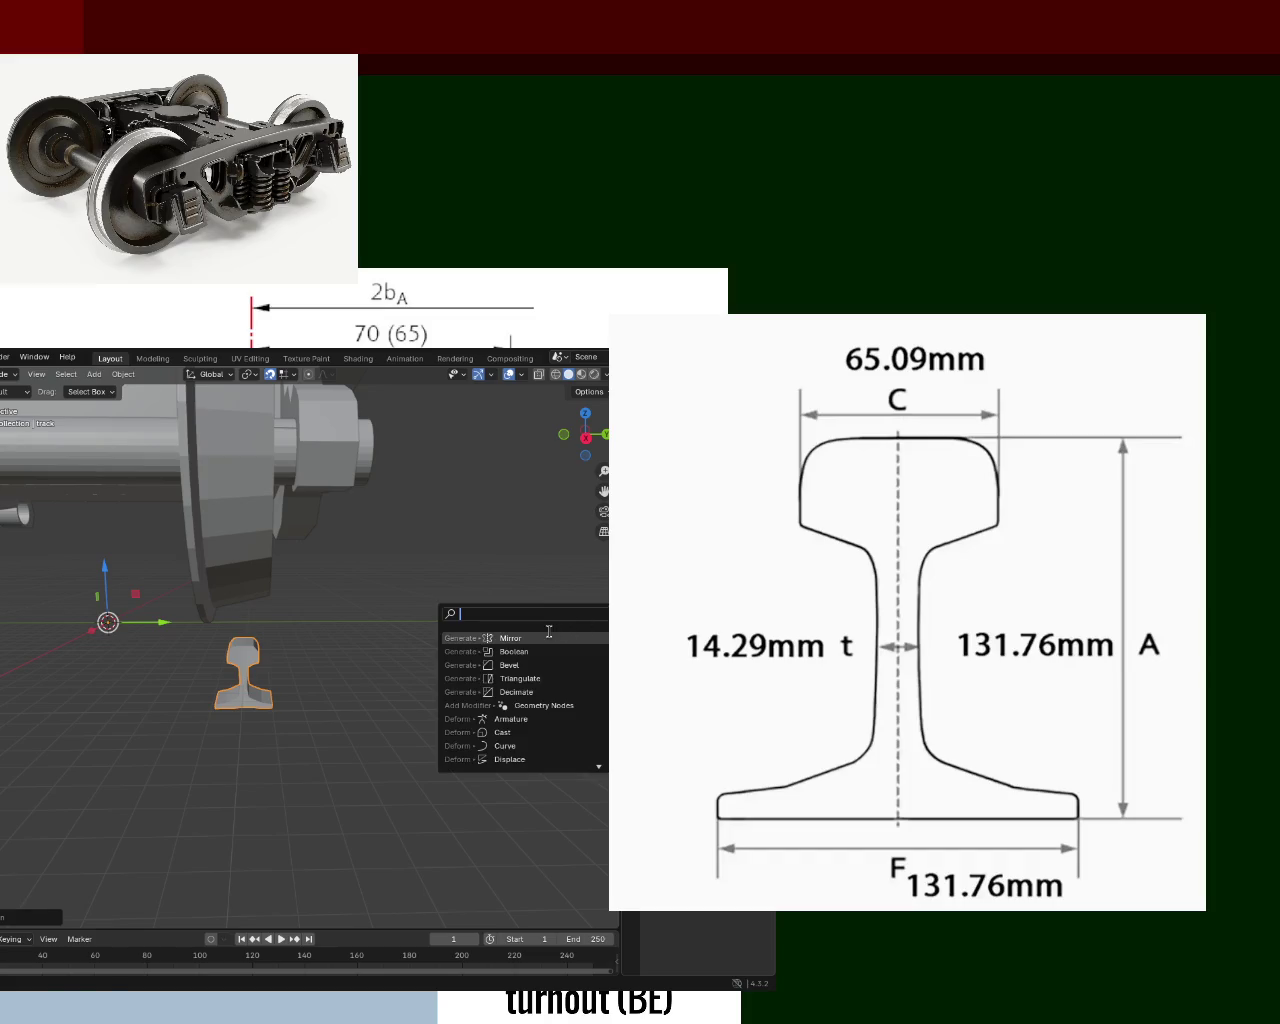
key(Escape)
mouse_move(472, 660)
middle_down()
mouse_move(247, 654)
mouse_move(388, 661)
mouse_move(250, 684)
mouse_move(580, 668)
middle_up()
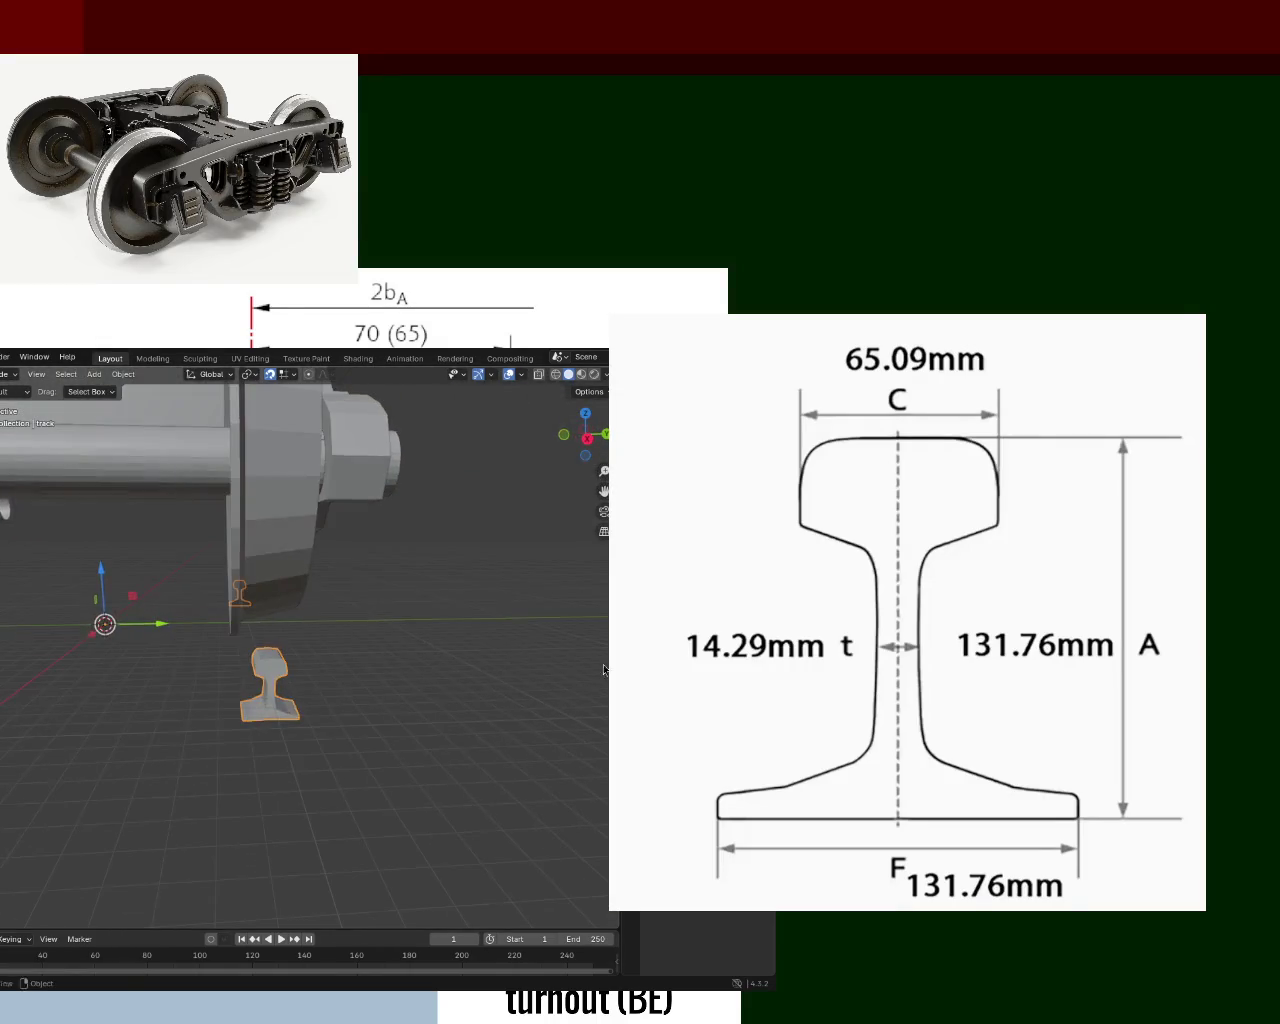
mouse_move(420, 587)
middle_down()
mouse_move(277, 625)
mouse_move(331, 688)
mouse_move(322, 660)
mouse_move(362, 647)
mouse_move(209, 674)
mouse_move(151, 658)
middle_up()
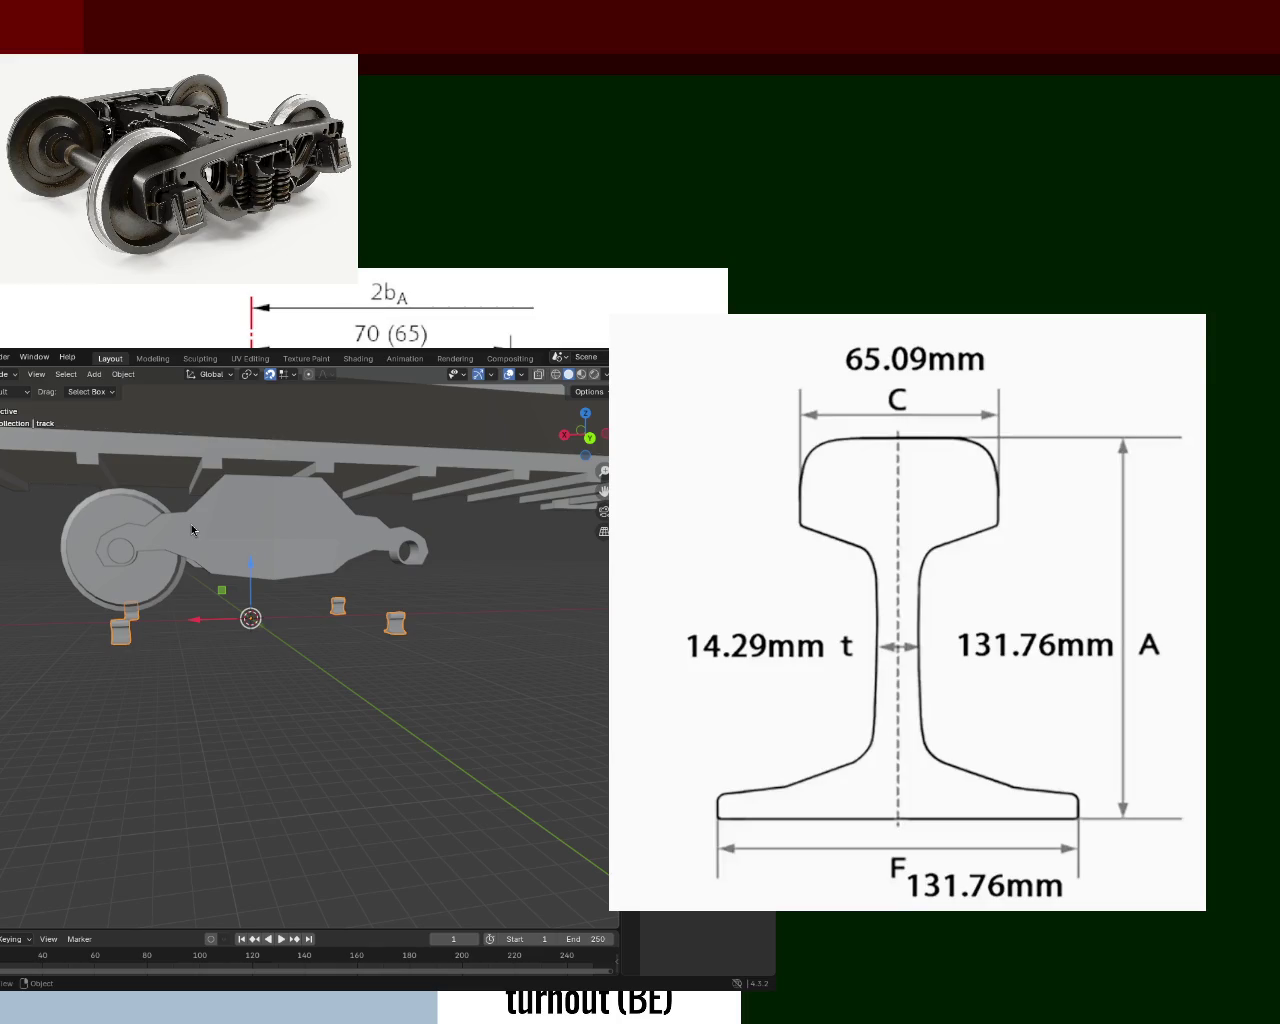
mouse_move(433, 534)
middle_down()
mouse_move(375, 547)
mouse_move(390, 560)
mouse_move(384, 546)
mouse_move(521, 538)
middle_up()
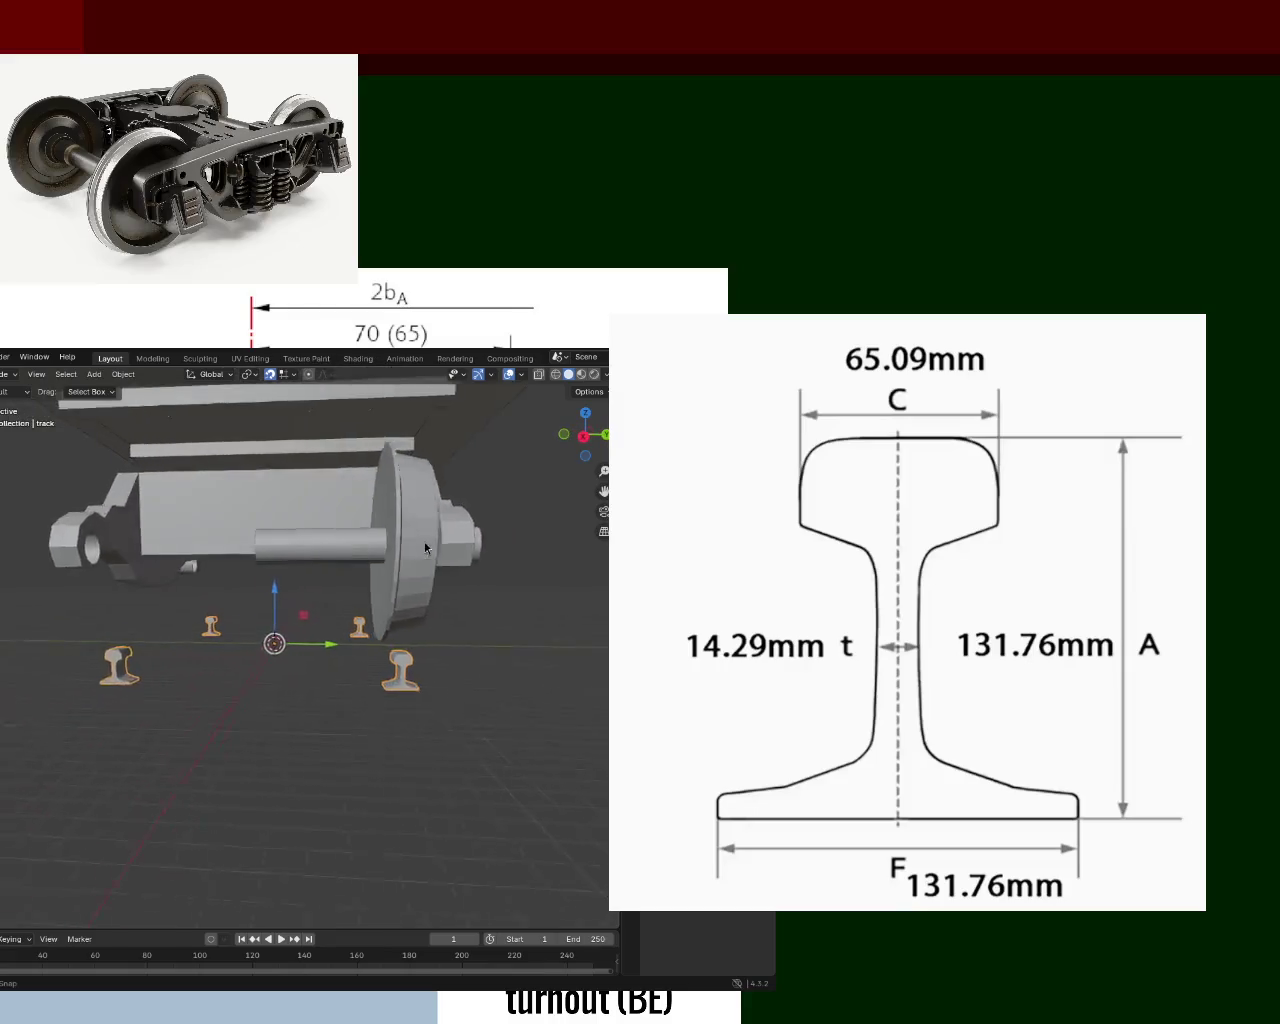
scroll(491, 599, down, 5)
middle_drag(491, 599, 248, 581)
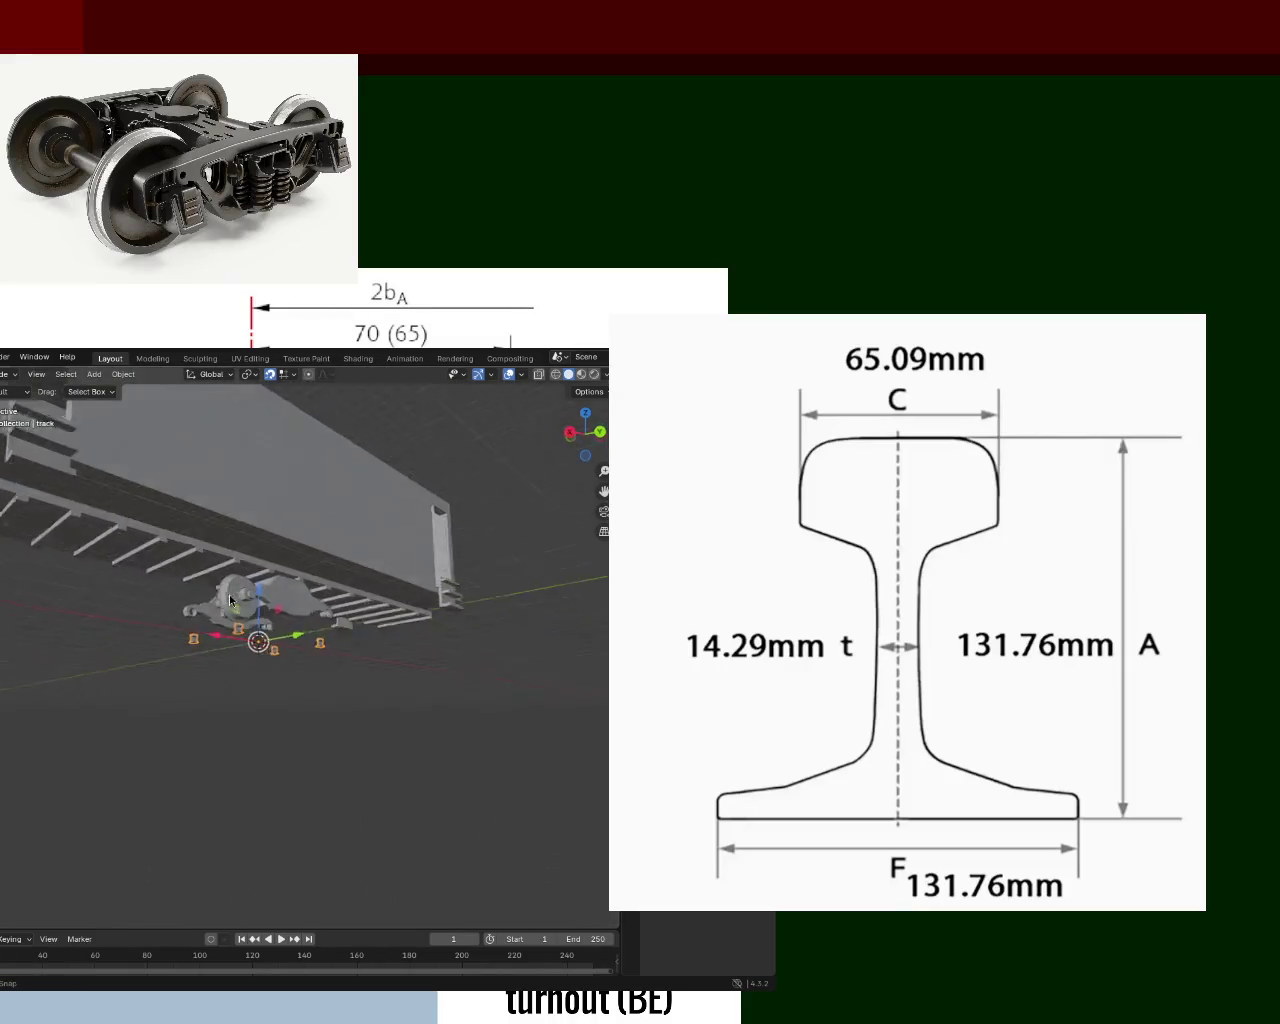
scroll(248, 581, up, 5)
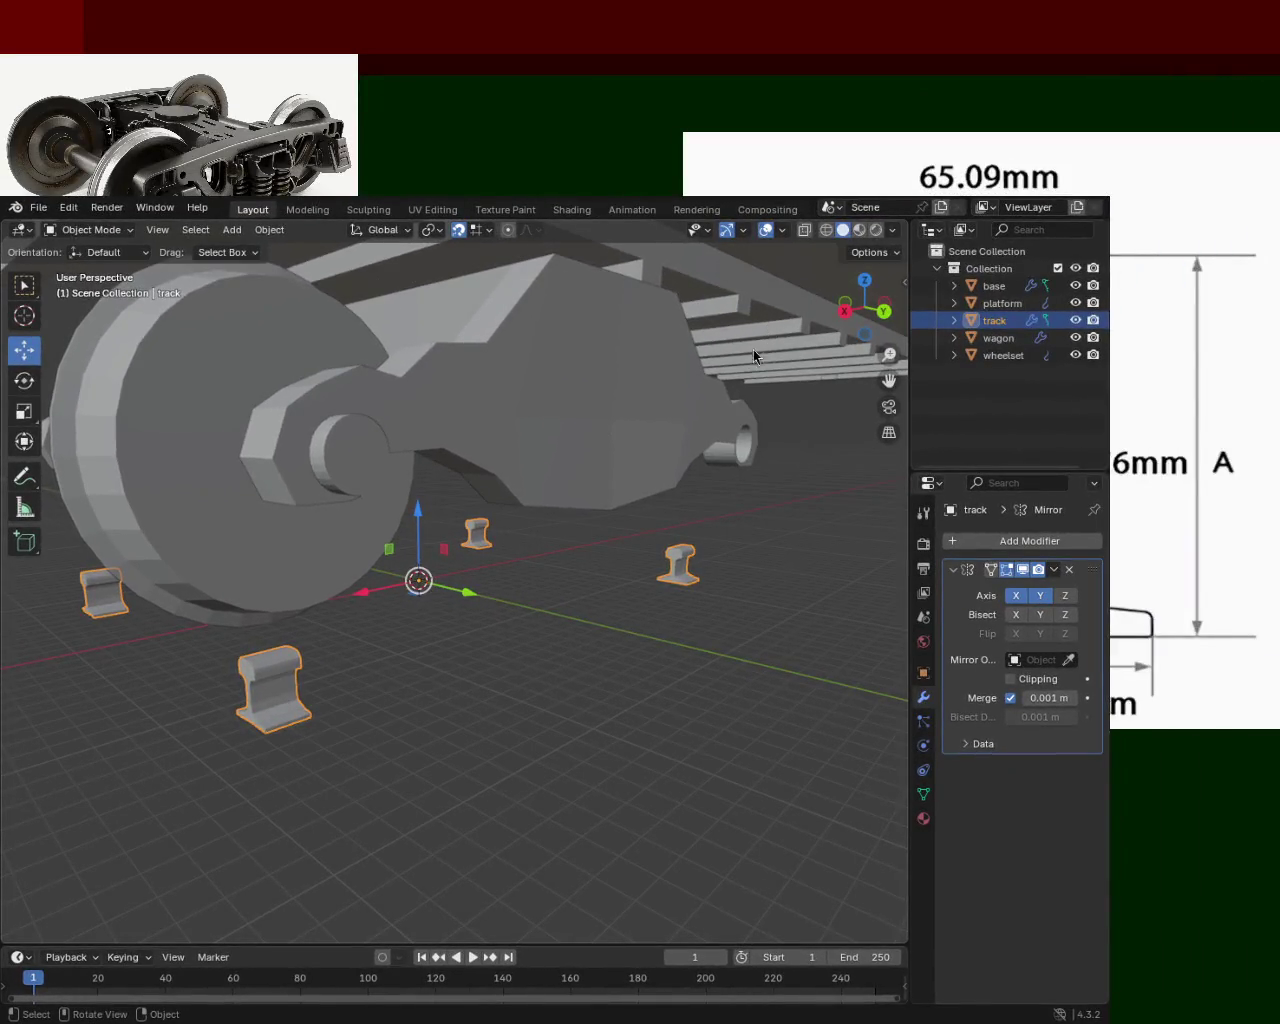
Select the wheelset in the Outliner and inspect it from several angles.
mouse_move(585, 467)
middle_down()
mouse_move(678, 481)
mouse_move(484, 465)
middle_up()
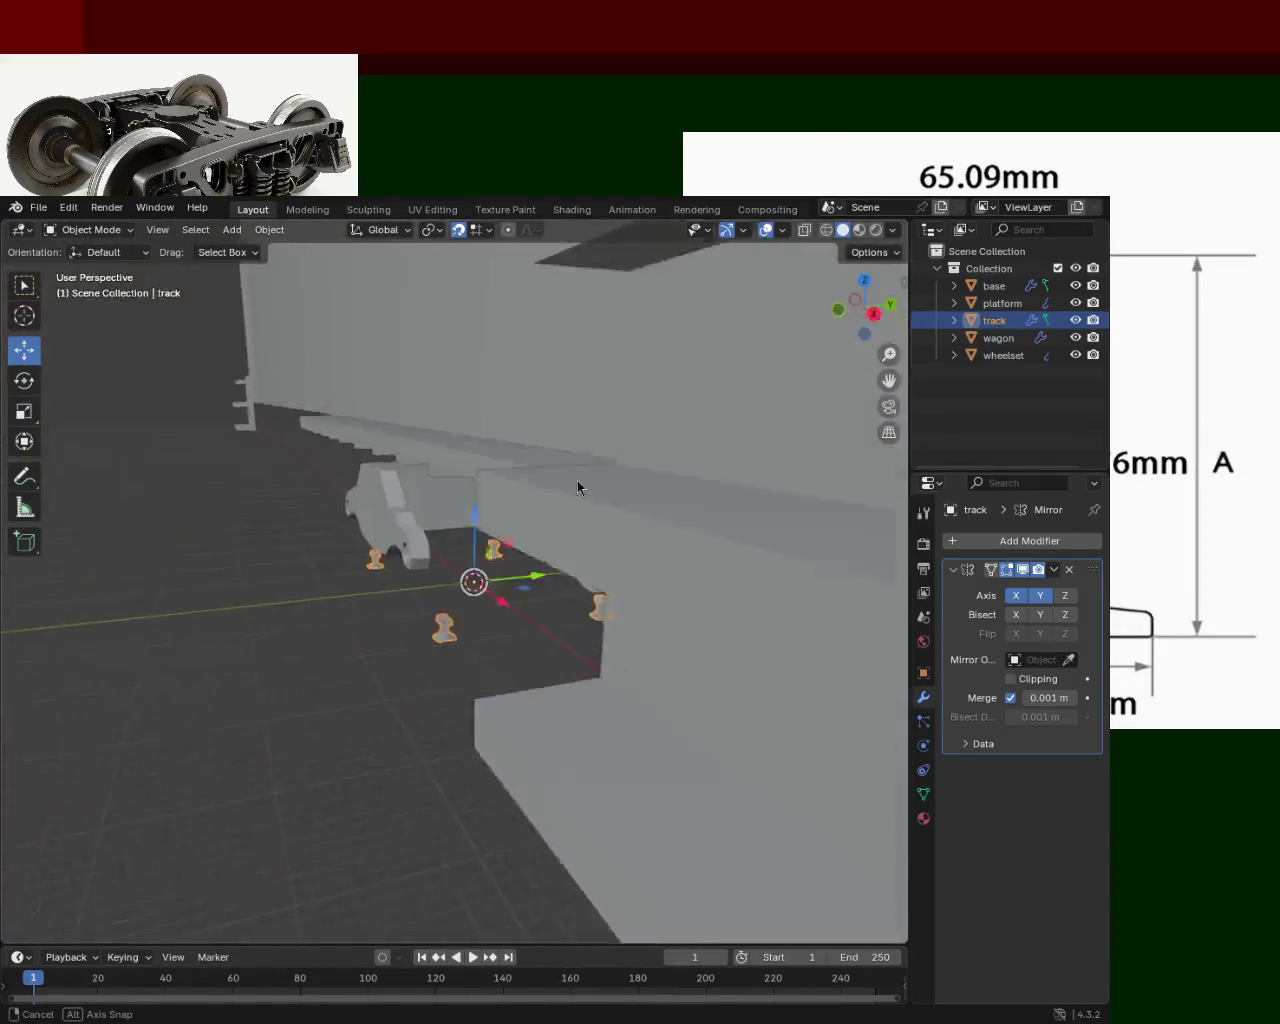
mouse_move(484, 465)
middle_down()
mouse_move(631, 551)
mouse_move(624, 417)
mouse_move(491, 463)
mouse_move(302, 482)
mouse_move(289, 560)
mouse_move(397, 517)
mouse_move(529, 518)
mouse_move(535, 503)
middle_up()
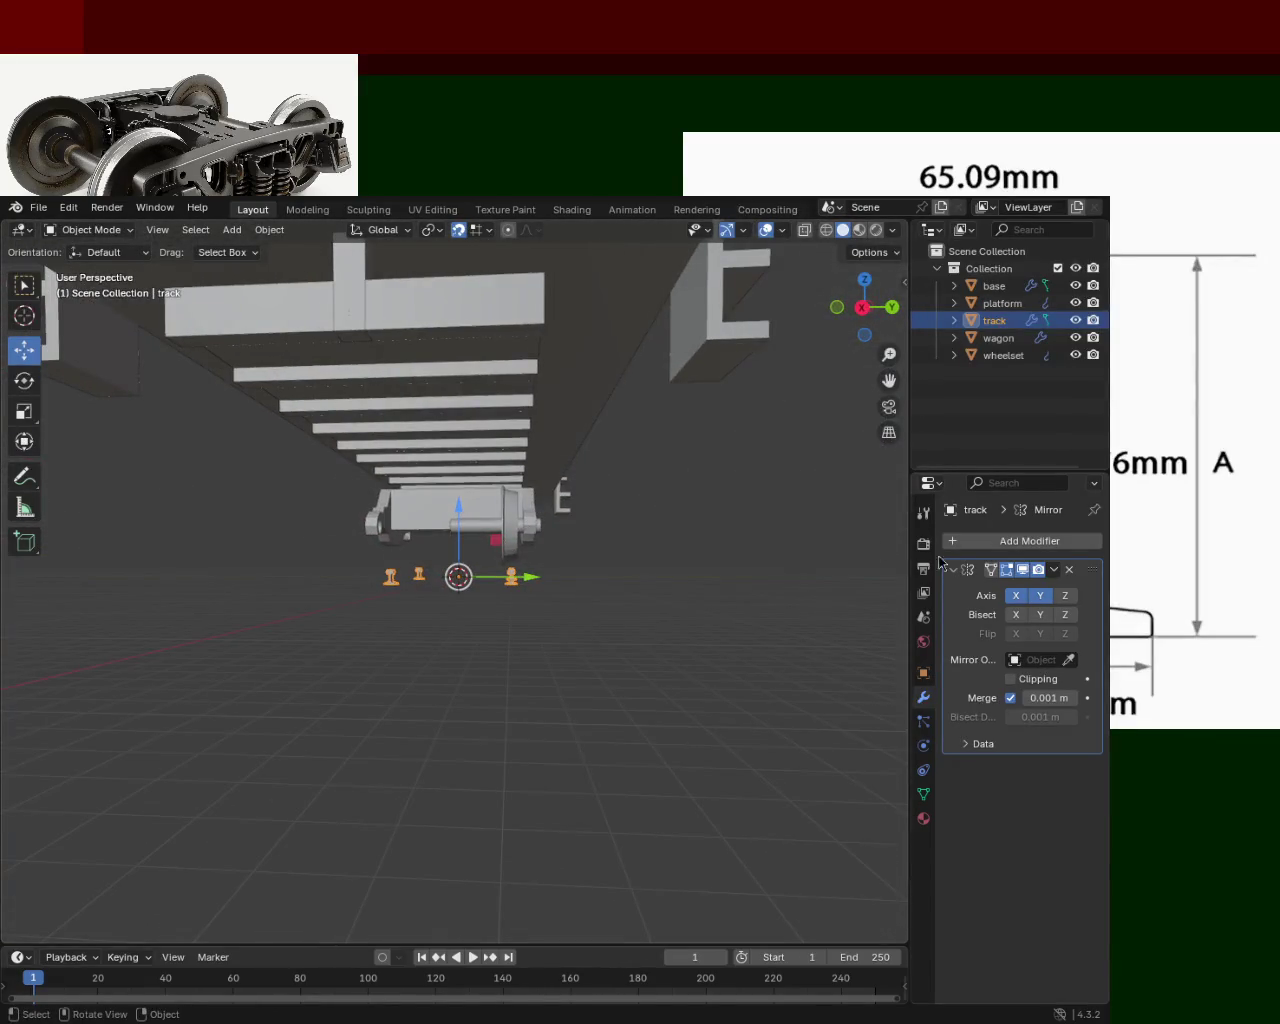
click(998, 356)
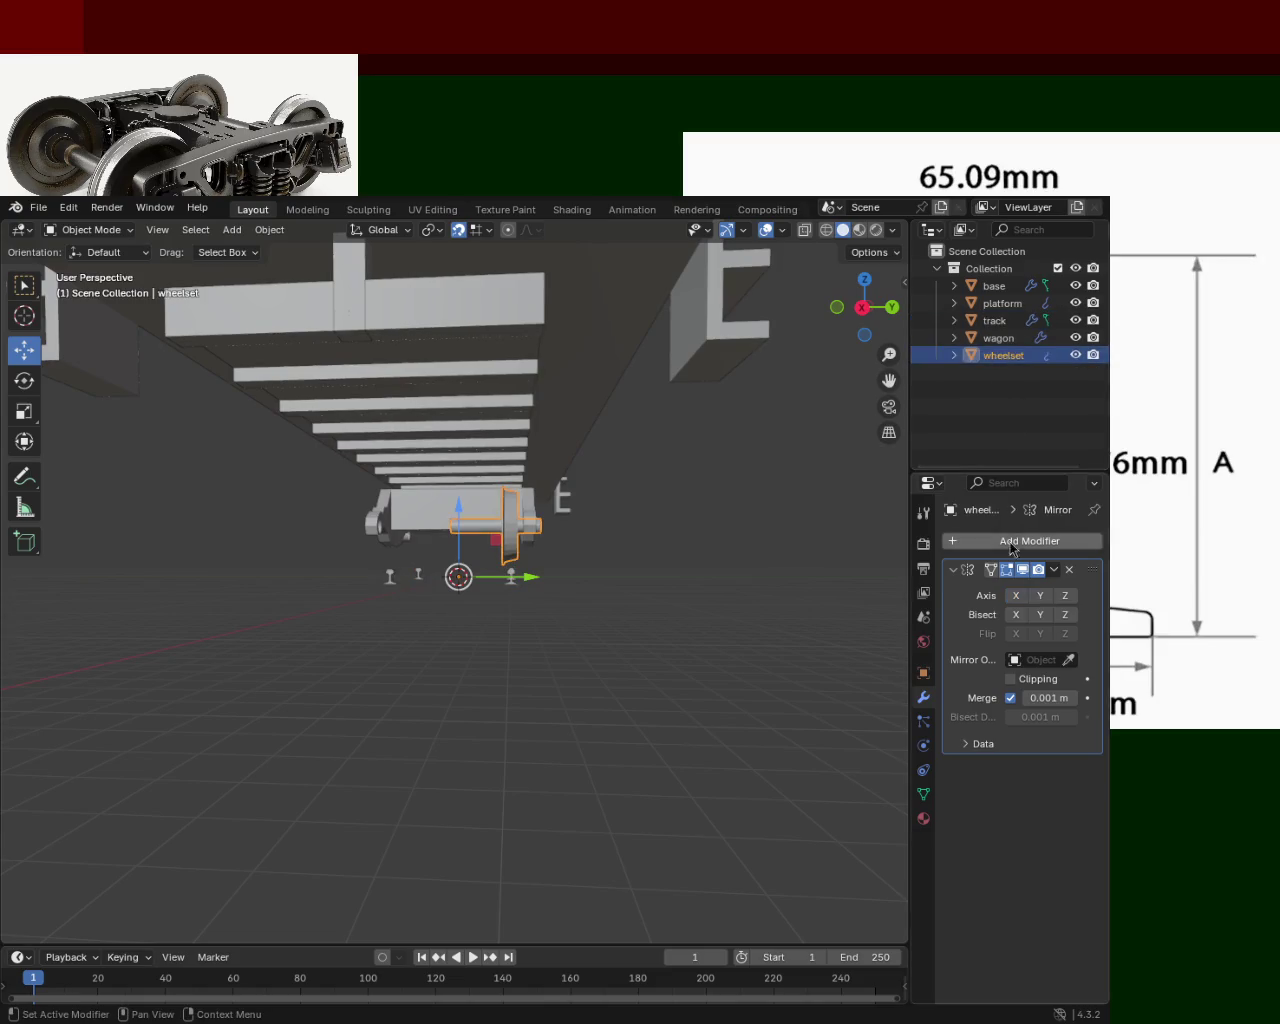
mouse_move(685, 525)
middle_down()
mouse_move(556, 546)
mouse_move(640, 523)
middle_up()
scroll(640, 523, up, 3)
scroll(583, 466, up, 3)
middle_drag(583, 466, 591, 503)
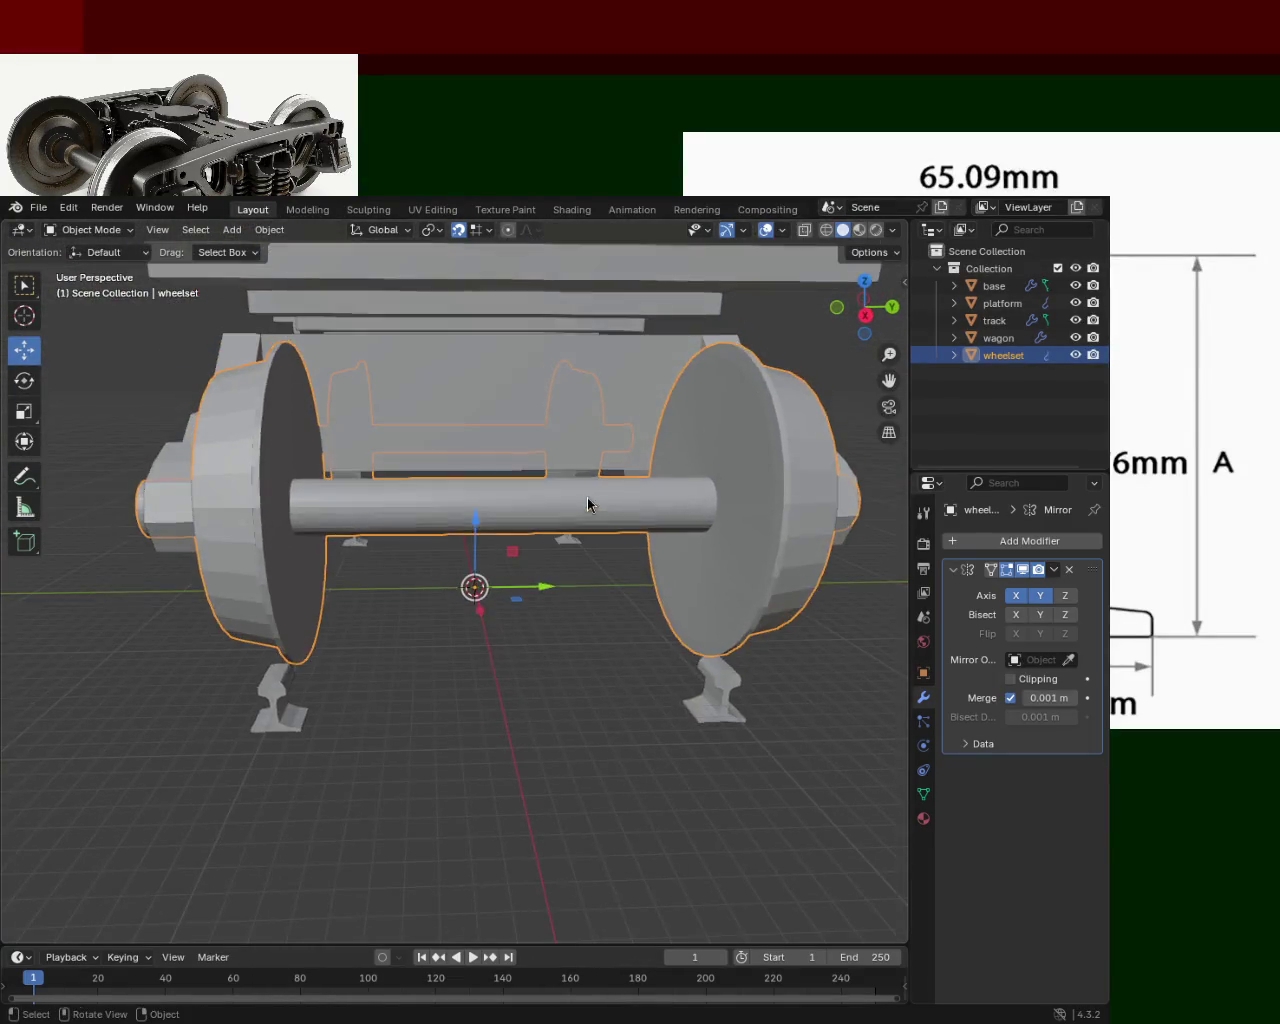
middle_drag(391, 515, 458, 491)
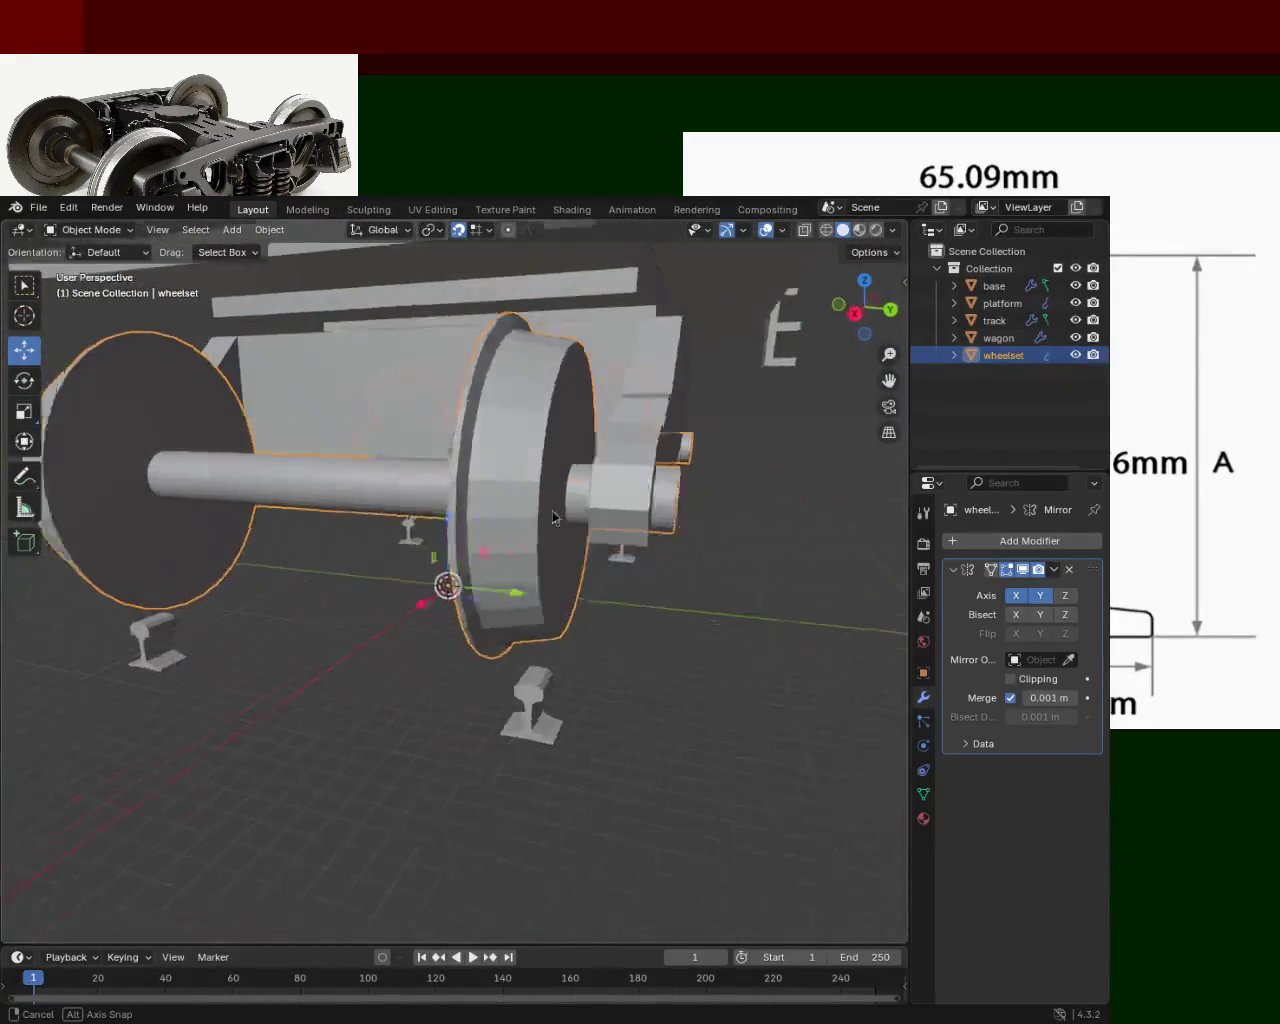
middle_drag(458, 491, 910, 369)
Select the bogie base and turn off the Z axis in its Mirror modifier.
click(1003, 288)
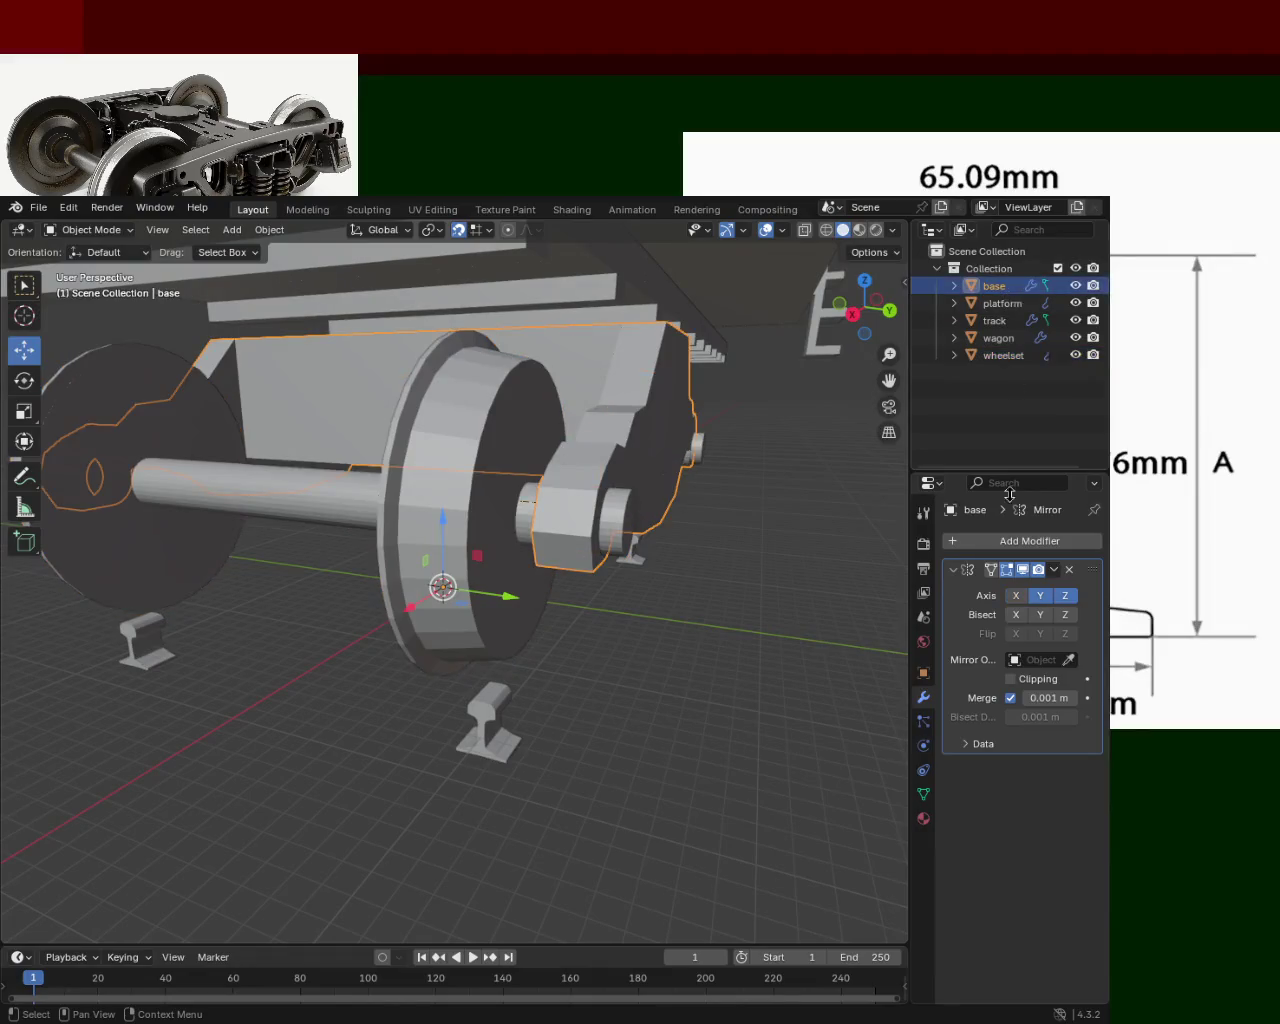
click(1053, 597)
click(1055, 597)
mouse_move(466, 508)
middle_down()
mouse_move(487, 484)
mouse_move(560, 470)
middle_up()
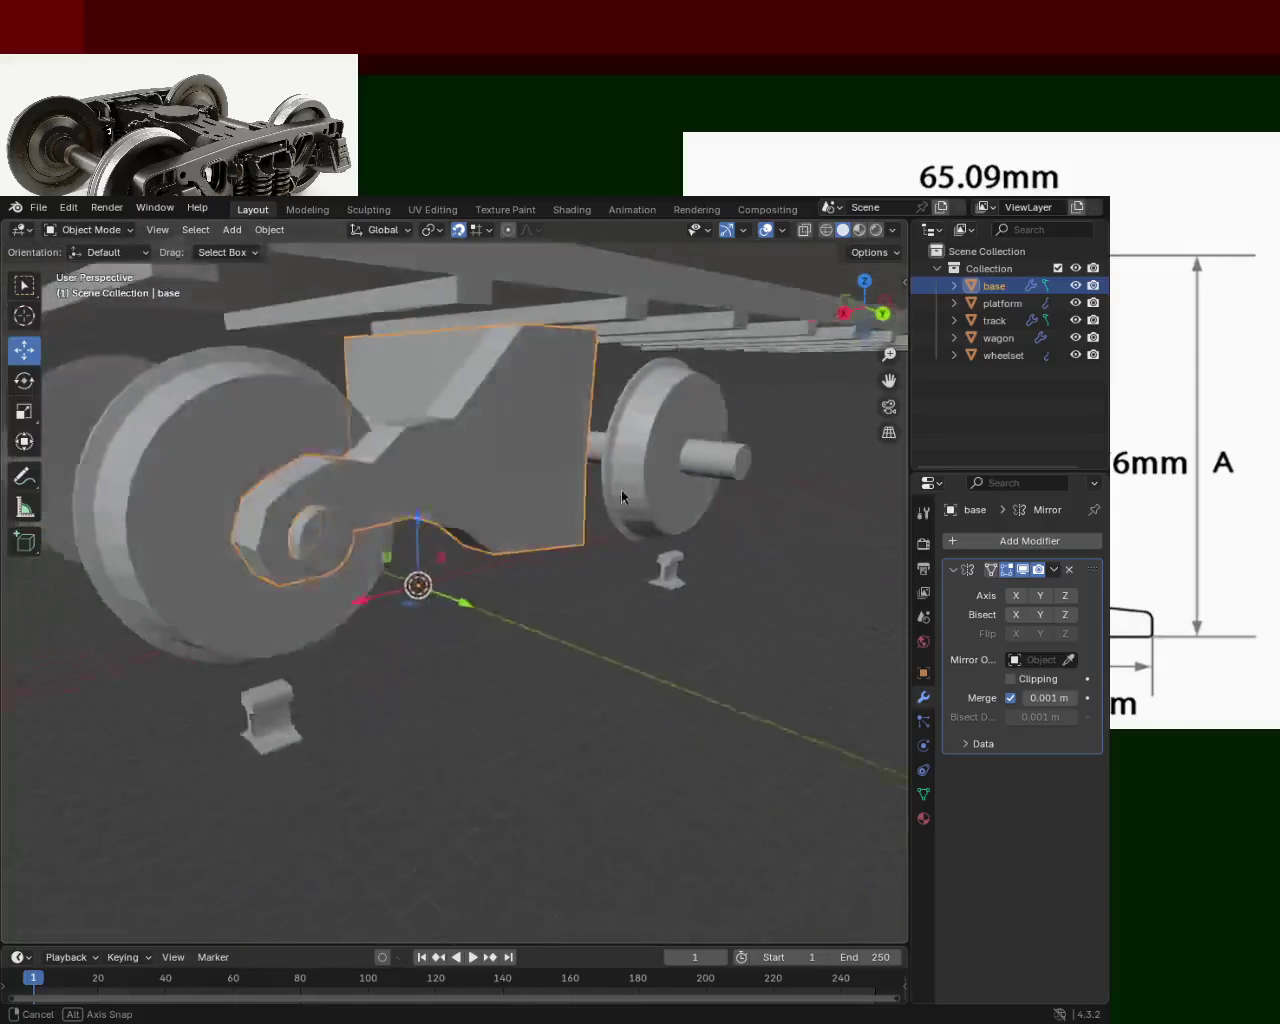
Enable the Z and Y axis toggles in the base's Mirror modifier and check the mirrored frame.
click(1066, 596)
click(1040, 595)
mouse_move(620, 486)
middle_down()
mouse_move(197, 508)
mouse_move(649, 472)
middle_up()
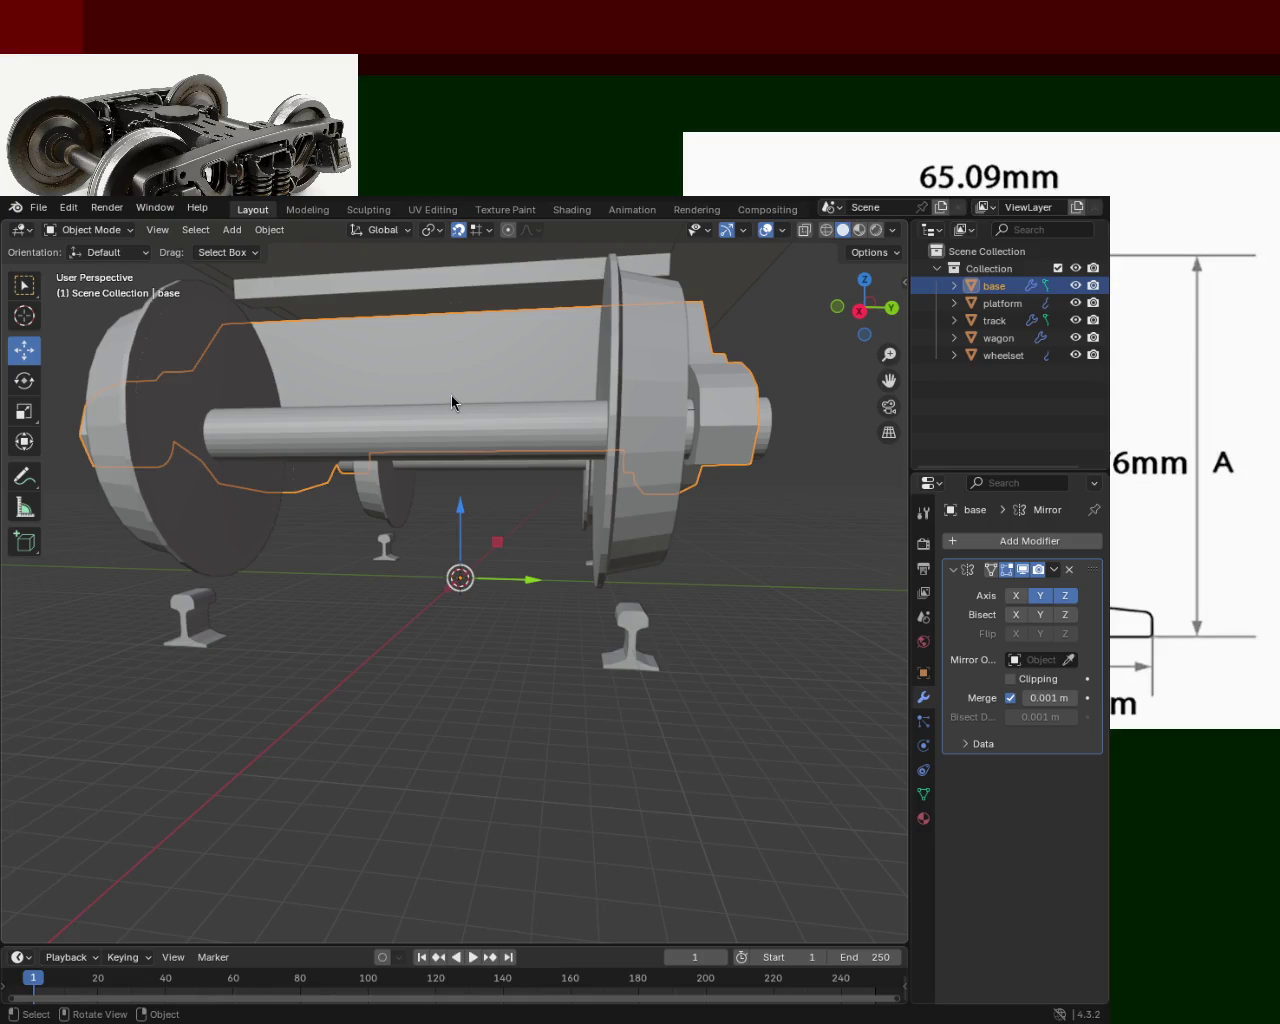
mouse_move(406, 456)
middle_down()
mouse_move(418, 506)
mouse_move(516, 543)
mouse_move(586, 612)
mouse_move(607, 548)
mouse_move(769, 541)
mouse_move(823, 523)
mouse_move(829, 466)
mouse_move(634, 500)
mouse_move(434, 489)
mouse_move(477, 583)
mouse_move(500, 535)
mouse_move(436, 482)
mouse_move(440, 497)
mouse_move(617, 554)
mouse_move(777, 497)
mouse_move(763, 485)
middle_up()
mouse_move(629, 525)
middle_down()
mouse_move(619, 468)
mouse_move(646, 463)
mouse_move(586, 463)
mouse_move(469, 508)
mouse_move(394, 516)
middle_up()
scroll(488, 494, down, 3)
scroll(480, 500, up, 3)
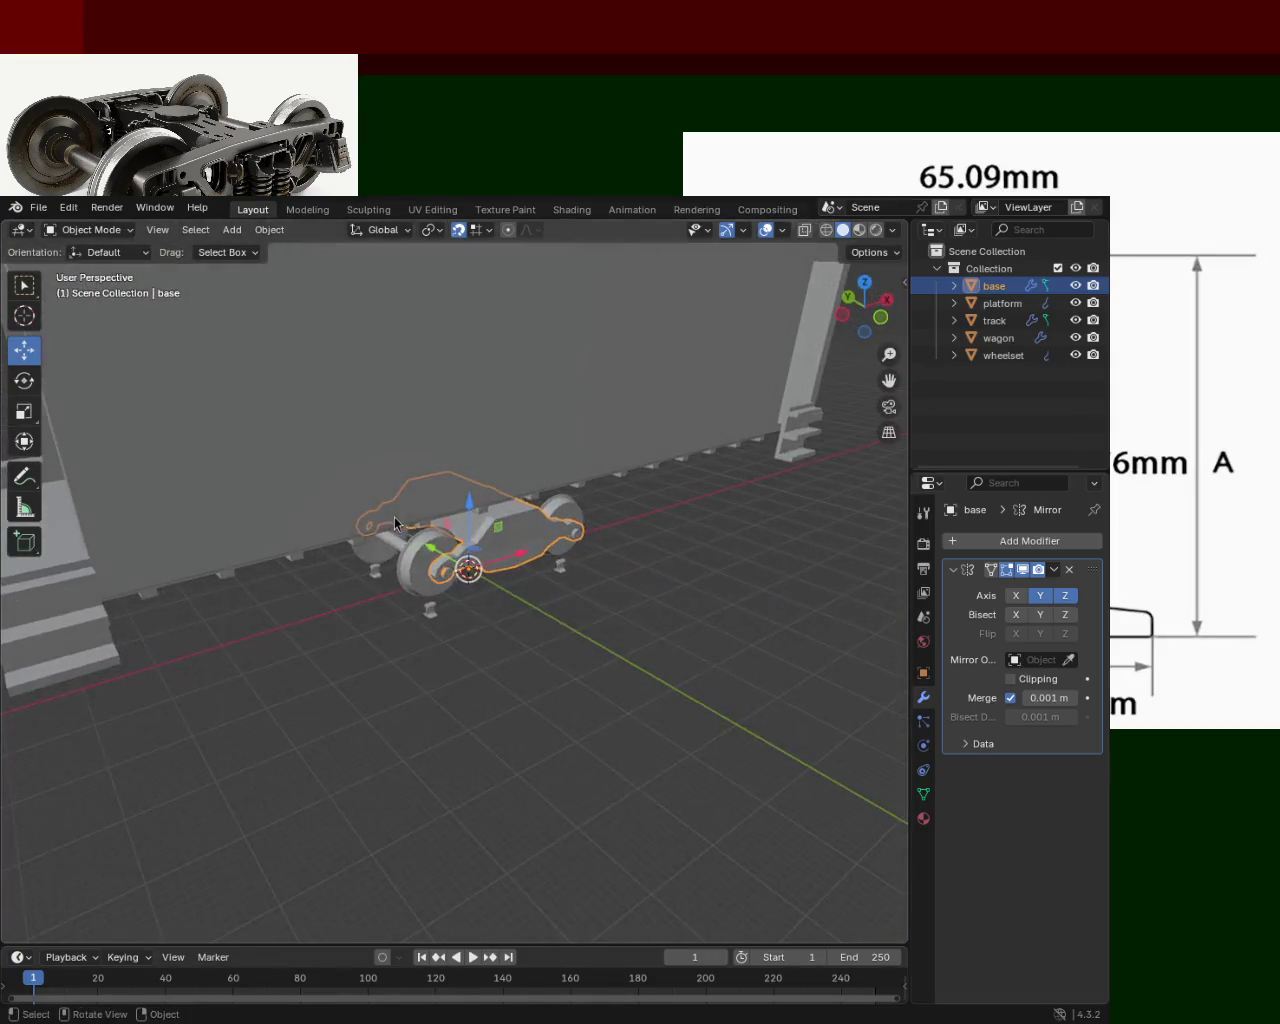
mouse_move(449, 614)
middle_down()
mouse_move(334, 555)
mouse_move(194, 571)
mouse_move(240, 589)
mouse_move(211, 561)
mouse_move(177, 566)
mouse_move(200, 583)
mouse_move(454, 619)
mouse_move(491, 600)
mouse_move(476, 614)
middle_up()
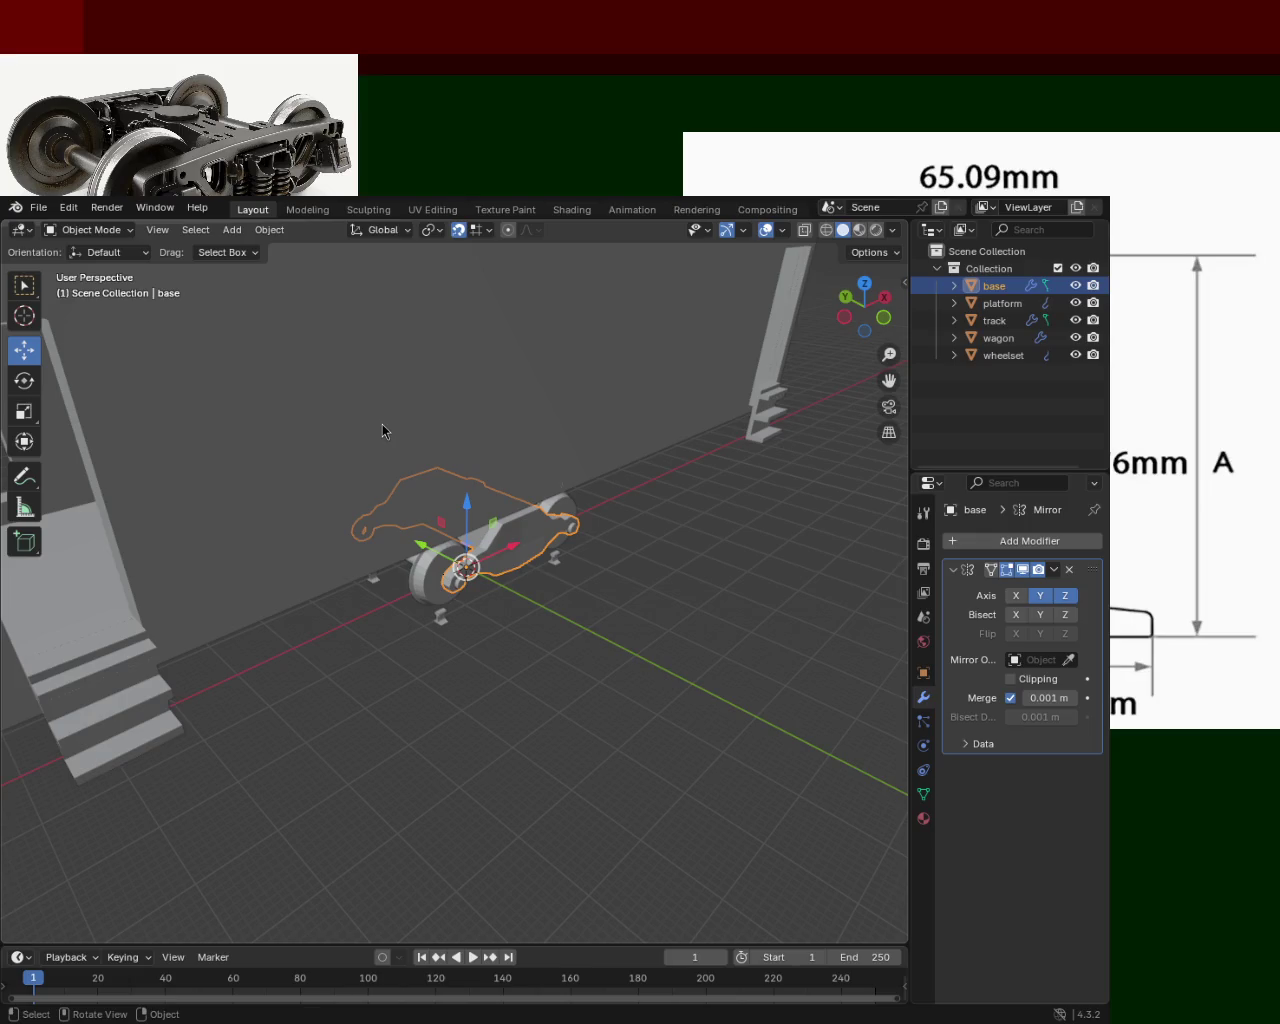
mouse_move(627, 591)
middle_down()
mouse_move(503, 562)
mouse_move(555, 578)
mouse_move(526, 617)
mouse_move(543, 560)
middle_up()
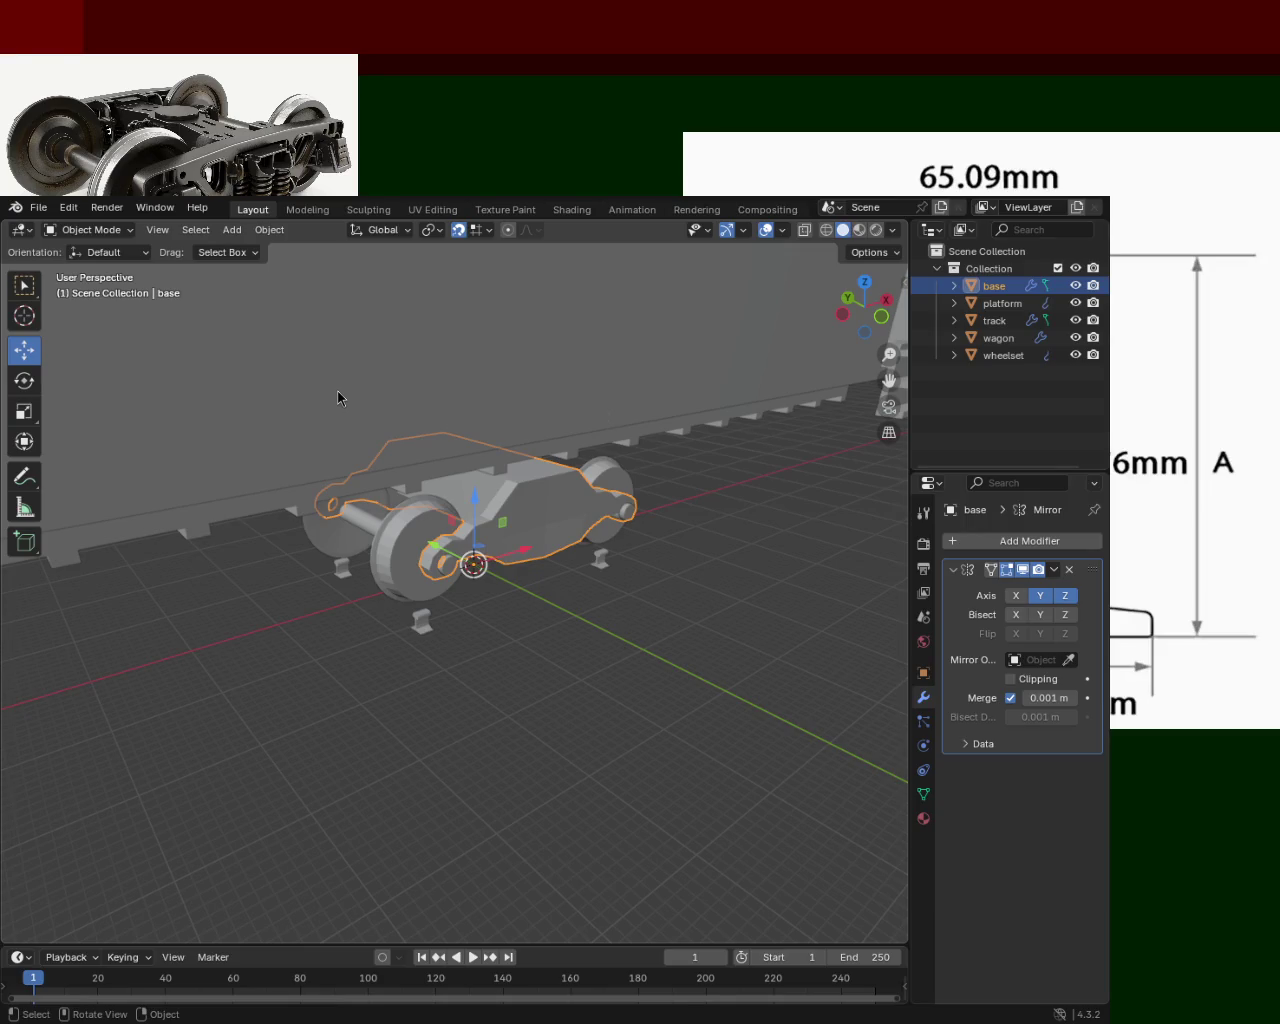
mouse_move(589, 674)
ctrl+middle_down()
mouse_move(557, 650)
mouse_move(570, 640)
ctrl+middle_up()
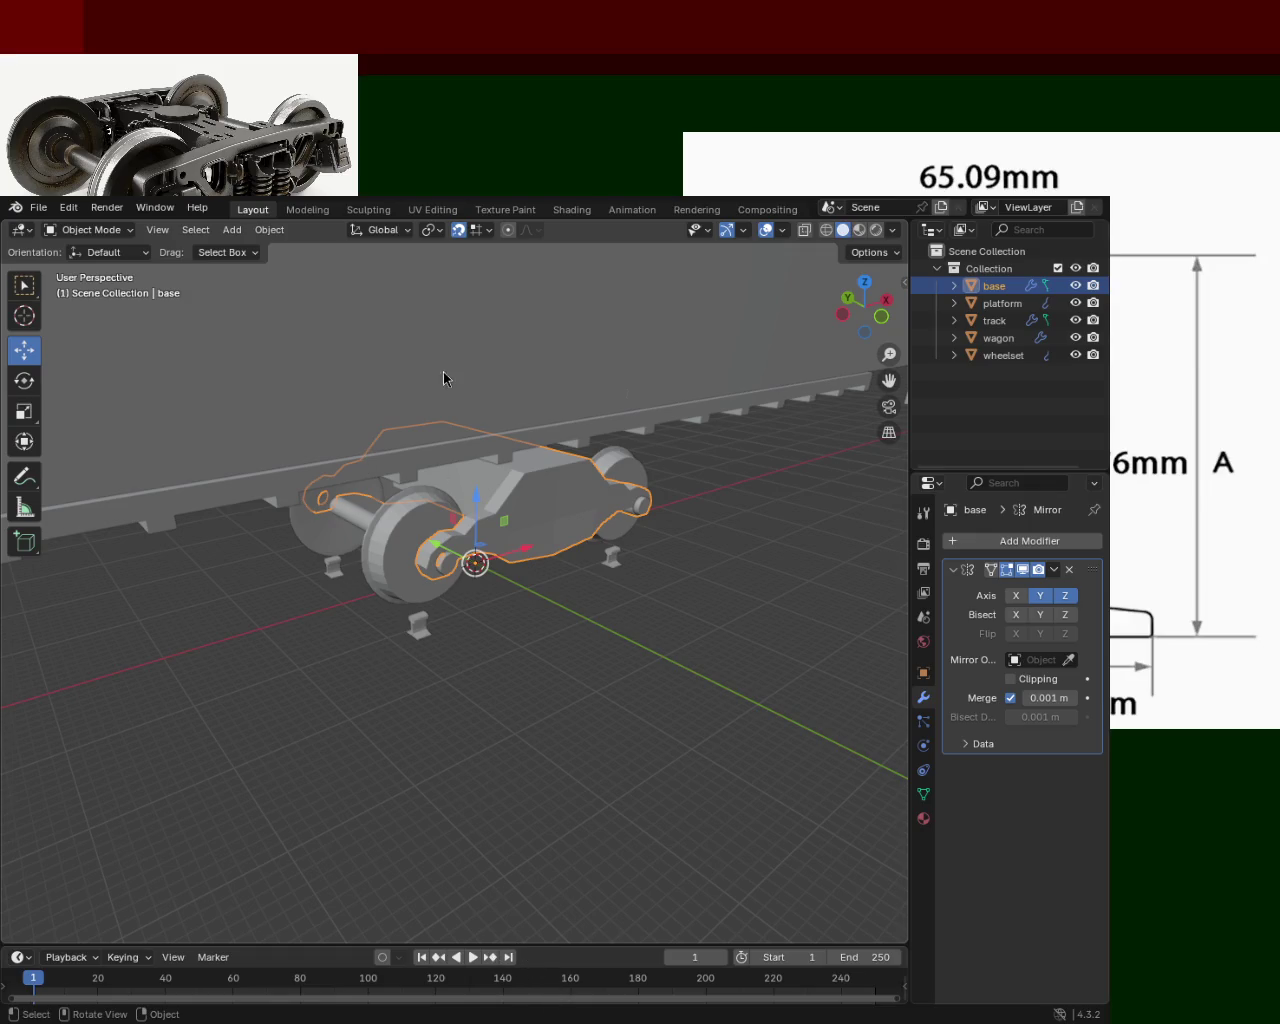
mouse_move(643, 623)
ctrl+middle_down()
mouse_move(585, 567)
mouse_move(640, 578)
ctrl+middle_up()
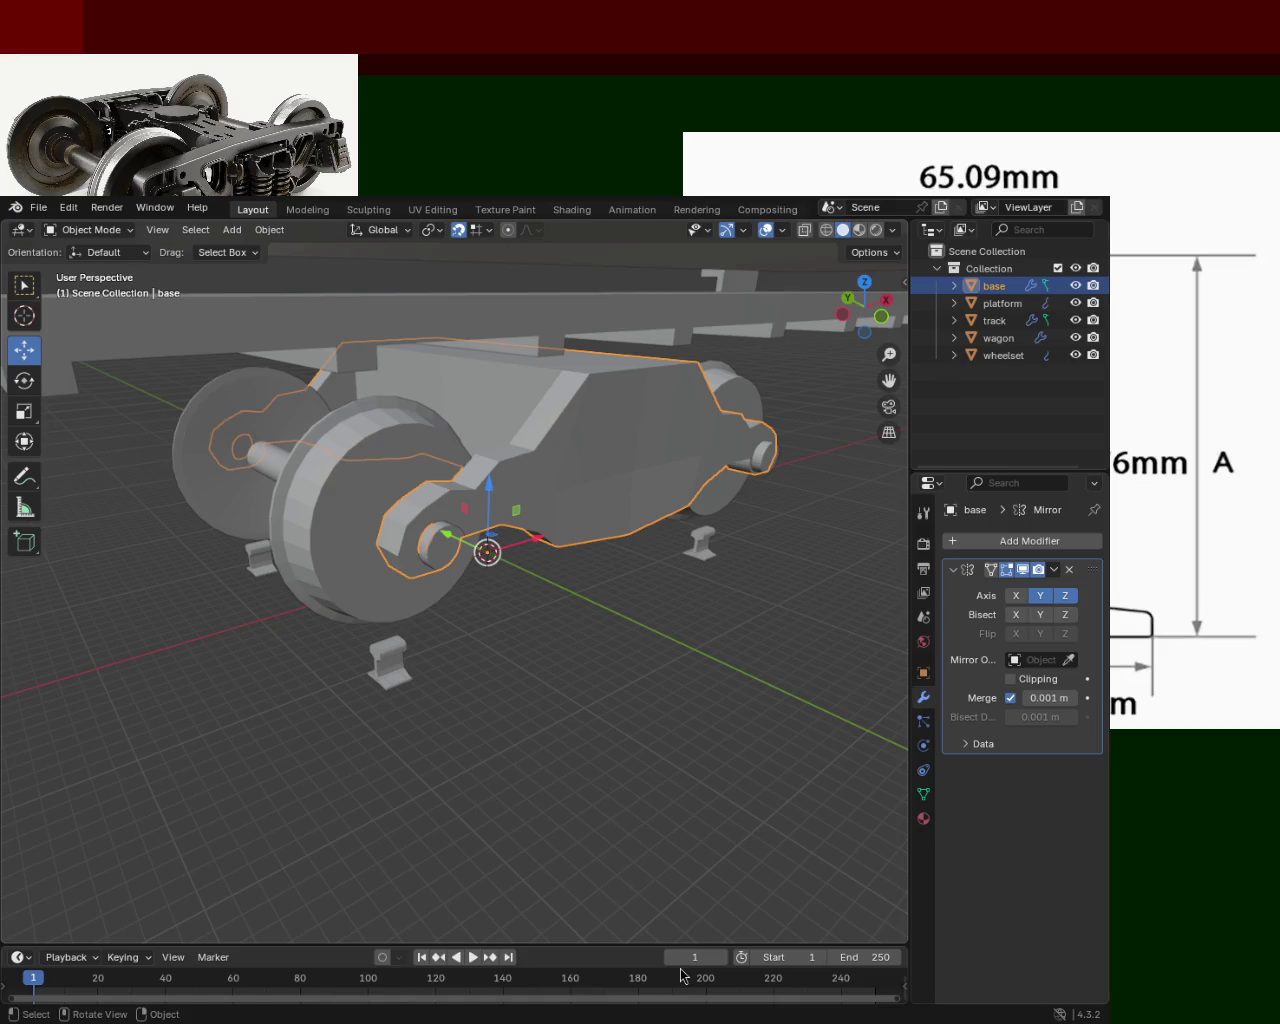
mouse_move(563, 614)
ctrl+middle_down()
mouse_move(518, 486)
mouse_move(566, 600)
mouse_move(723, 503)
mouse_move(660, 429)
mouse_move(467, 407)
mouse_move(363, 520)
mouse_move(171, 445)
mouse_move(853, 435)
mouse_move(83, 423)
mouse_move(420, 449)
mouse_move(470, 422)
mouse_move(560, 428)
mouse_move(576, 445)
mouse_move(485, 404)
mouse_move(461, 407)
mouse_move(457, 440)
mouse_move(396, 430)
ctrl+middle_up()
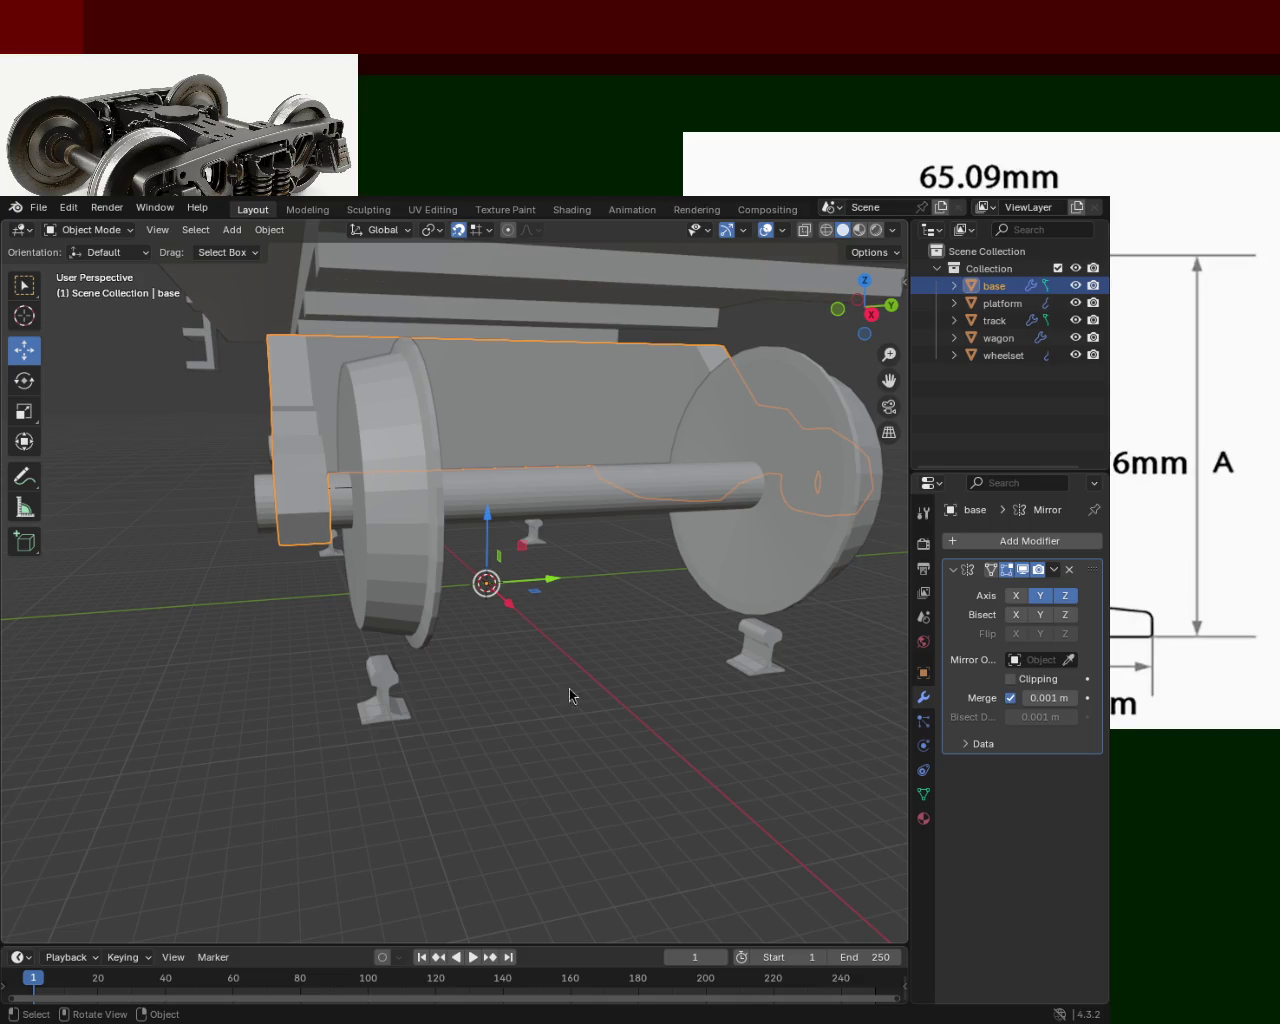
Zoom in on the wheelset and select the track rail pieces in the Outliner.
mouse_move(531, 727)
middle_down()
mouse_move(503, 649)
mouse_move(411, 592)
mouse_move(400, 560)
mouse_move(109, 617)
mouse_move(343, 551)
mouse_move(449, 583)
mouse_move(354, 543)
mouse_move(288, 556)
mouse_move(300, 560)
middle_up()
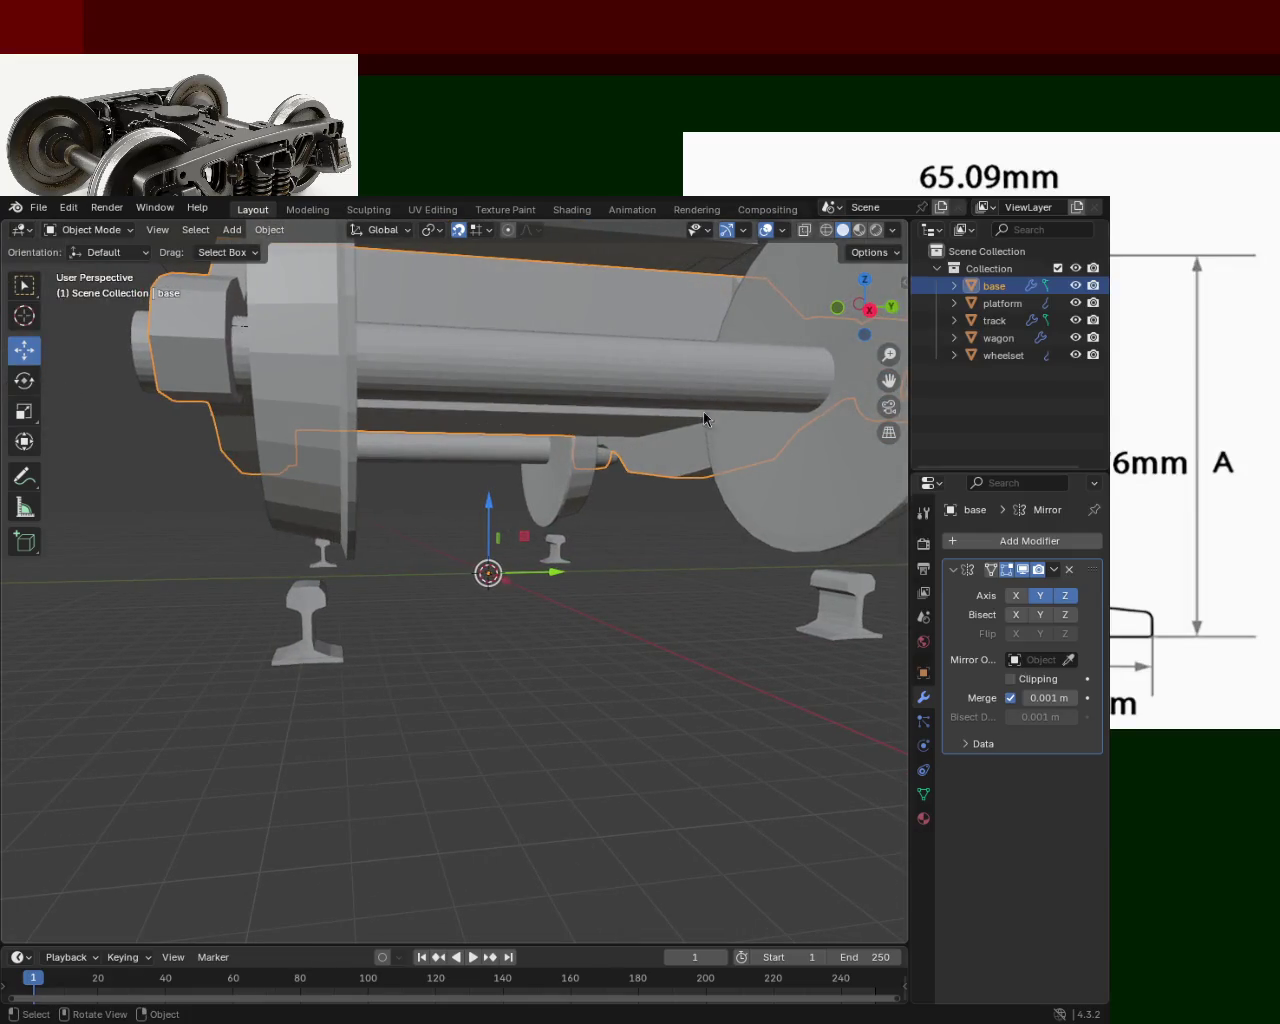
click(1005, 320)
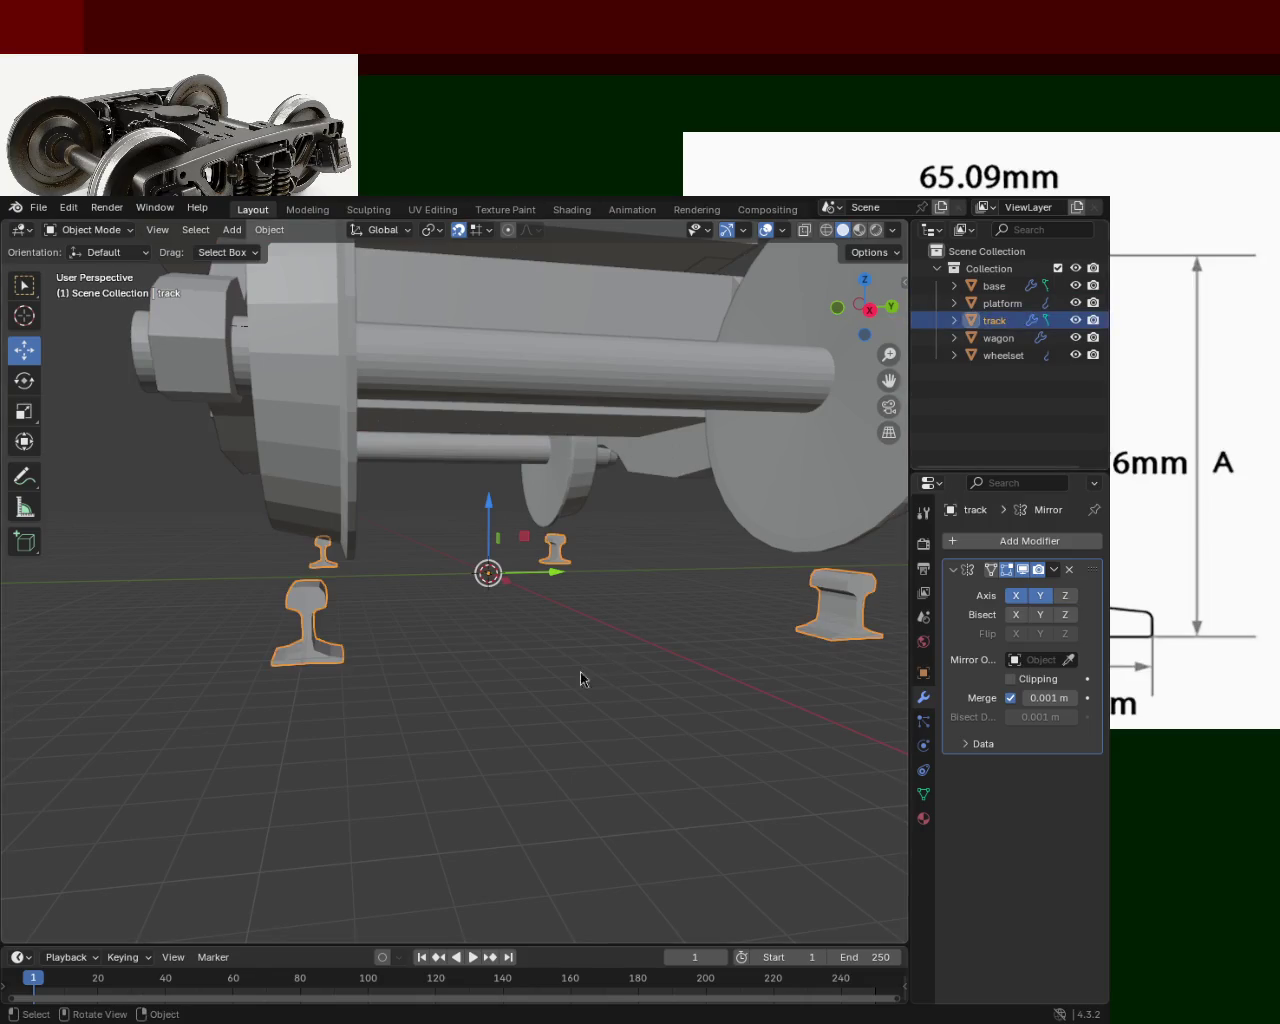
Scale up the mirrored rail pieces.
key(s)
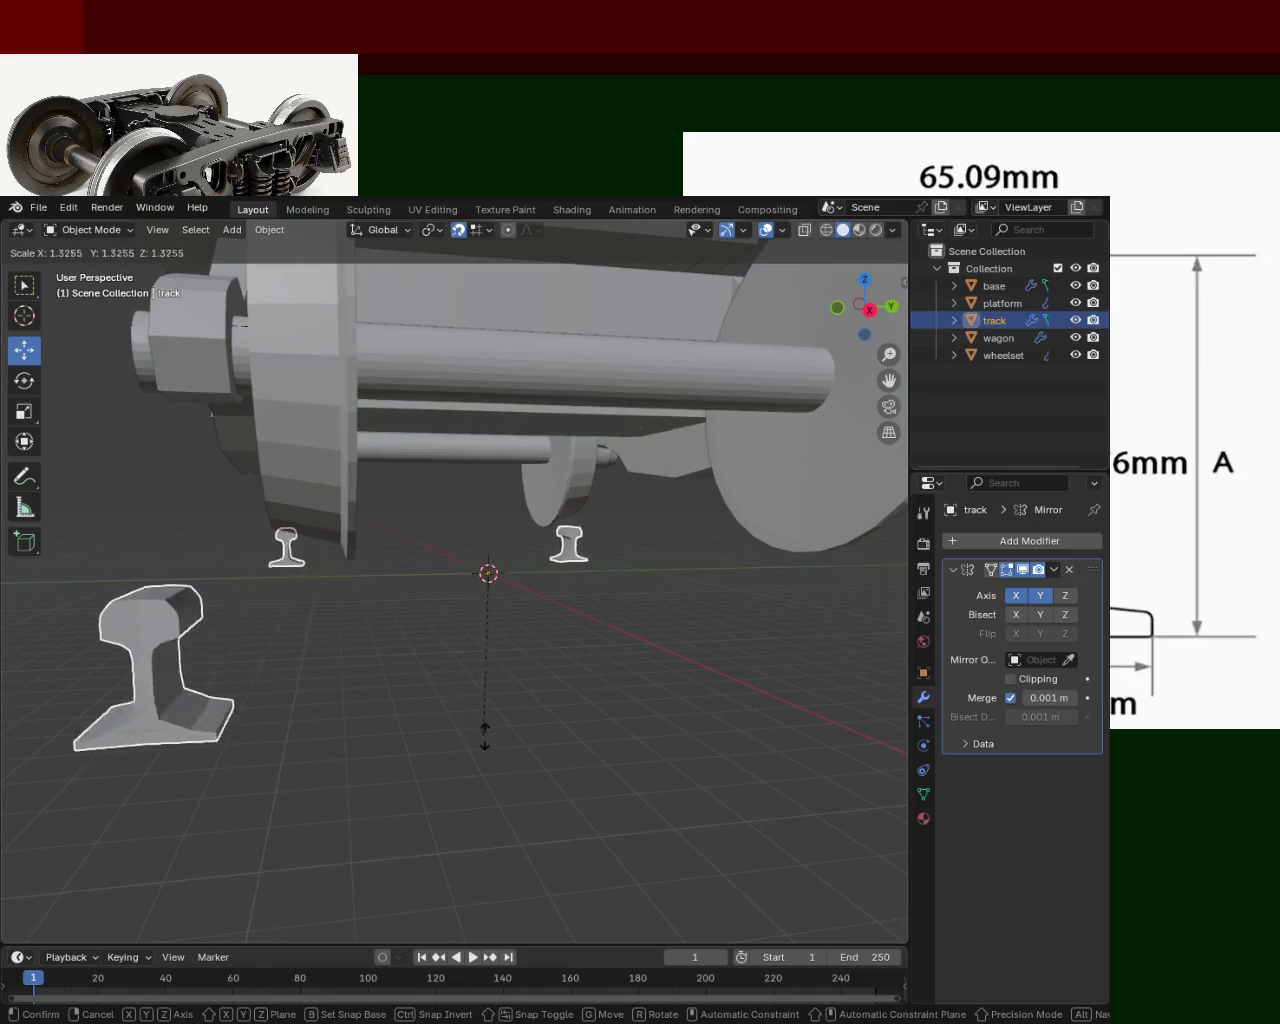
click(504, 758)
mouse_move(534, 603)
middle_down()
mouse_move(390, 658)
mouse_move(478, 642)
middle_up()
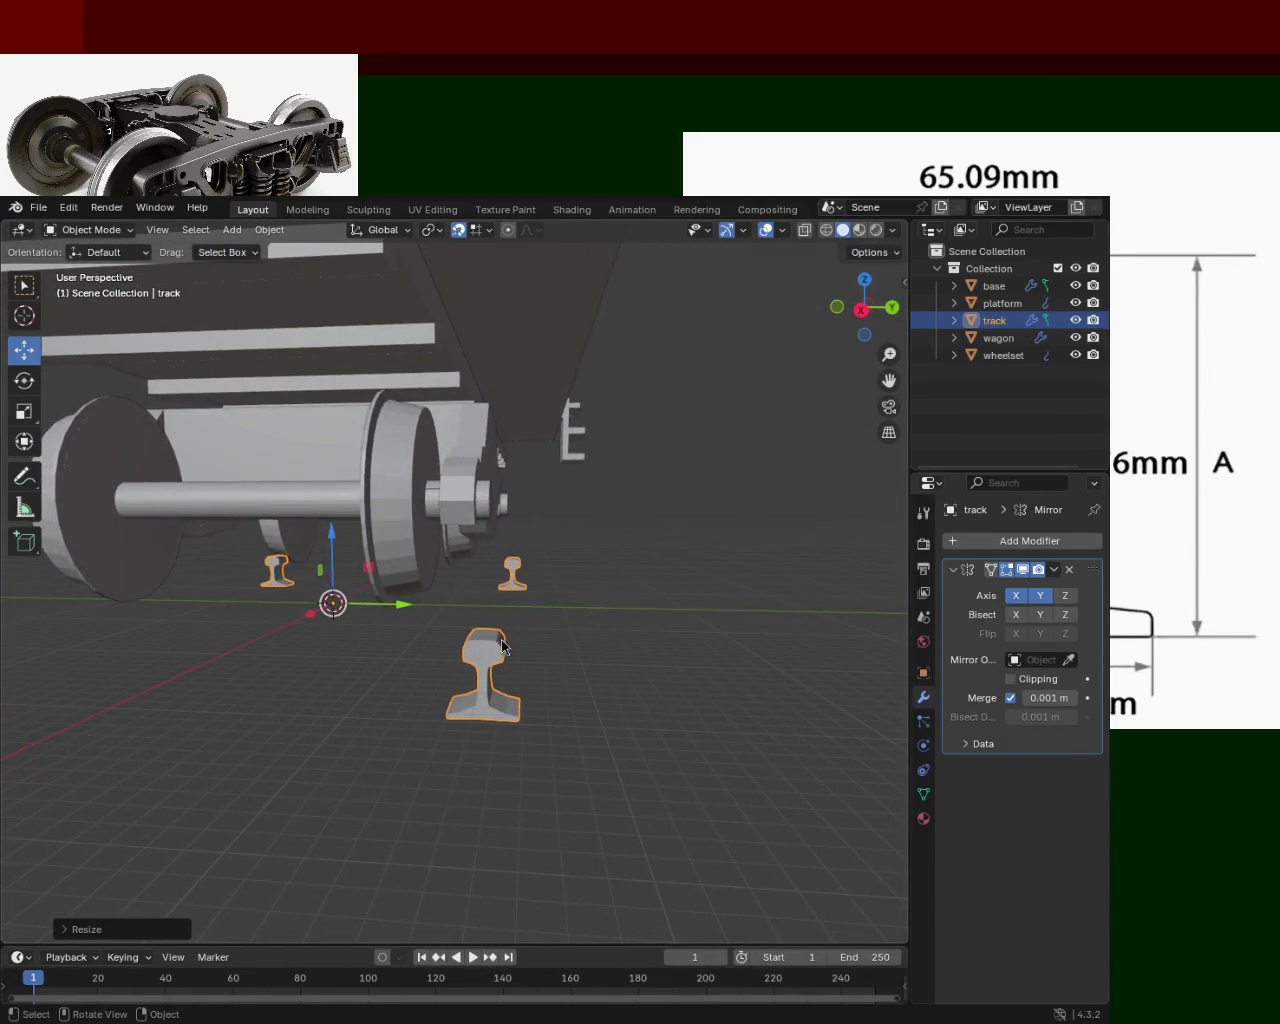
Reselect the track and turn off its Mirror modifier's X and Y axes.
click(392, 645)
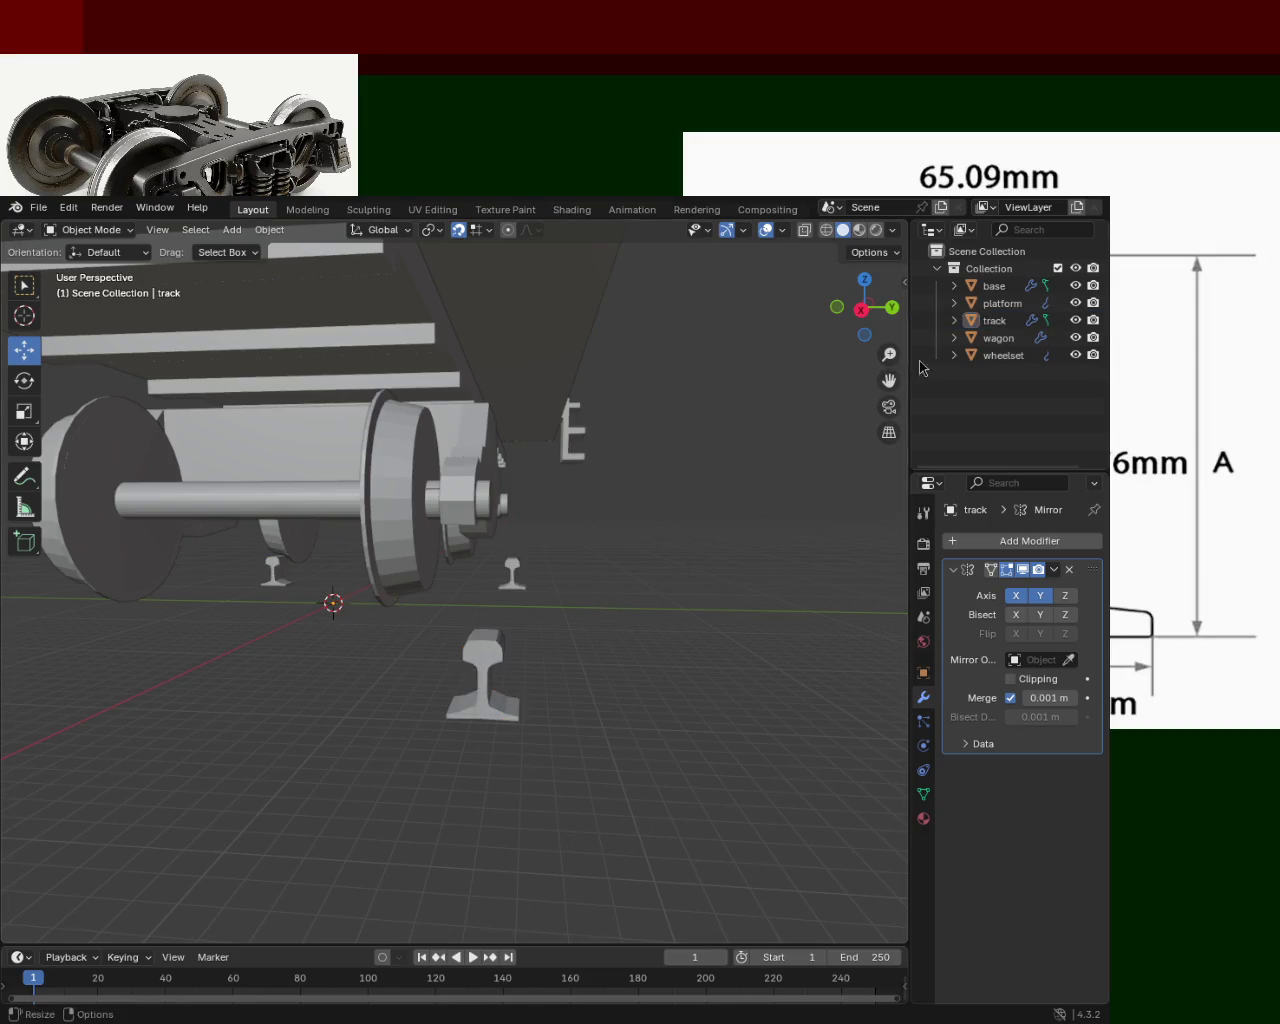
click(993, 324)
click(1040, 595)
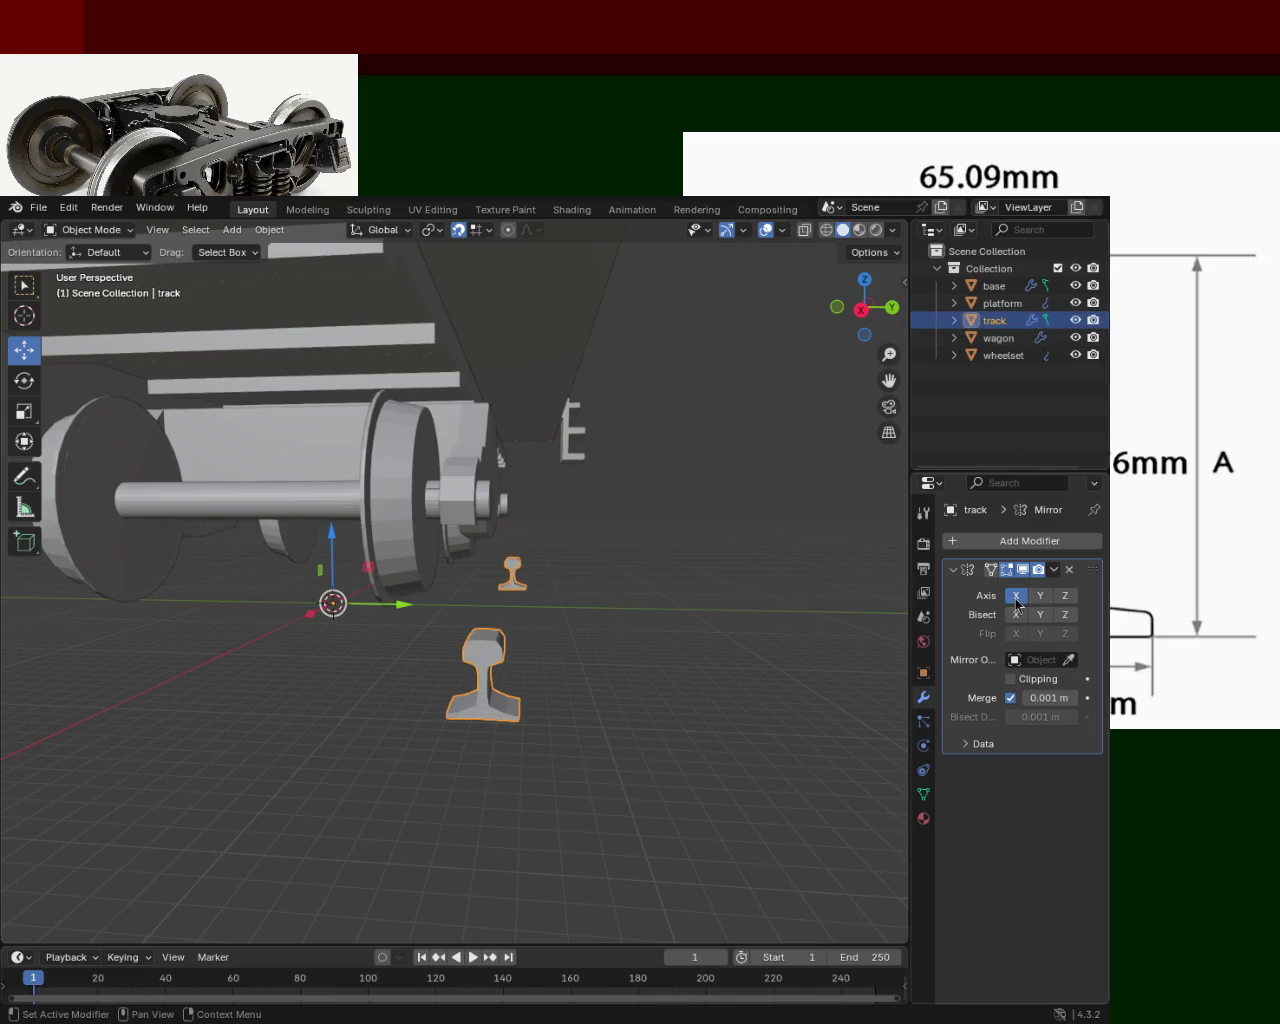
click(1016, 595)
middle_drag(519, 682, 410, 630)
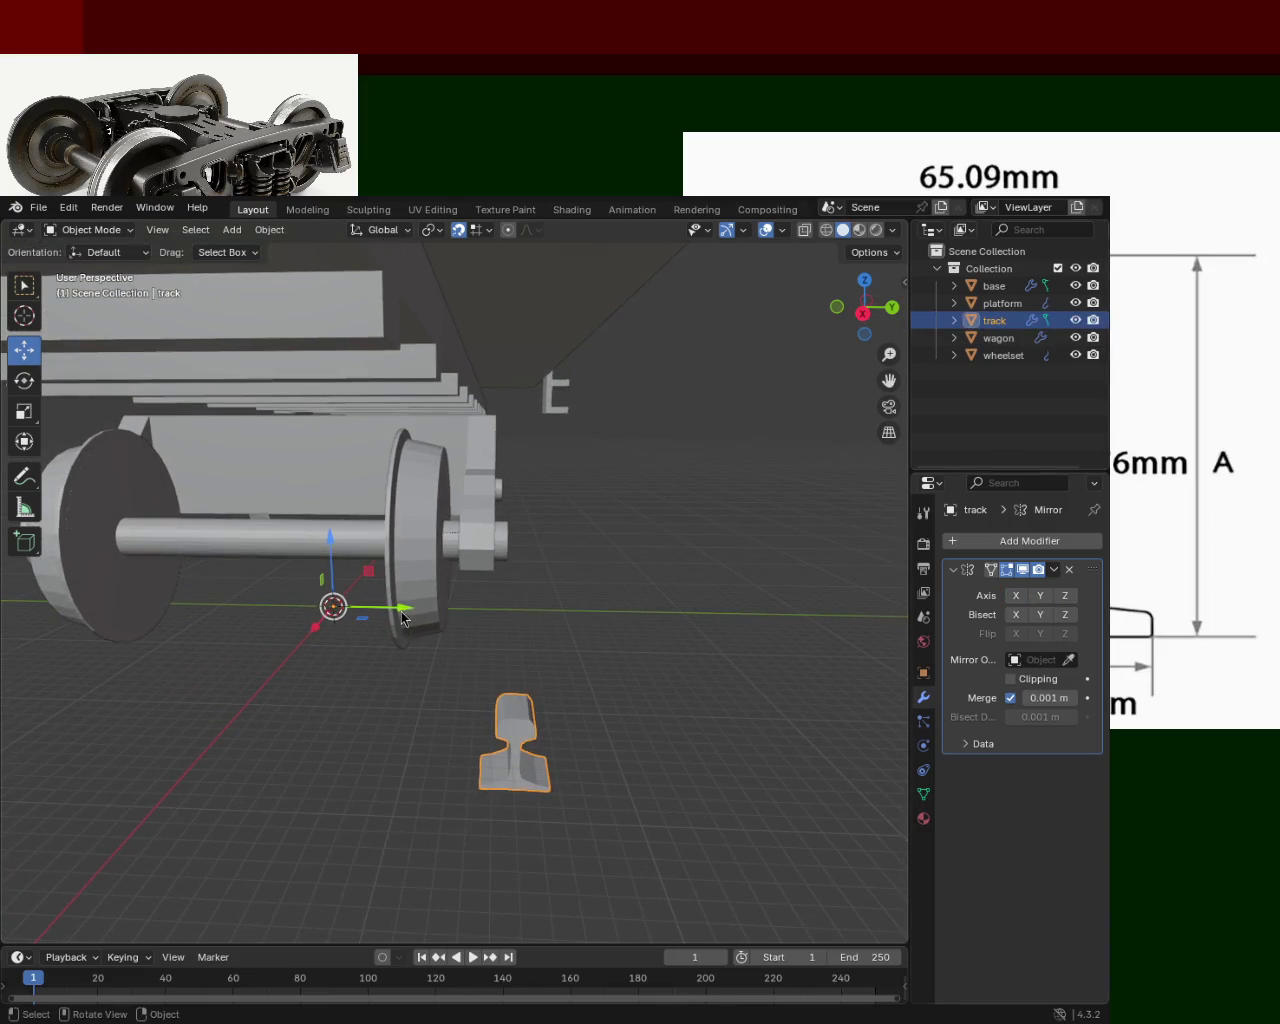
Move the single rail along X to -4 m.
key(g)
click(277, 612)
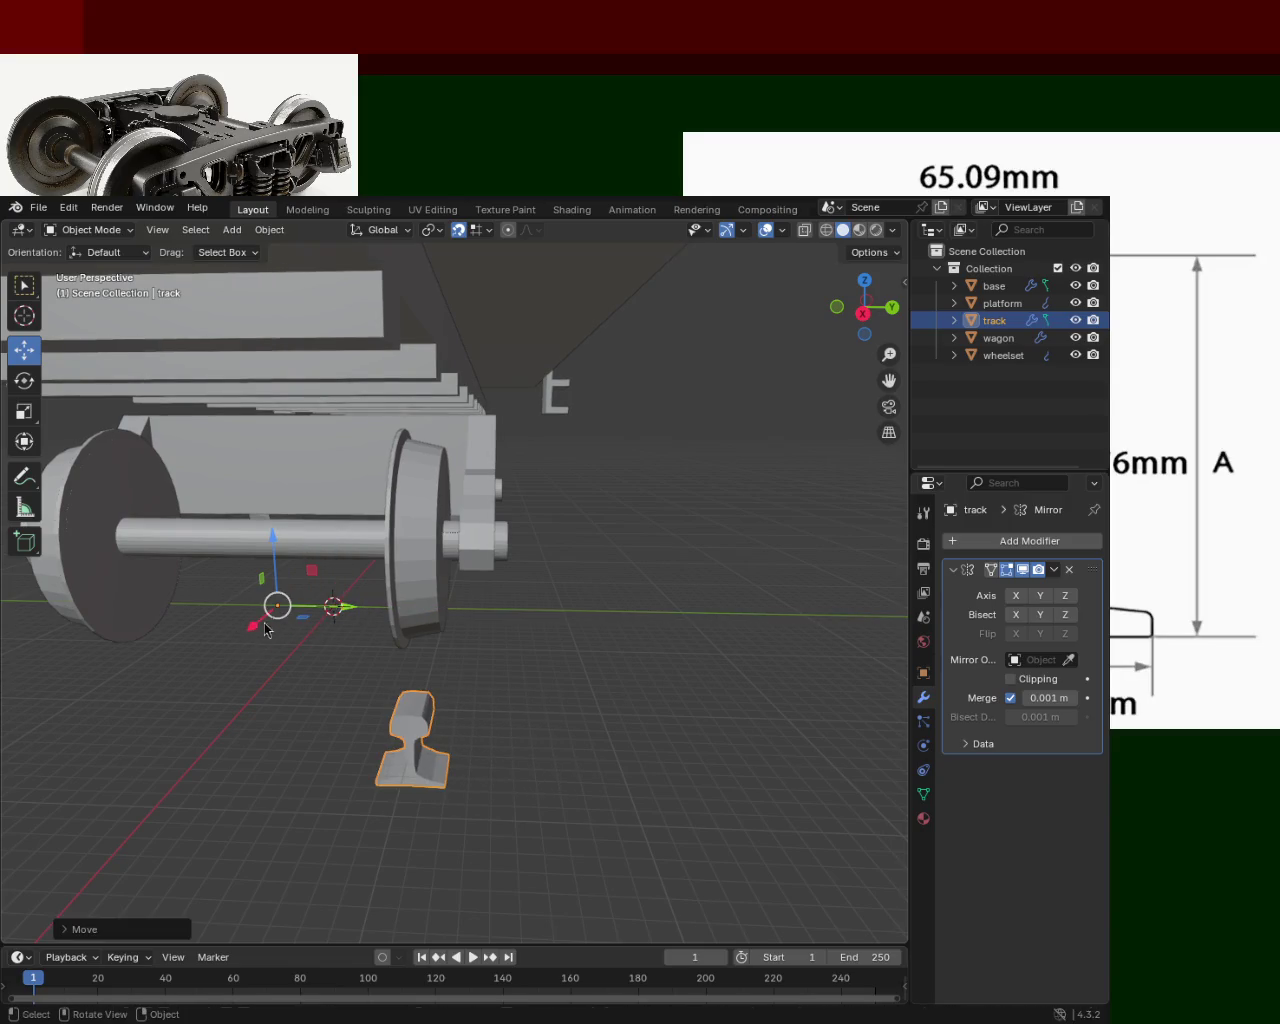
key(g)
key(x)
click(288, 586)
mouse_move(288, 586)
middle_down()
mouse_move(457, 603)
mouse_move(370, 440)
middle_up()
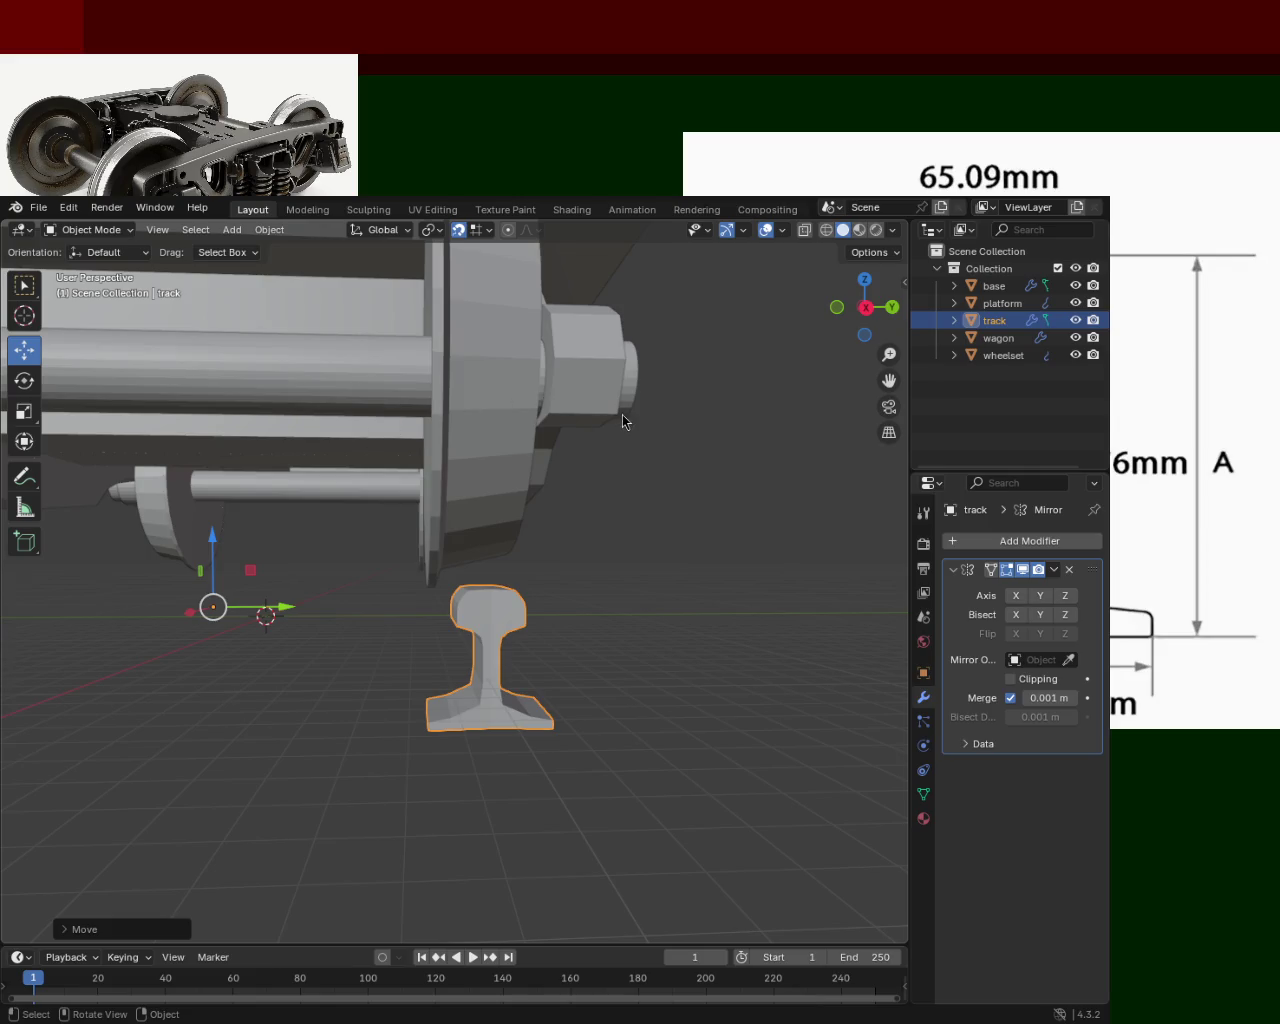
scroll(436, 517, down, 5)
mouse_move(436, 517)
middle_down()
mouse_move(478, 500)
mouse_move(221, 502)
middle_up()
scroll(478, 500, up, 4)
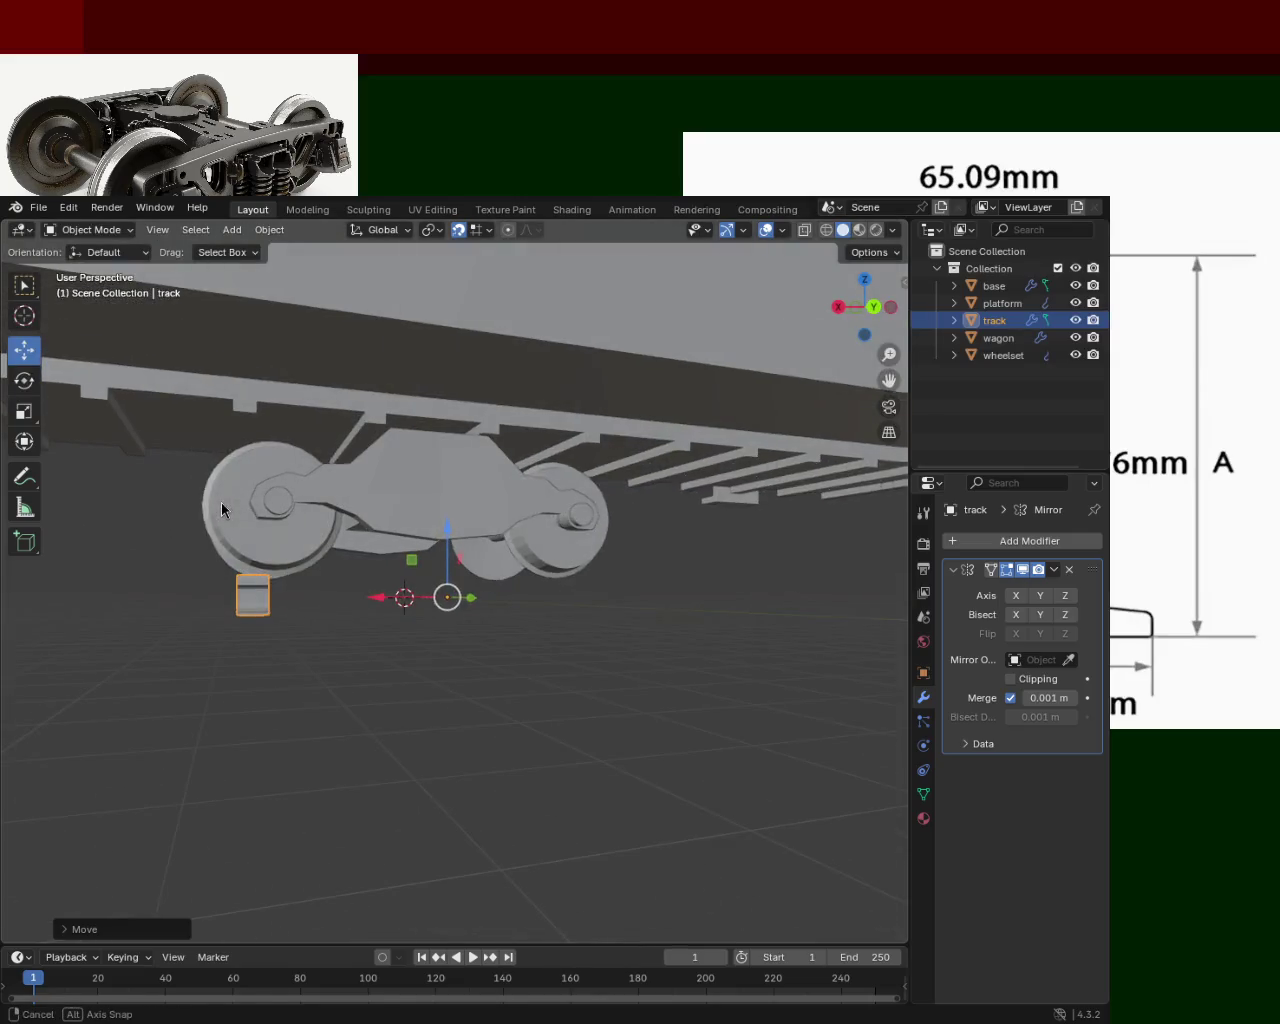
mouse_move(617, 549)
middle_down()
mouse_move(537, 560)
mouse_move(560, 565)
mouse_move(264, 536)
mouse_move(332, 532)
middle_up()
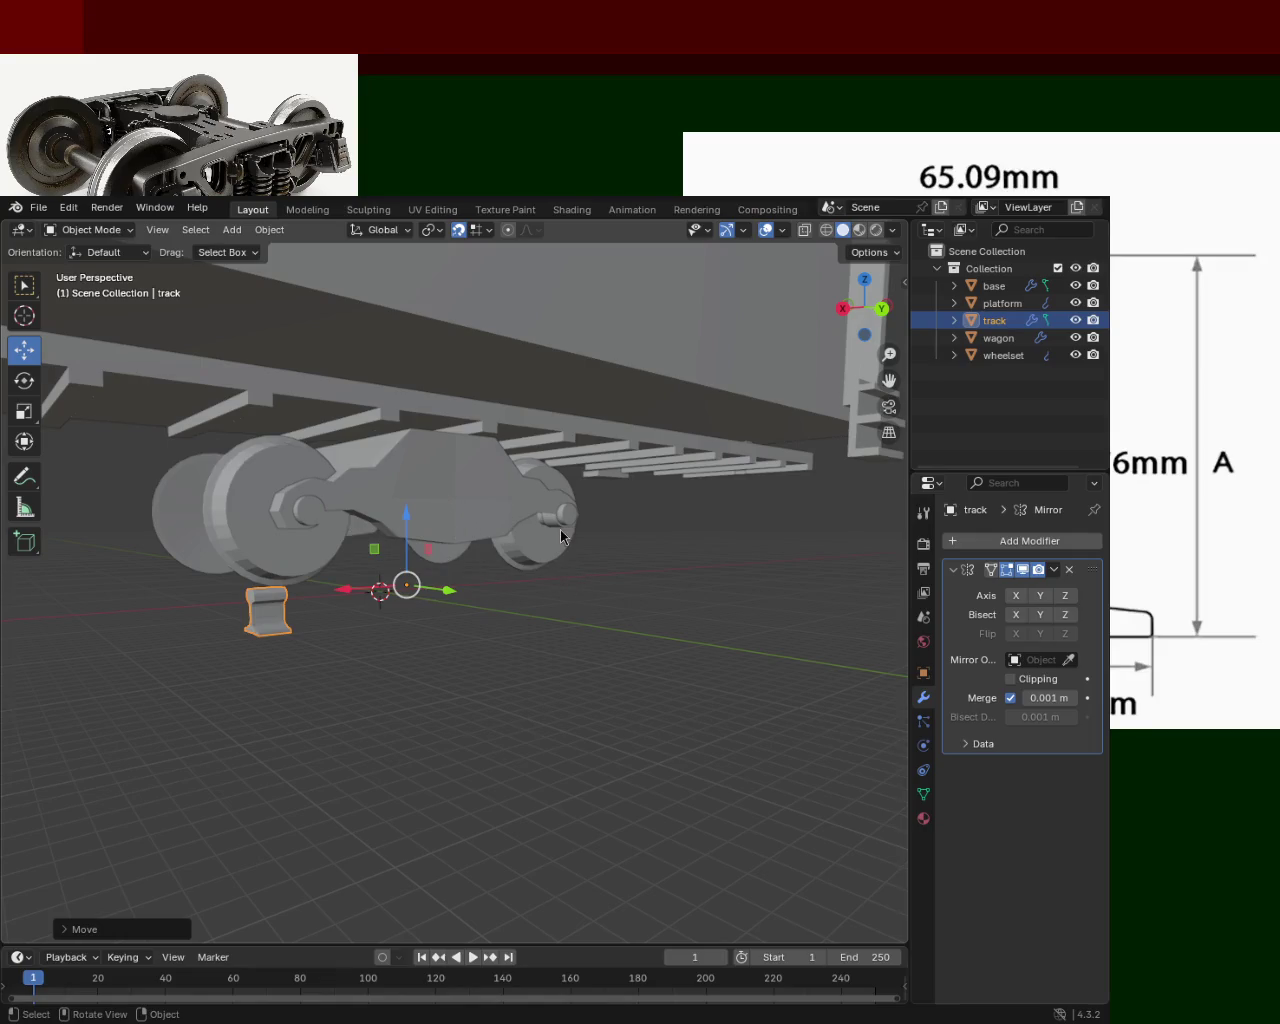
middle_drag(434, 575, 436, 530)
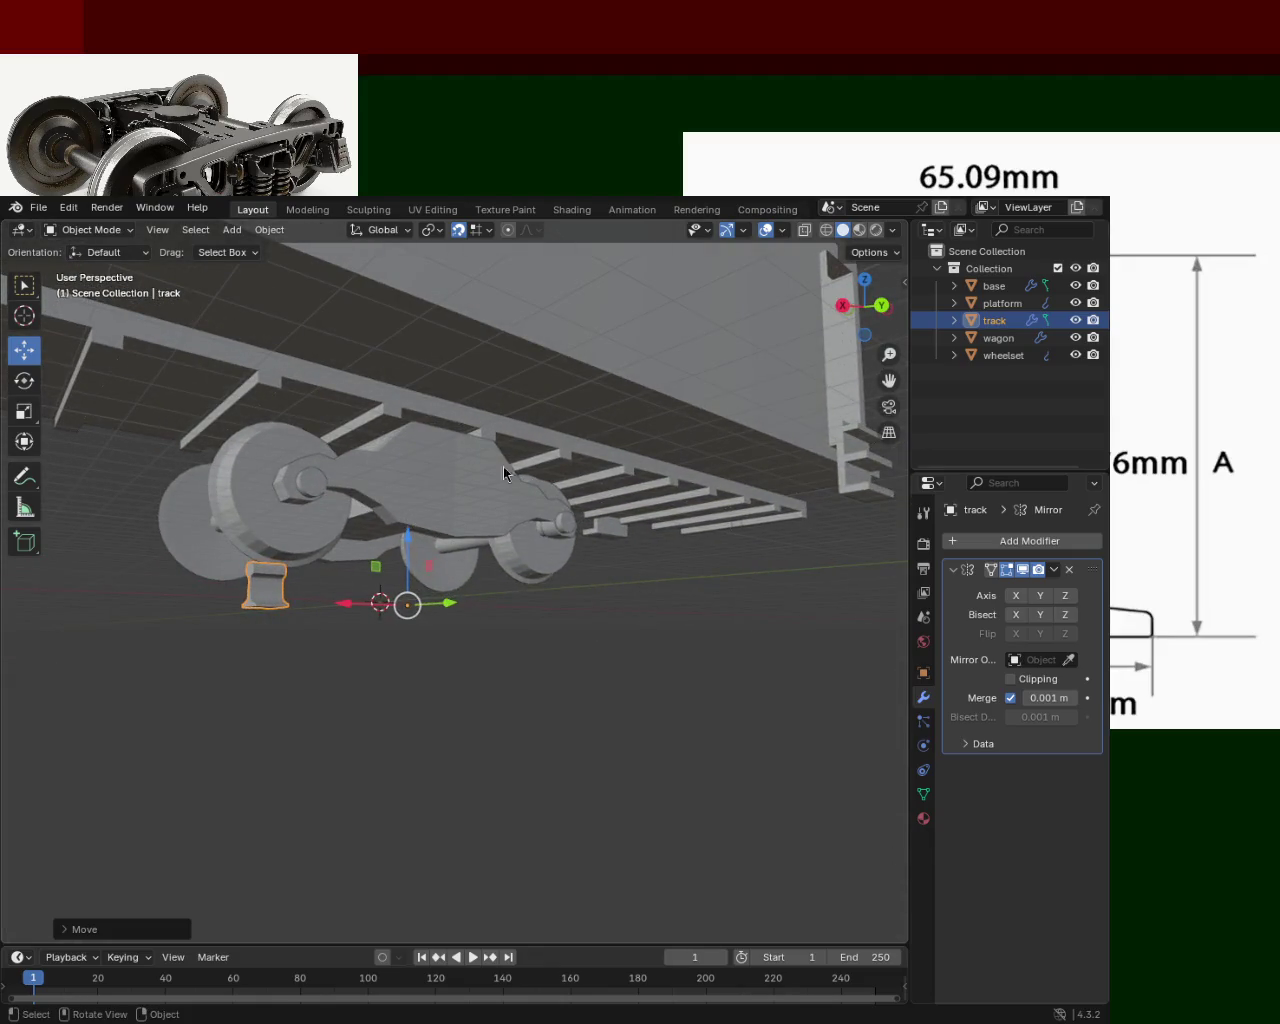
mouse_move(348, 542)
middle_down()
mouse_move(632, 567)
mouse_move(443, 555)
middle_up()
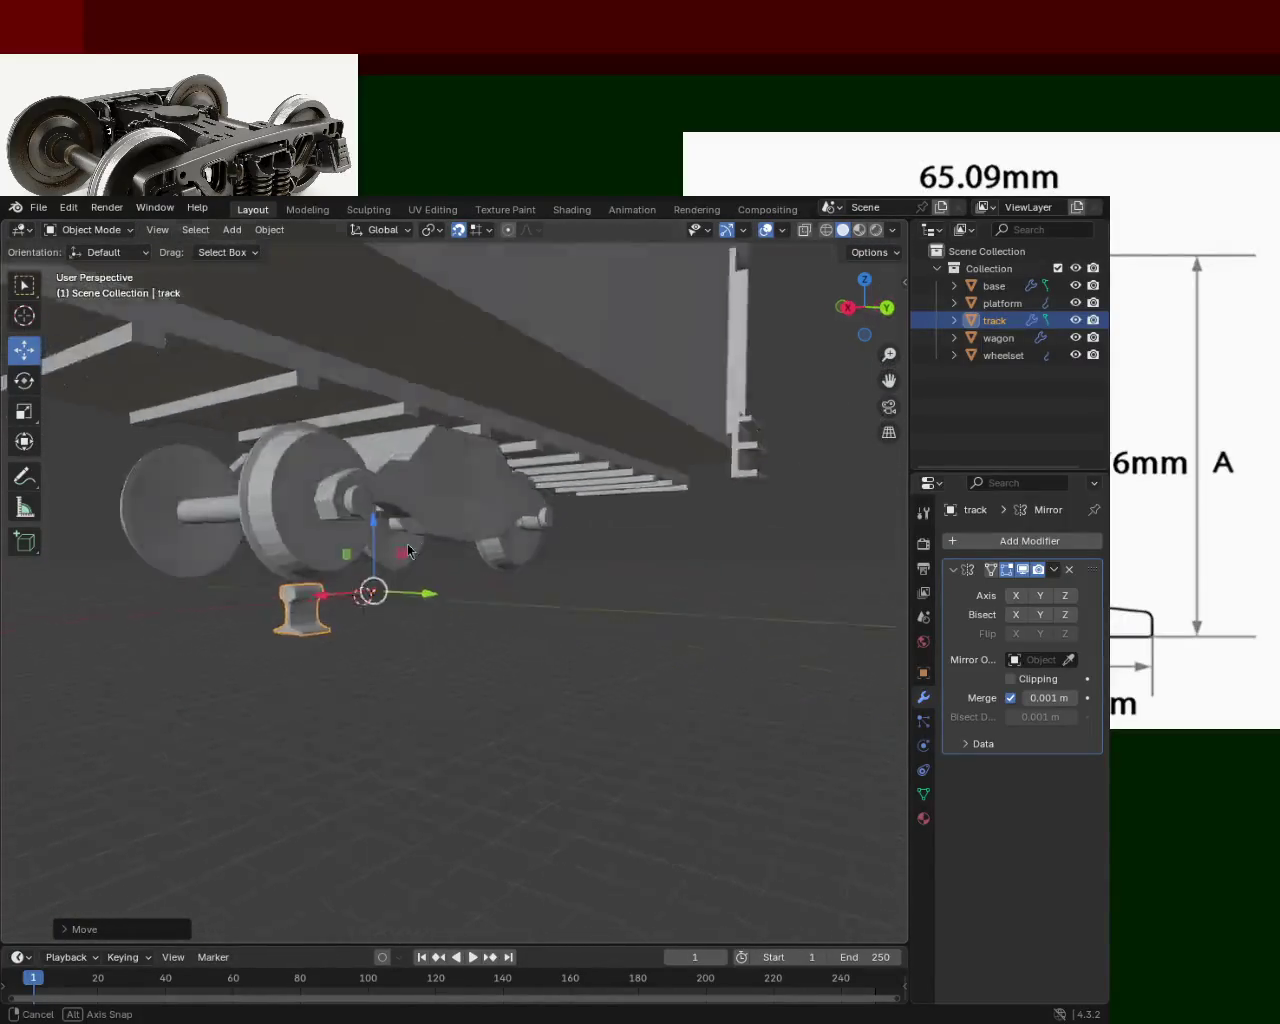
mouse_move(443, 555)
middle_down()
mouse_move(448, 530)
mouse_move(464, 552)
mouse_move(534, 563)
mouse_move(534, 583)
middle_up()
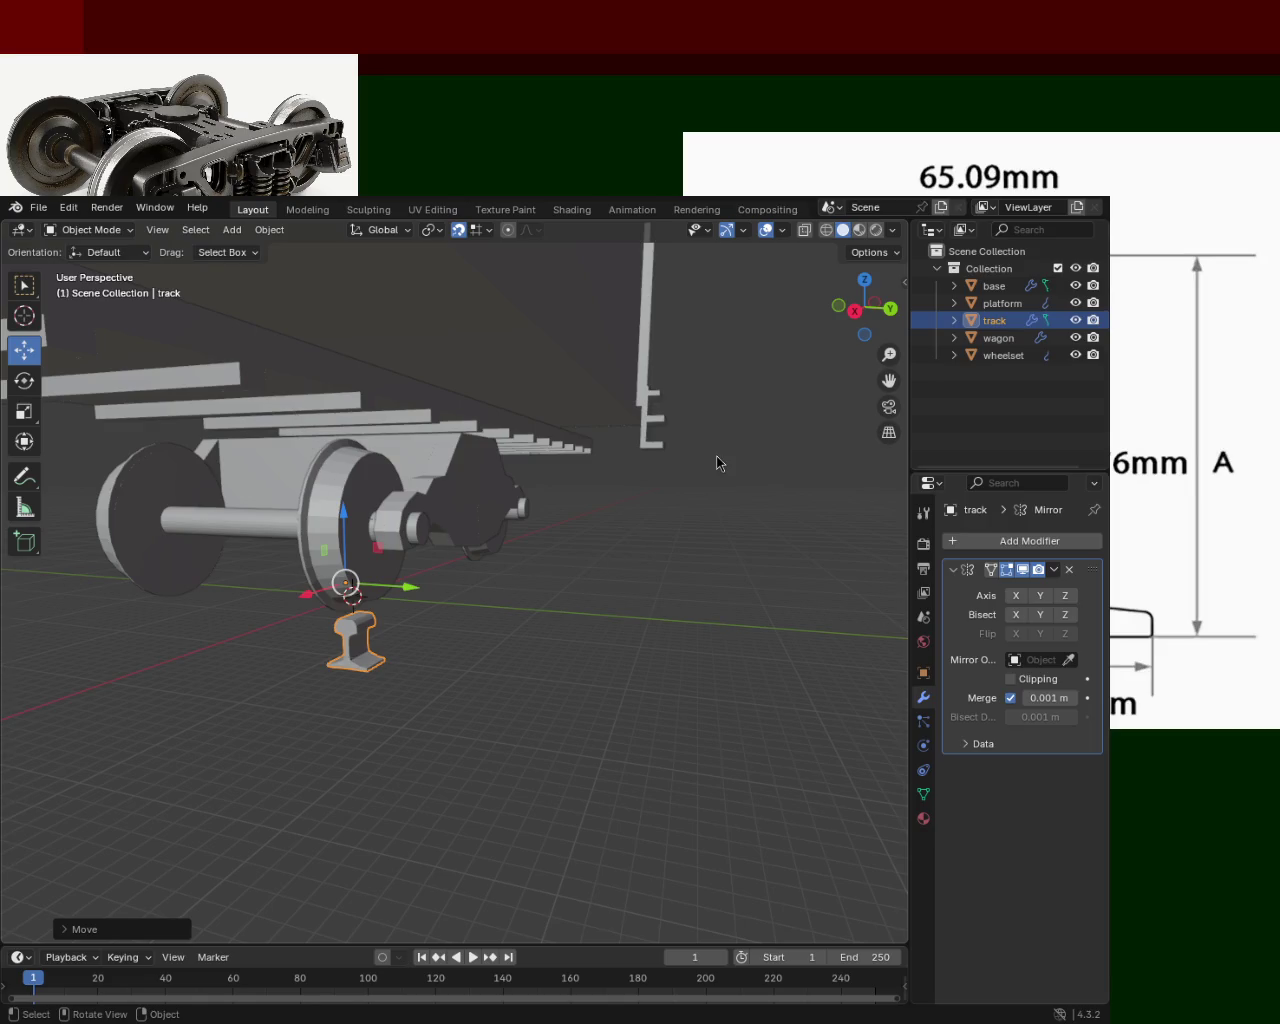
ctrl+middle_drag(540, 594, 471, 628)
middle_drag(380, 609, 455, 630)
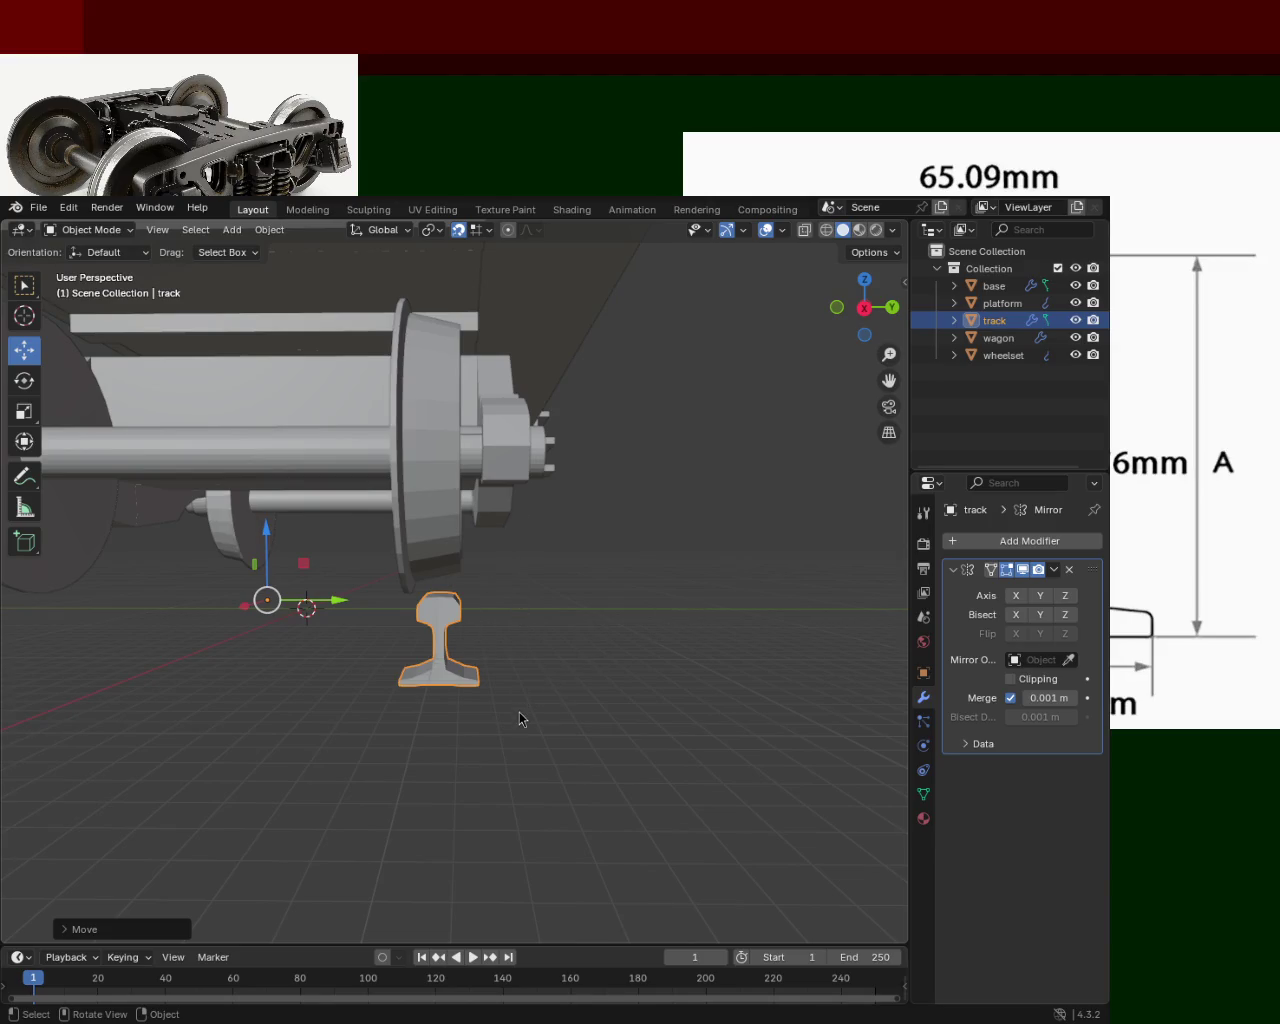
Scale the rail piece up to a larger size.
key(s)
click(600, 740)
mouse_move(586, 669)
middle_down()
mouse_move(445, 685)
mouse_move(380, 657)
mouse_move(248, 663)
mouse_move(151, 629)
mouse_move(205, 651)
mouse_move(434, 680)
mouse_move(589, 611)
mouse_move(578, 556)
mouse_move(510, 540)
middle_up()
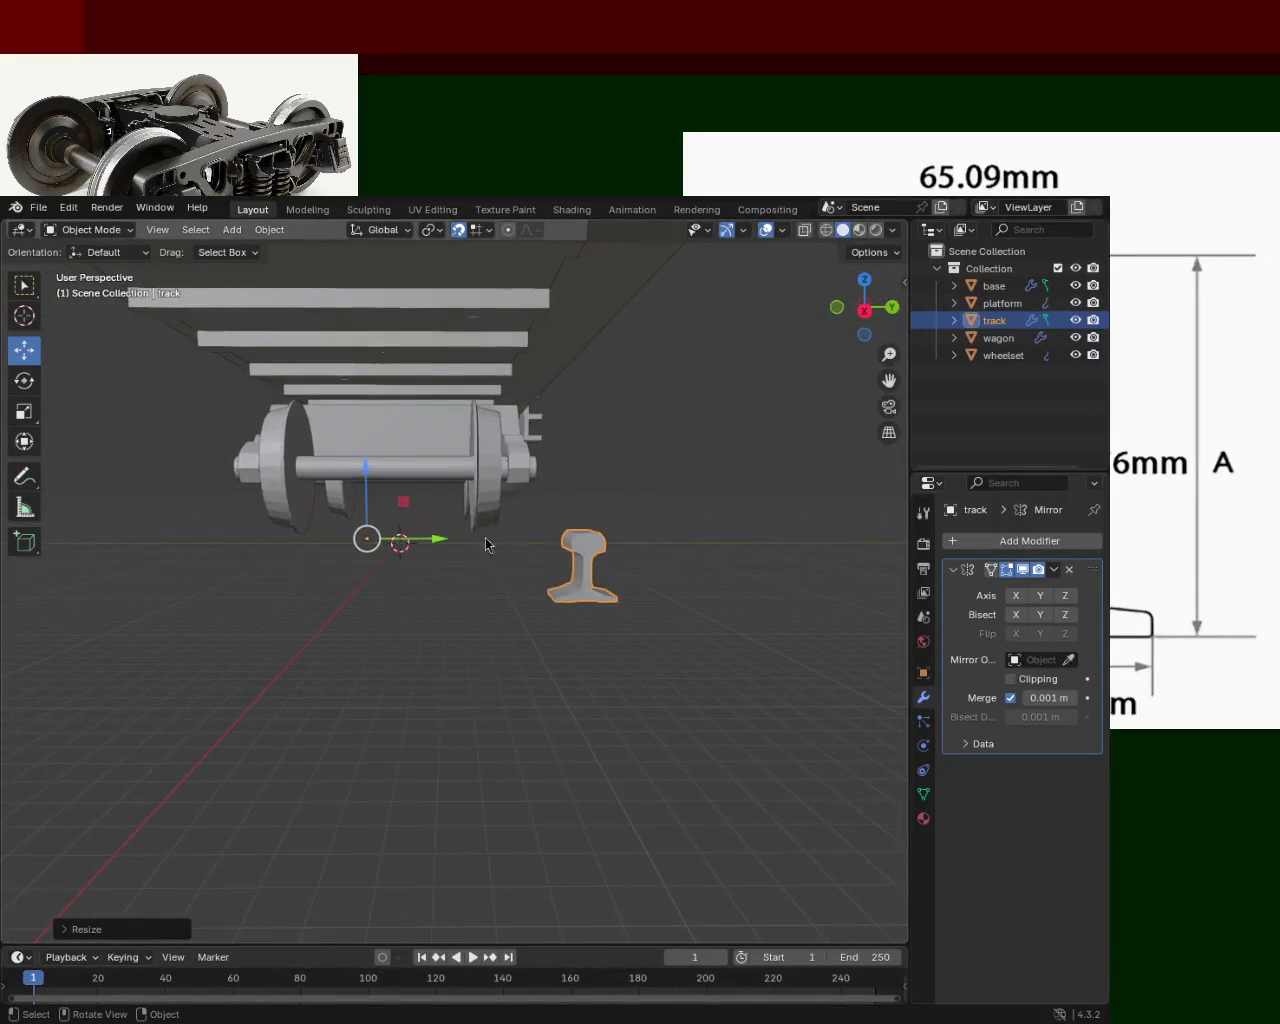
Slide the rail along Y, then along X until it sits beneath the bogie wheel.
drag(440, 540, 306, 537)
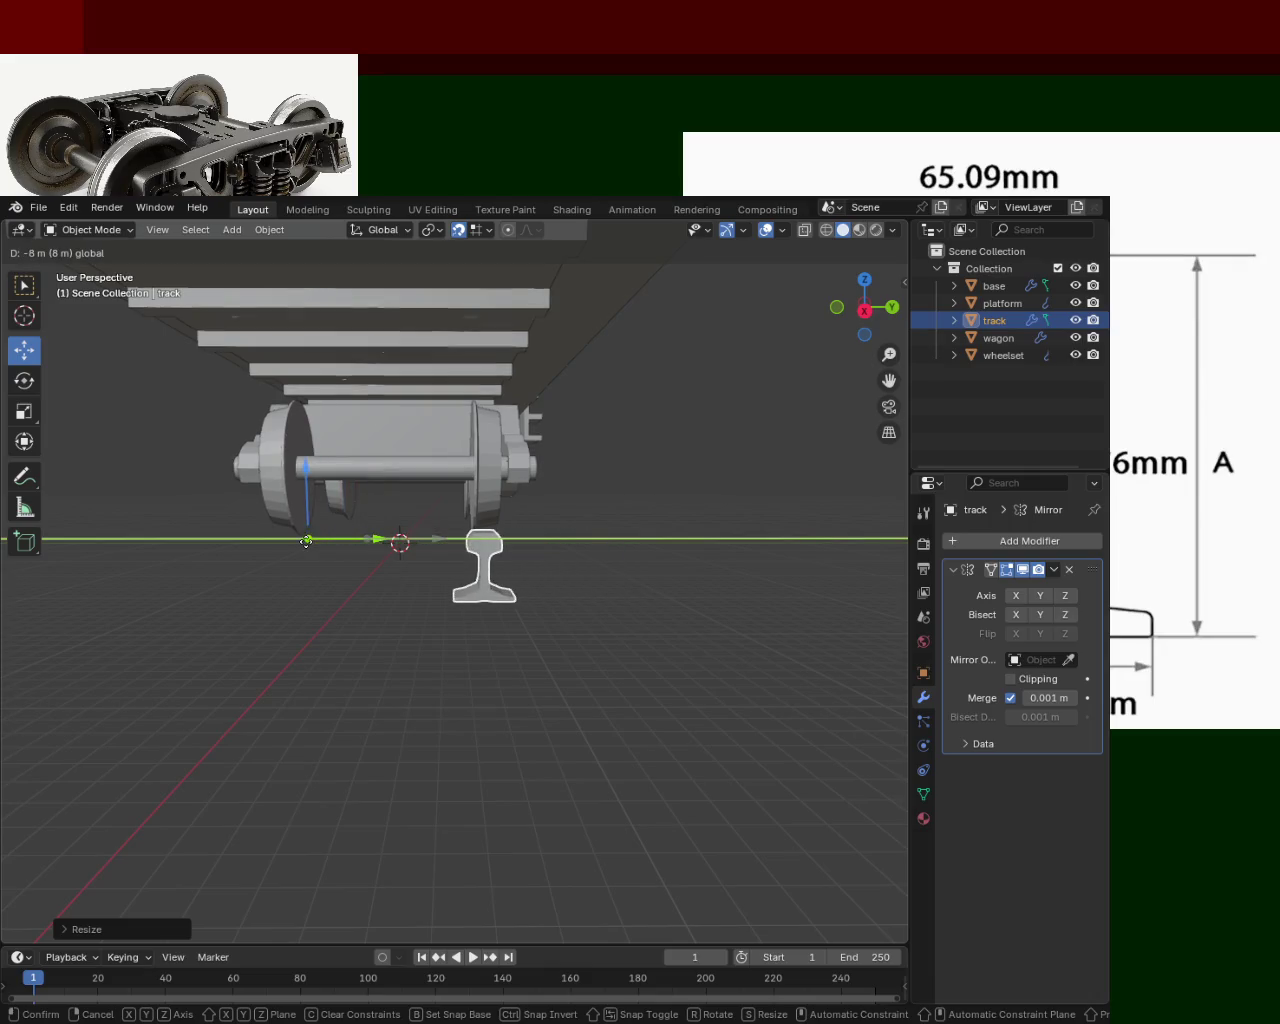
mouse_move(306, 537)
middle_down()
mouse_move(177, 560)
mouse_move(366, 618)
middle_up()
mouse_move(540, 573)
mouse_down()
mouse_move(702, 593)
mouse_move(690, 594)
mouse_up()
mouse_move(690, 594)
middle_down()
mouse_move(663, 562)
mouse_move(426, 509)
mouse_move(374, 477)
mouse_move(320, 506)
mouse_move(306, 543)
mouse_move(220, 520)
mouse_move(228, 490)
mouse_move(257, 534)
mouse_move(651, 531)
middle_up()
scroll(577, 600, down, 4)
scroll(521, 480, down, 2)
middle_drag(521, 480, 540, 478)
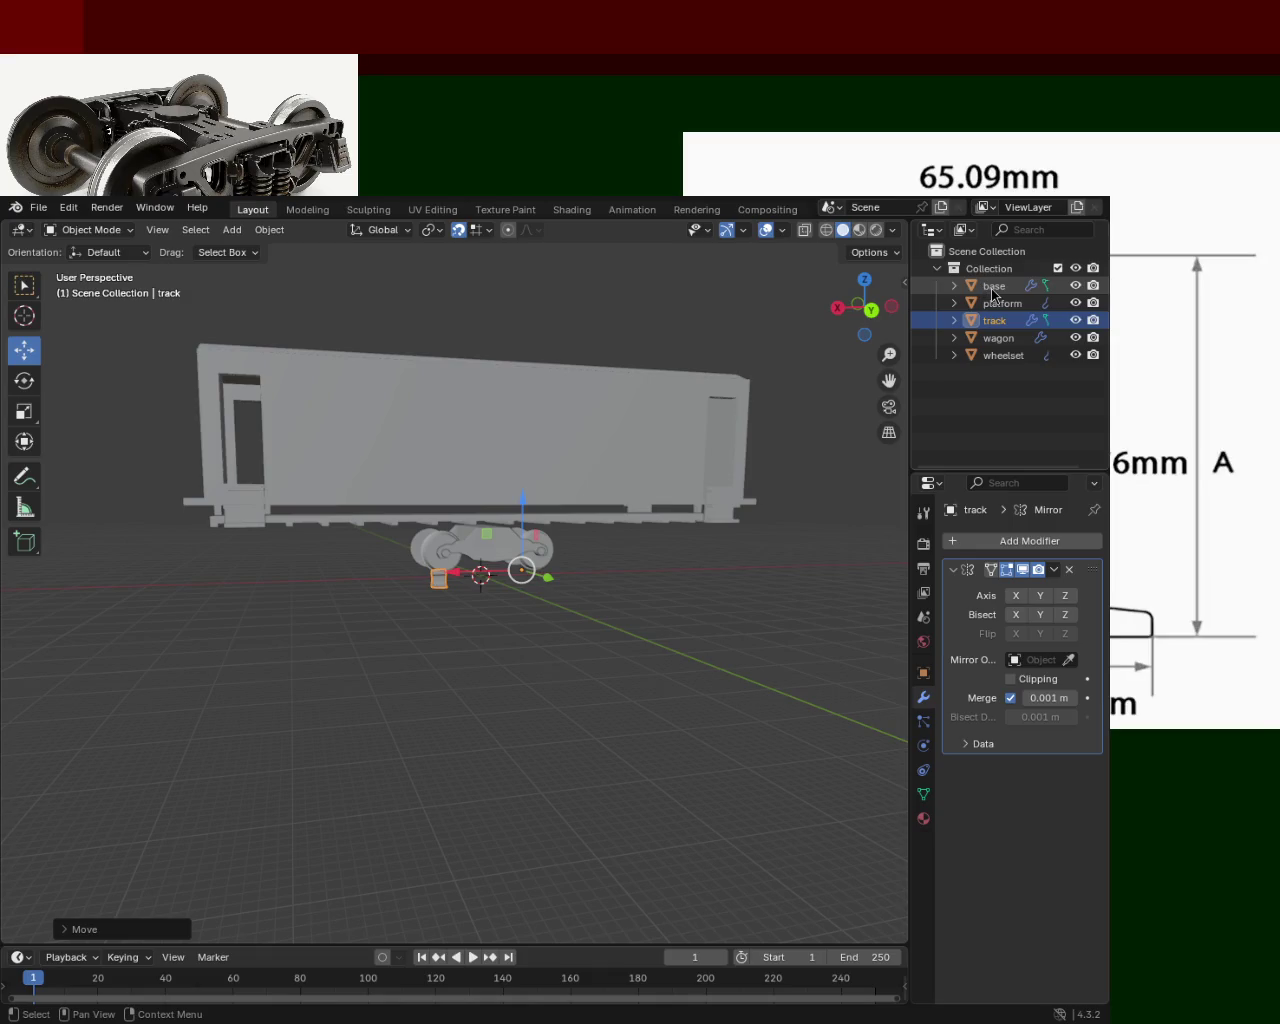
Select base, platform, wagon and wheelset together and move them along Z over the rail.
click(992, 287)
ctrl+click(1003, 303)
ctrl+click(999, 338)
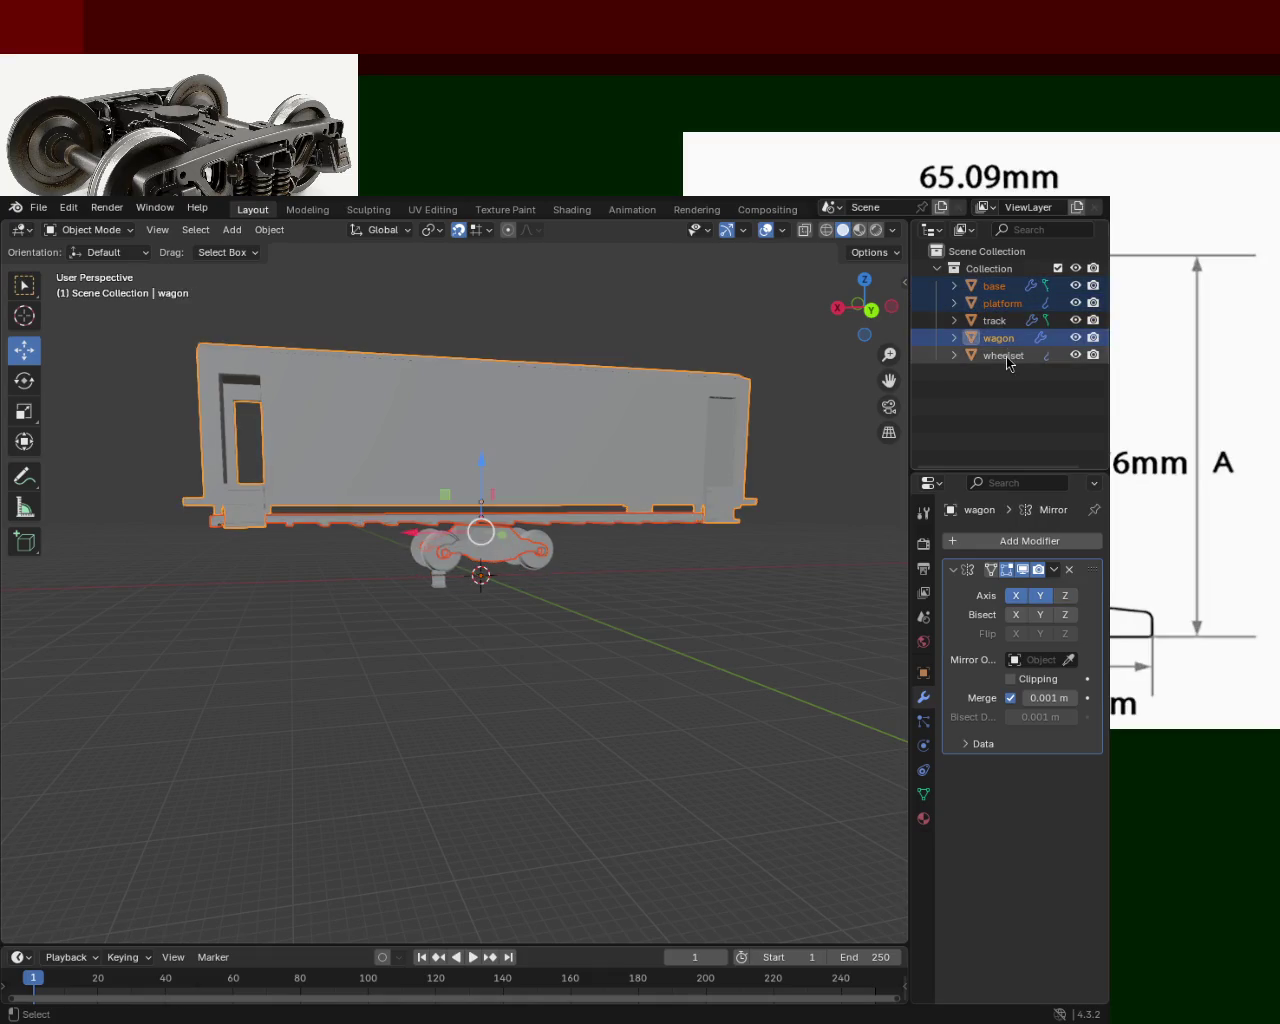
ctrl+click(1003, 355)
drag(482, 470, 502, 548)
middle_drag(502, 548, 394, 591)
scroll(394, 591, up, 4)
mouse_move(489, 474)
middle_down()
mouse_move(560, 551)
mouse_move(597, 549)
mouse_move(600, 583)
mouse_move(586, 580)
mouse_move(624, 578)
middle_up()
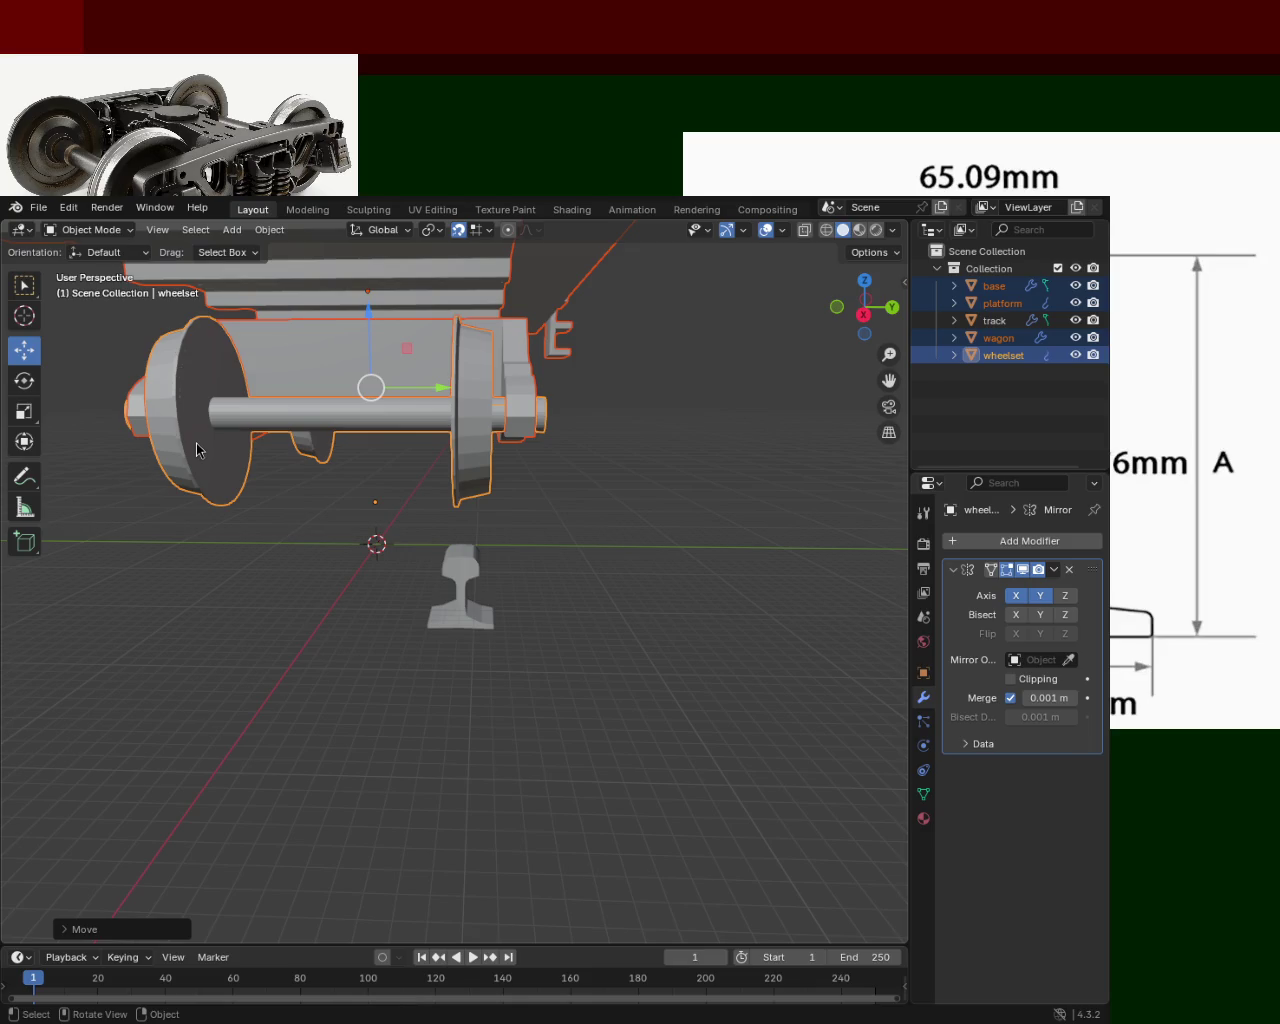
mouse_move(667, 763)
ctrl+middle_down()
mouse_move(626, 549)
mouse_move(634, 589)
ctrl+middle_up()
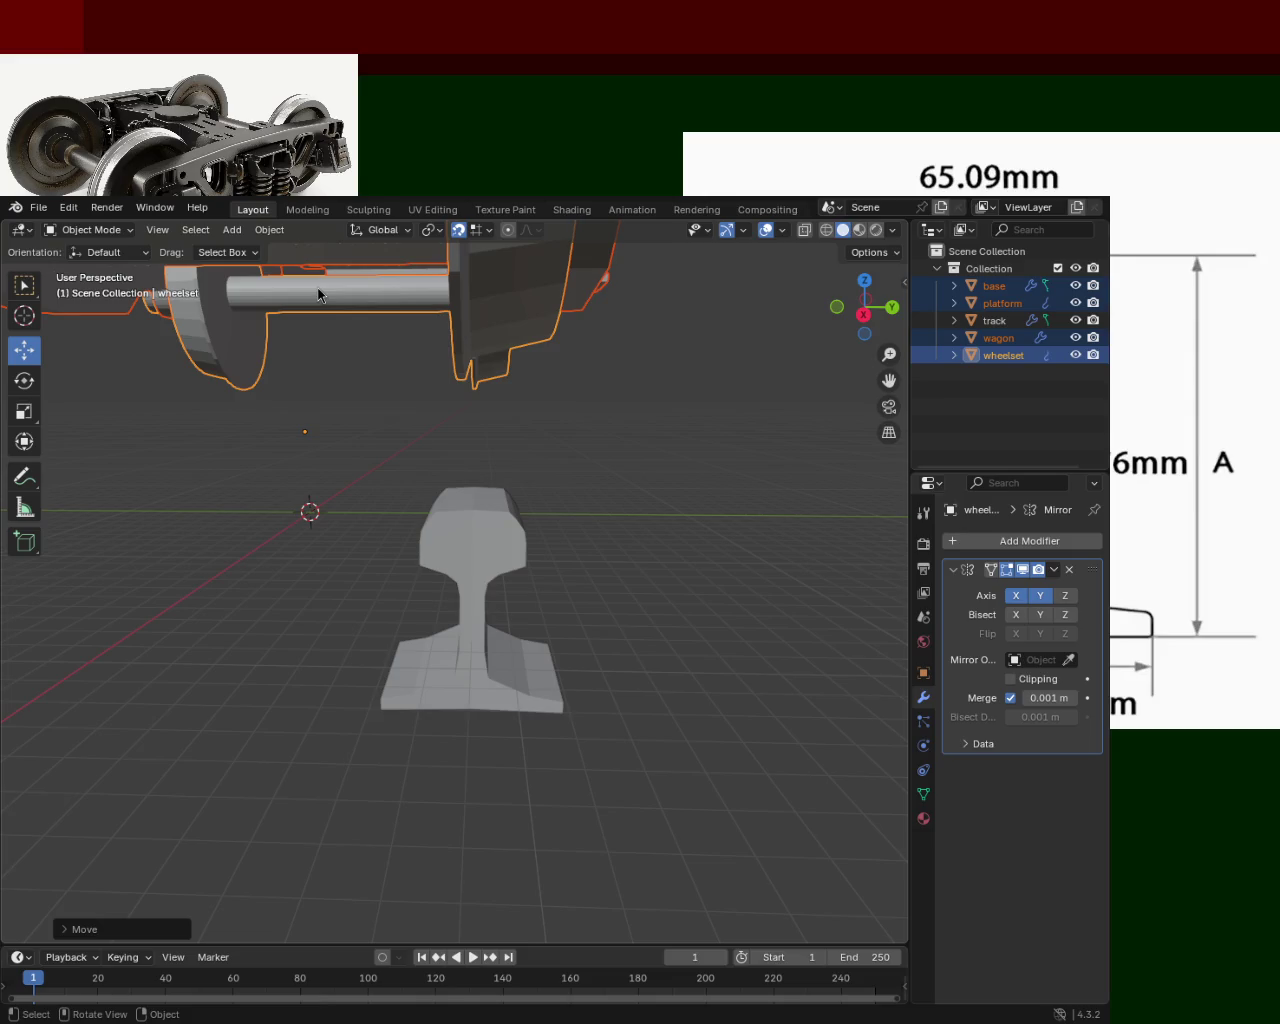
Select the track and move it sideways and up until its rail head sits under the wheel.
mouse_move(659, 435)
middle_down()
mouse_move(456, 472)
mouse_move(531, 537)
mouse_move(543, 466)
middle_up()
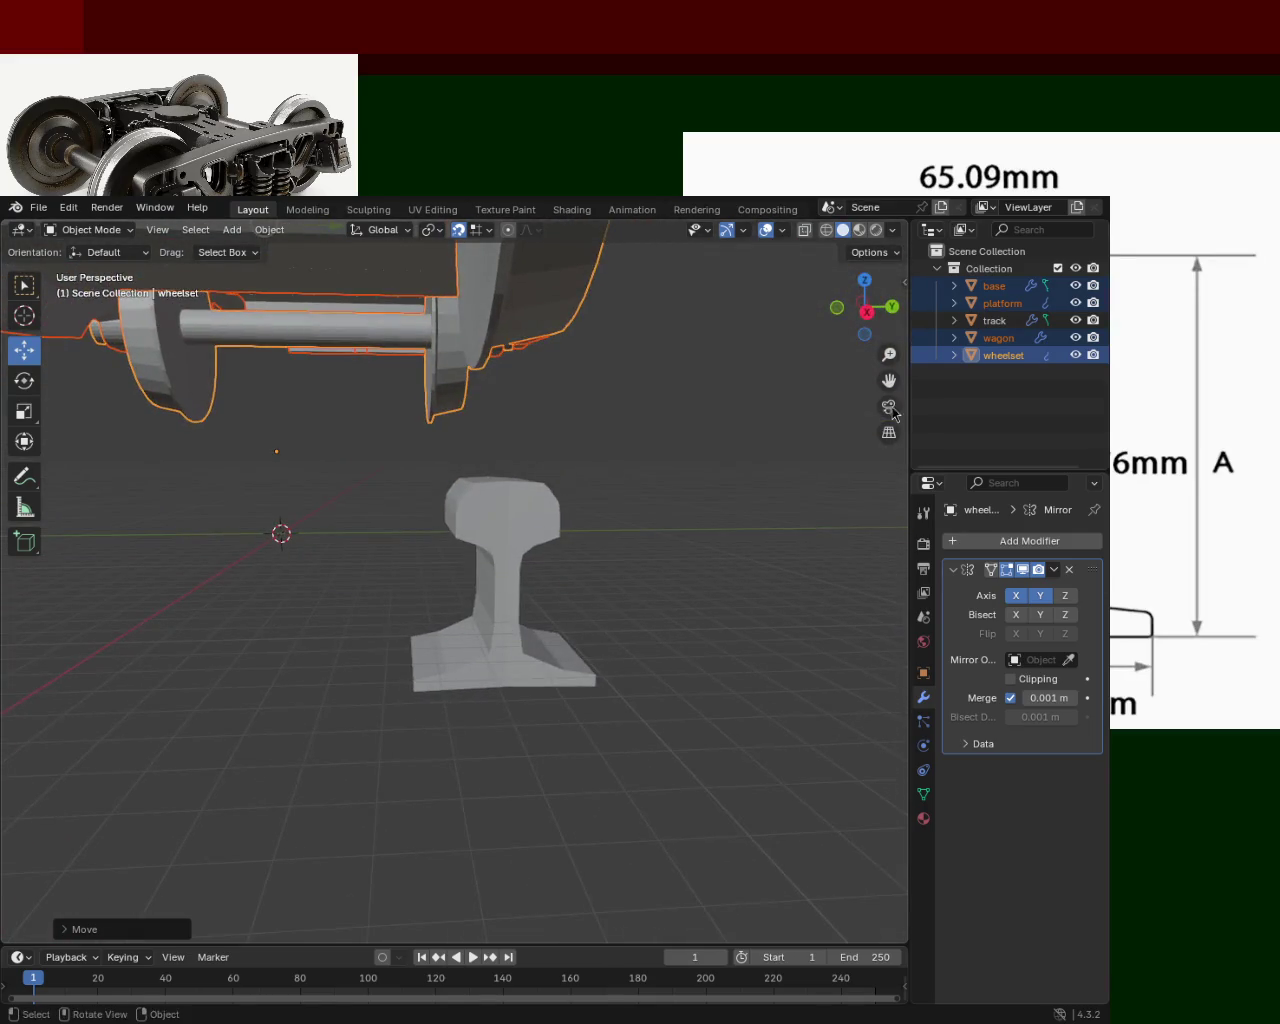
click(981, 326)
mouse_move(228, 507)
mouse_down()
mouse_move(274, 508)
mouse_move(170, 505)
mouse_up()
mouse_move(170, 505)
middle_down()
mouse_move(126, 526)
mouse_move(314, 526)
mouse_move(583, 623)
mouse_move(514, 541)
mouse_move(504, 577)
middle_up()
mouse_move(340, 577)
mouse_down()
mouse_move(280, 572)
mouse_move(299, 532)
mouse_up()
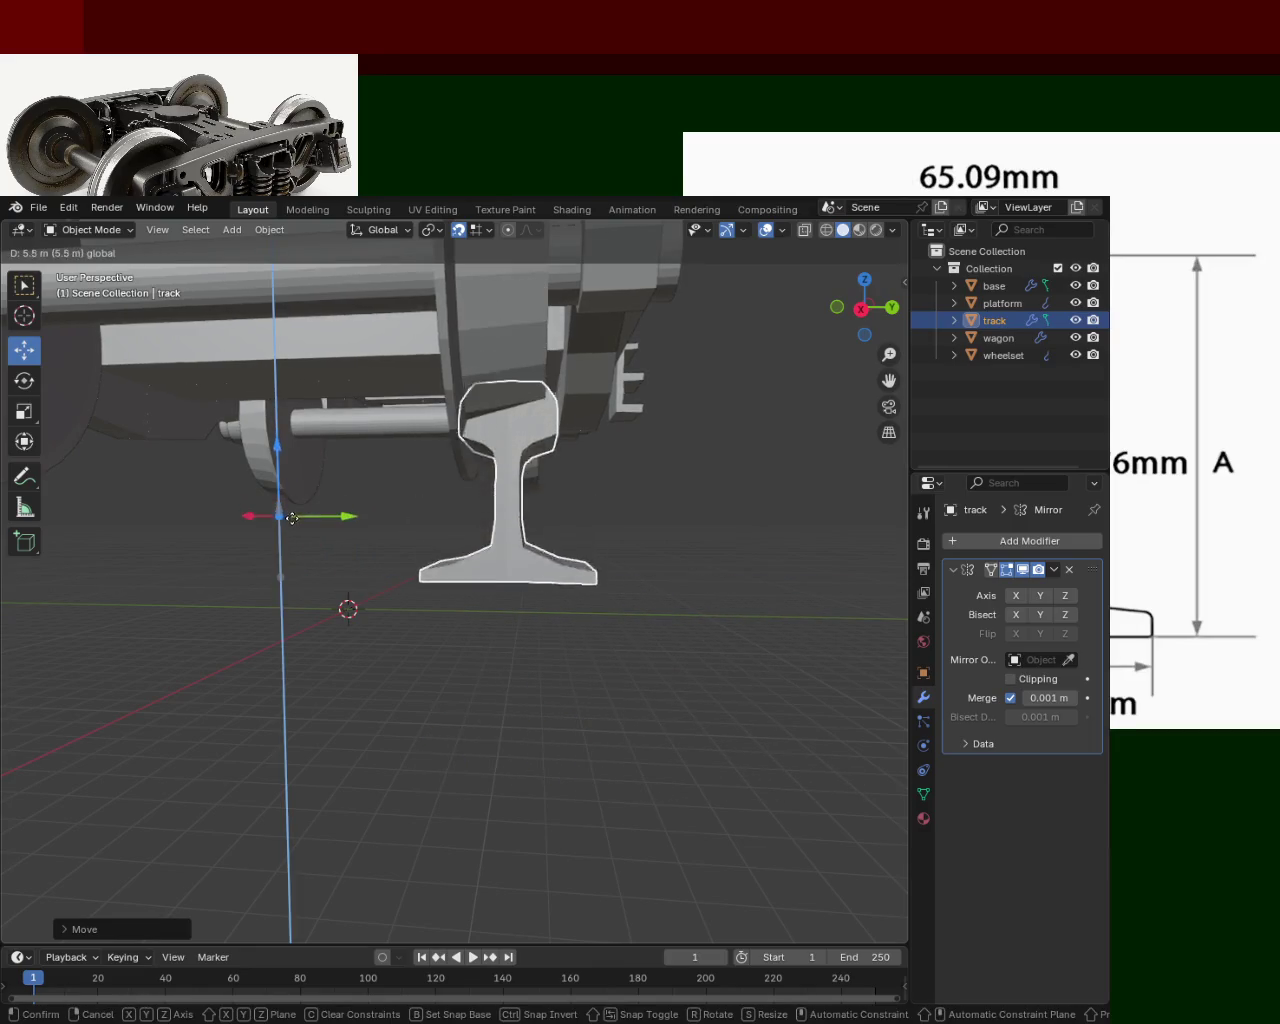
mouse_move(546, 520)
middle_down()
mouse_move(541, 400)
mouse_move(513, 447)
mouse_move(538, 395)
mouse_move(506, 471)
middle_up()
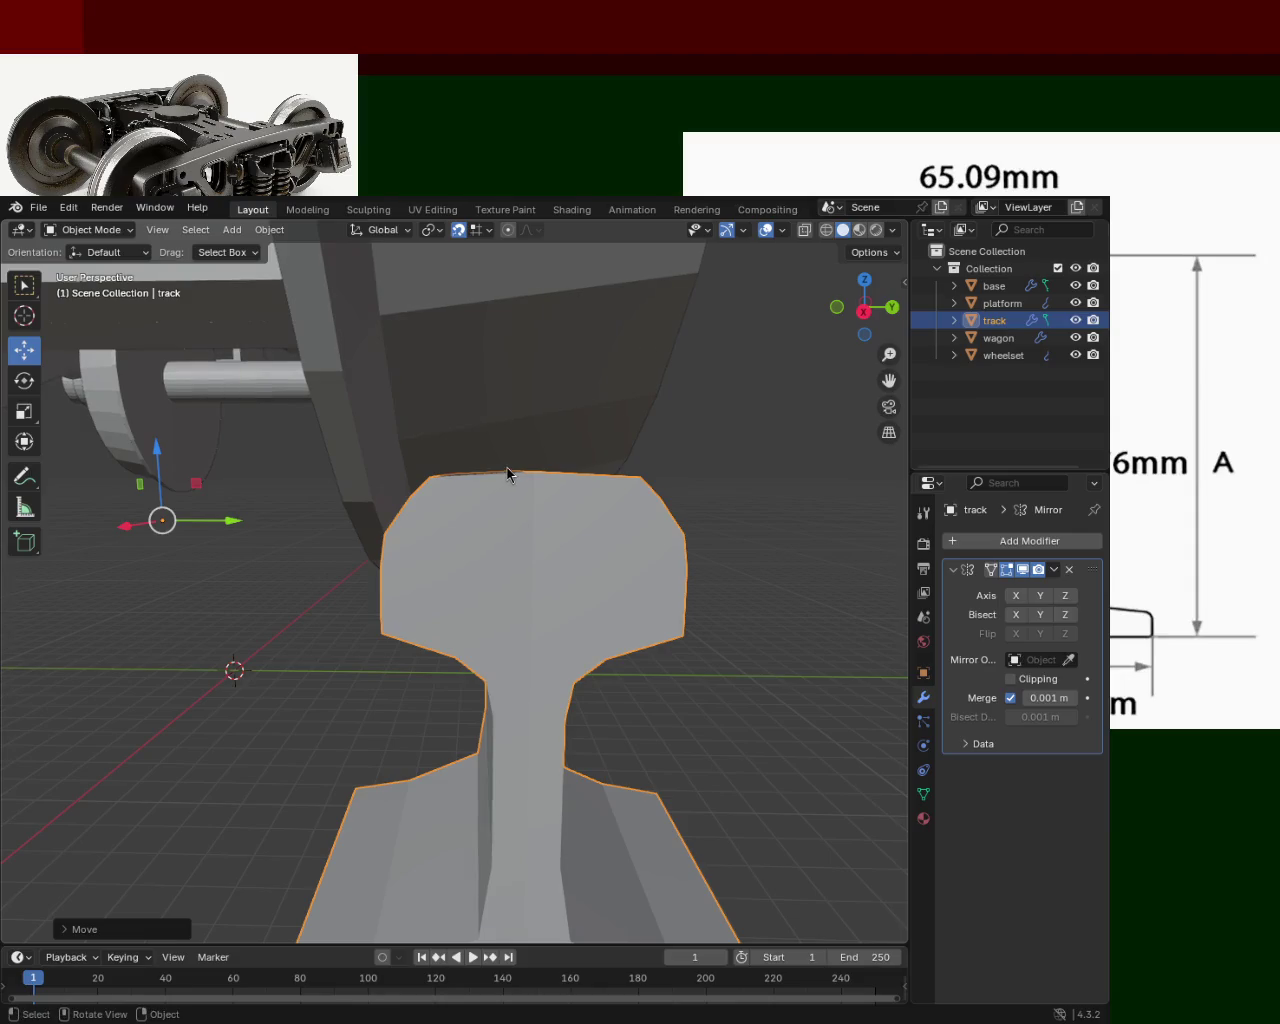
key(KP_3)
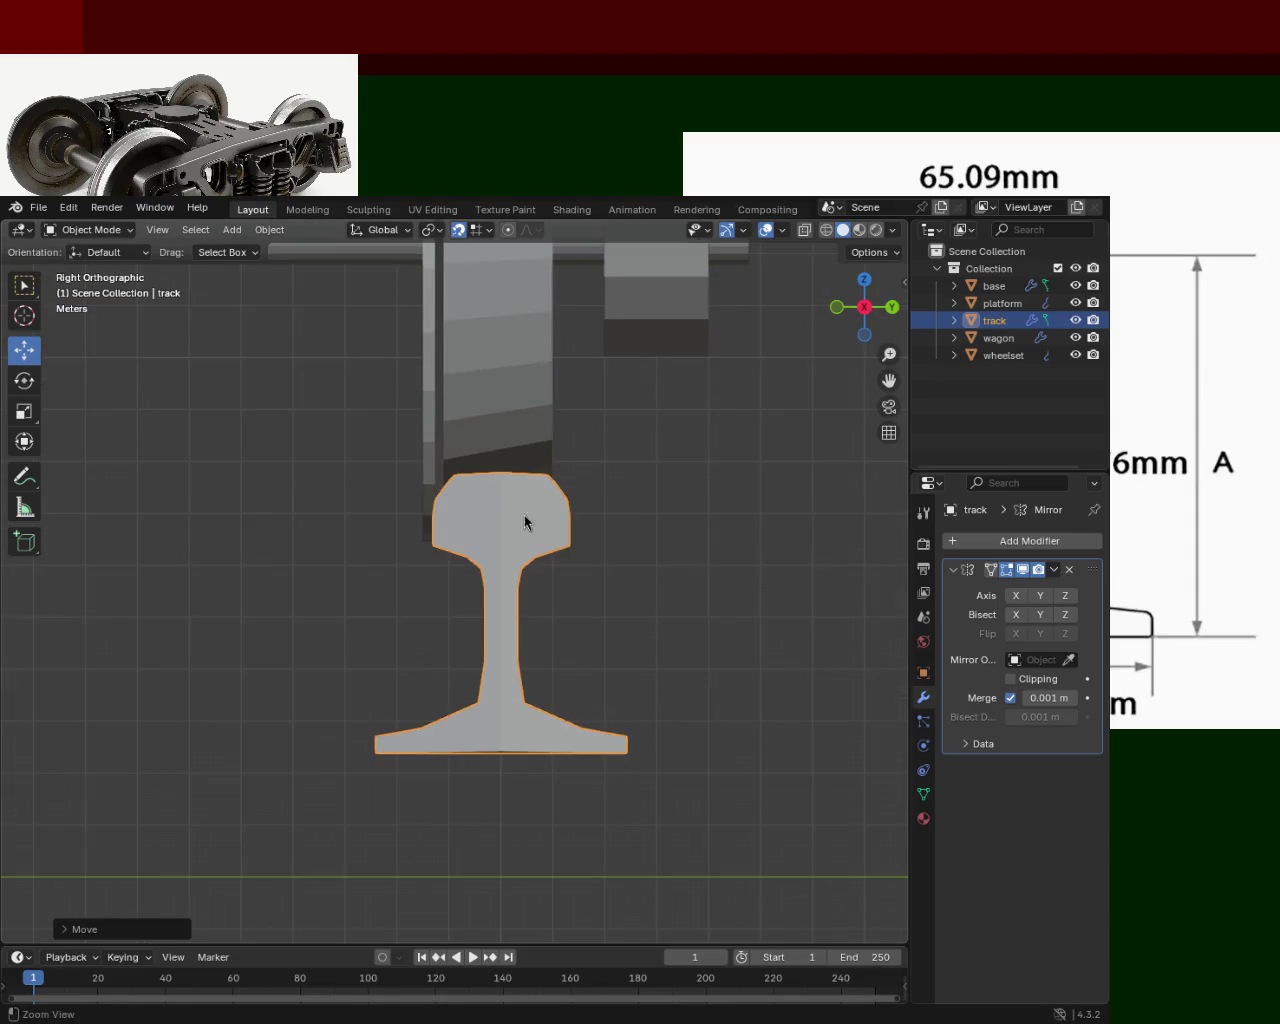
In right orthographic view, set the track's origin to the 3D cursor at the world centre.
mouse_move(517, 517)
ctrl+middle_down()
mouse_move(571, 692)
mouse_move(523, 635)
ctrl+middle_up()
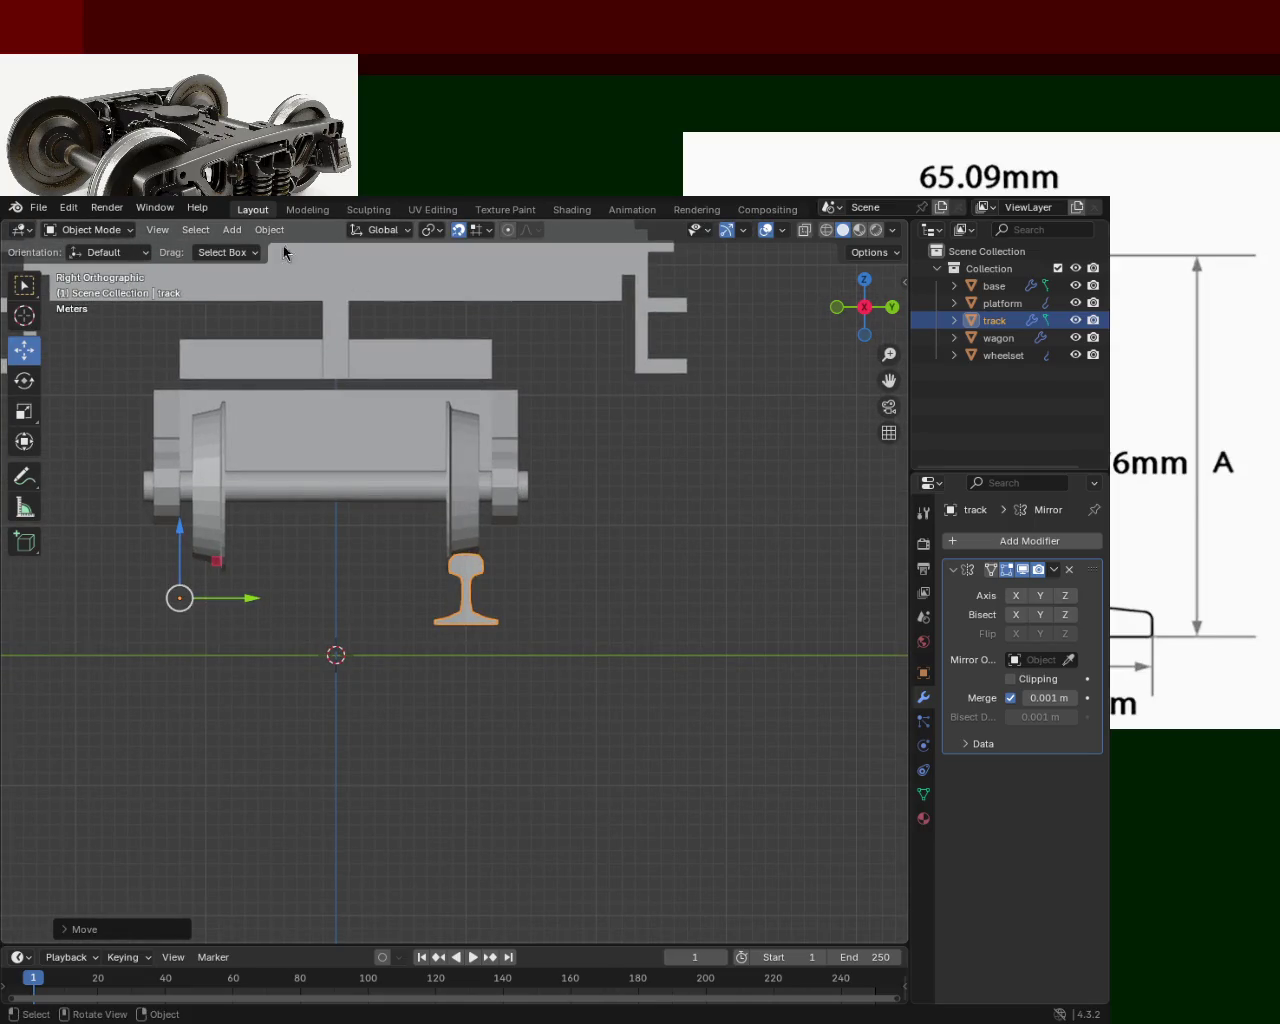
click(269, 229)
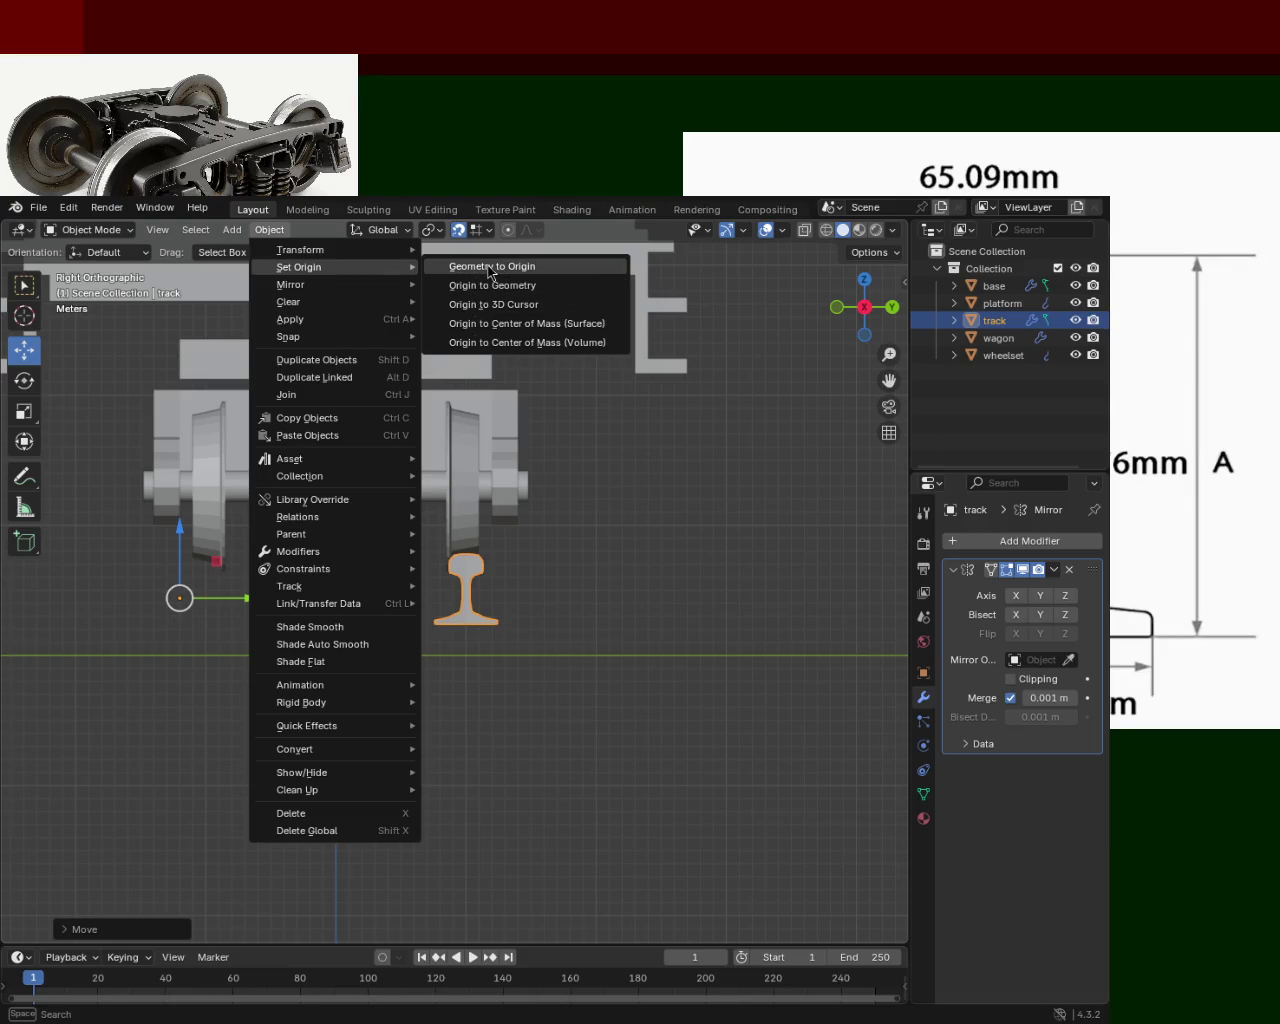
click(480, 306)
scroll(498, 522, up, 4)
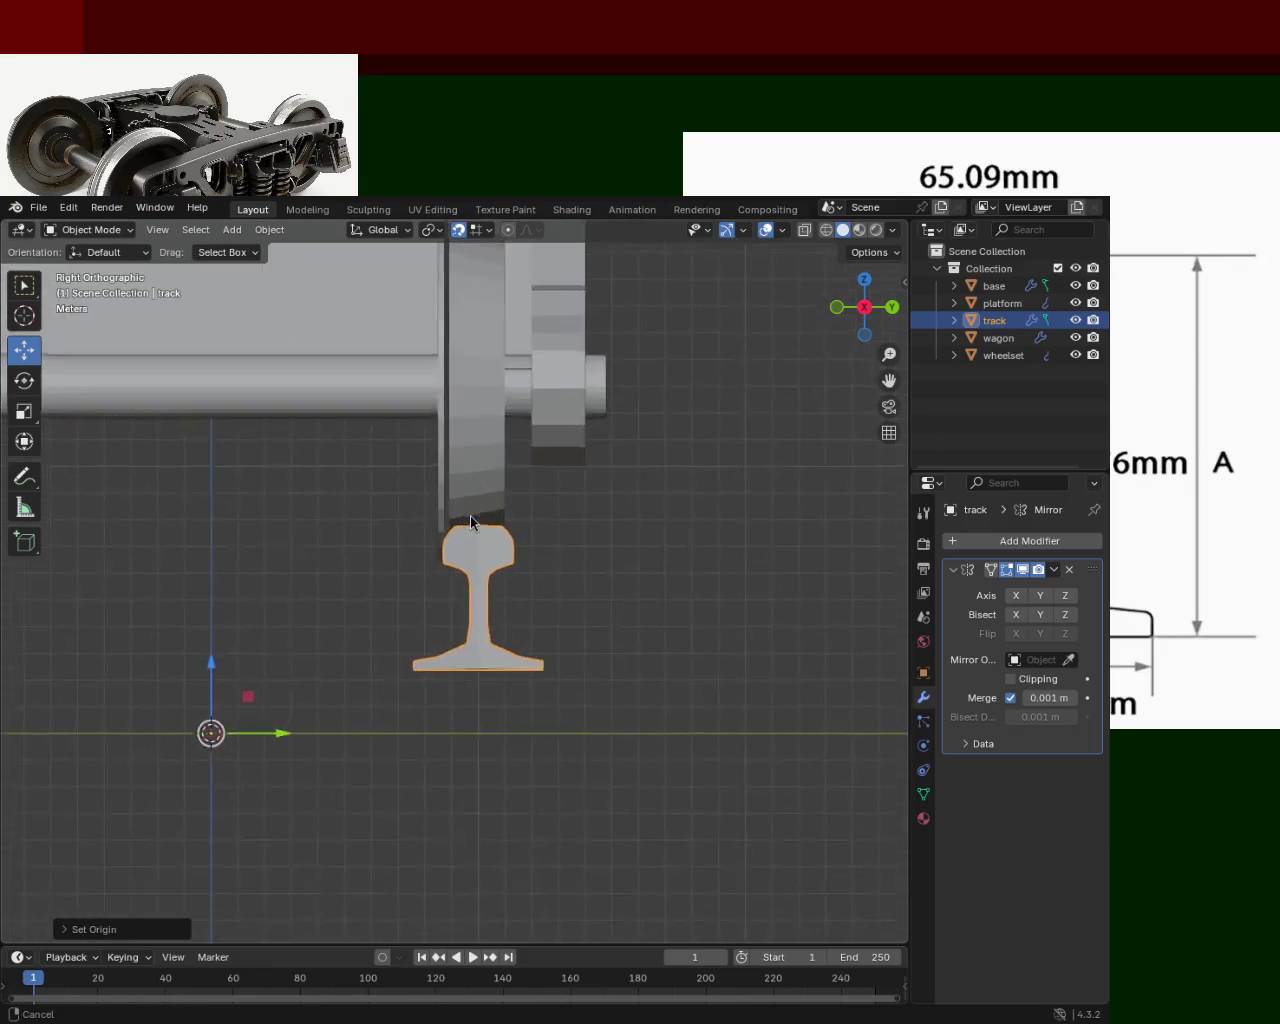
Lower, then raise the track along Z, settling at about 0.5 m so the rail meets the wheel.
scroll(463, 503, up, 3)
drag(44, 786, 38, 889)
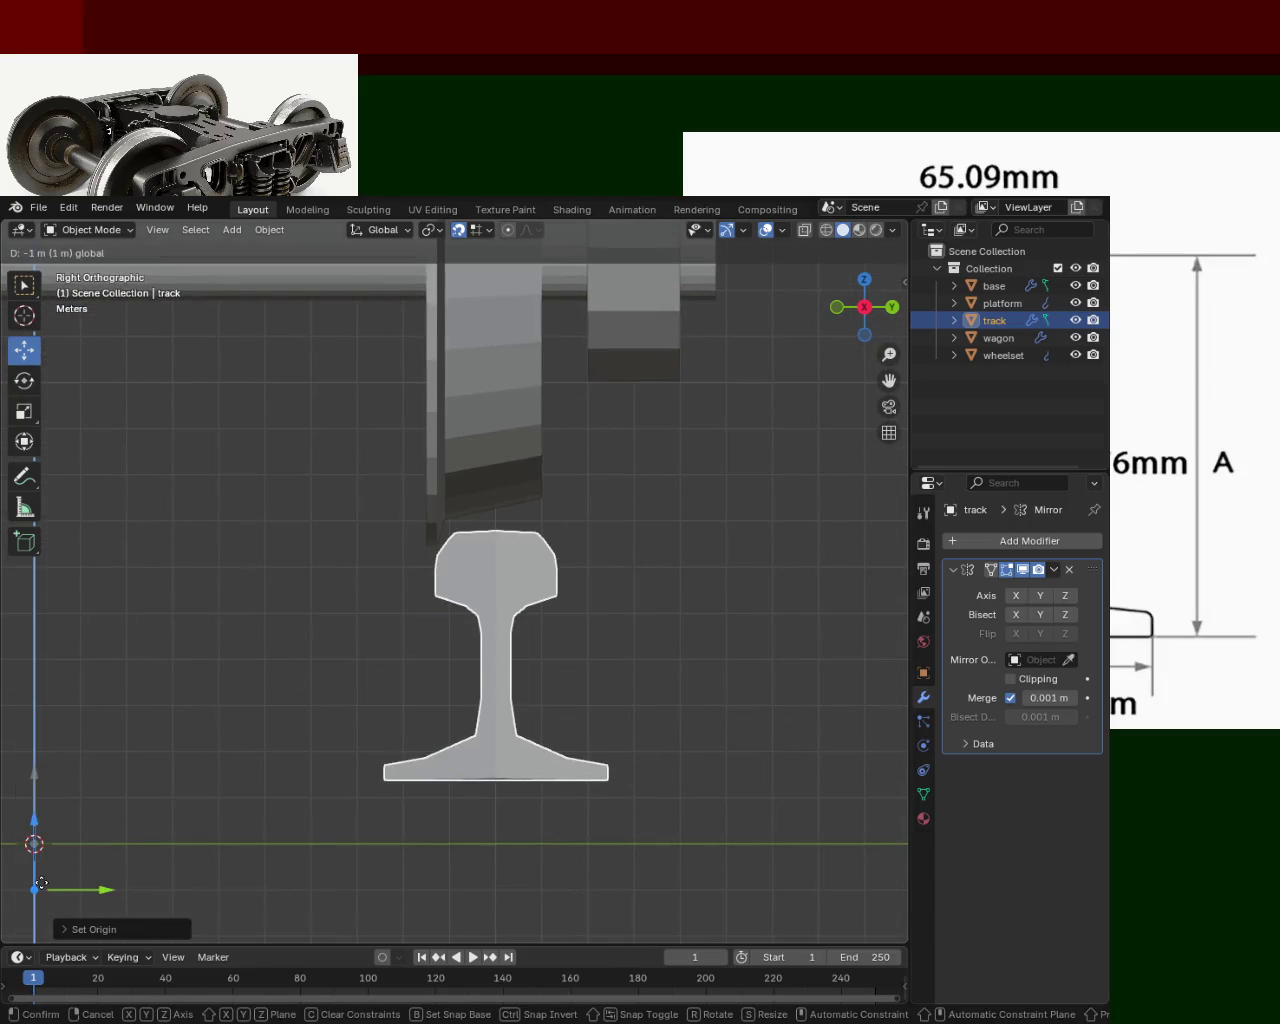
drag(38, 889, 58, 862)
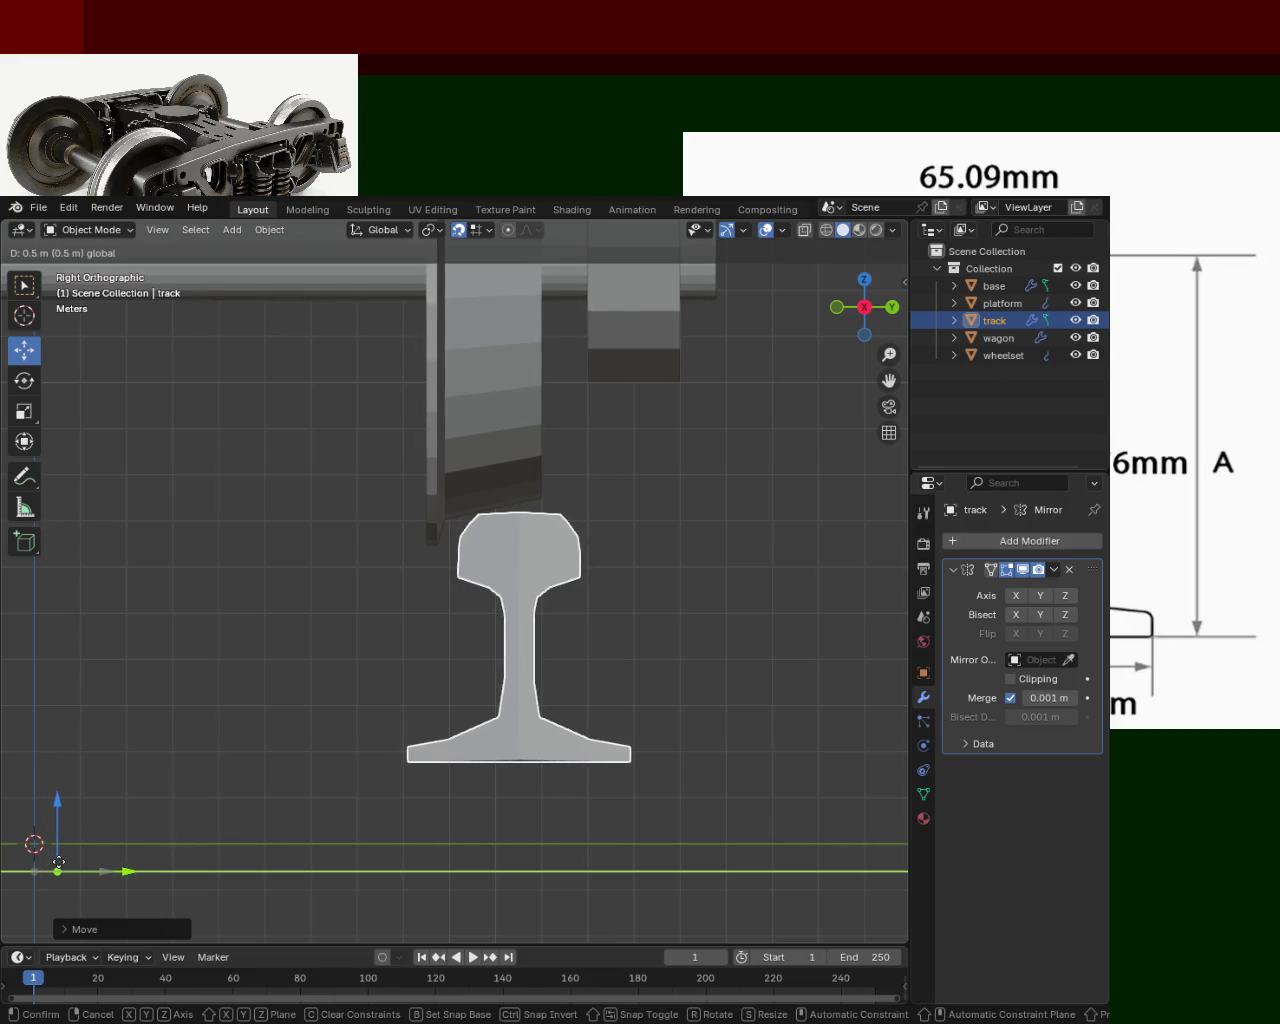
drag(58, 862, 58, 862)
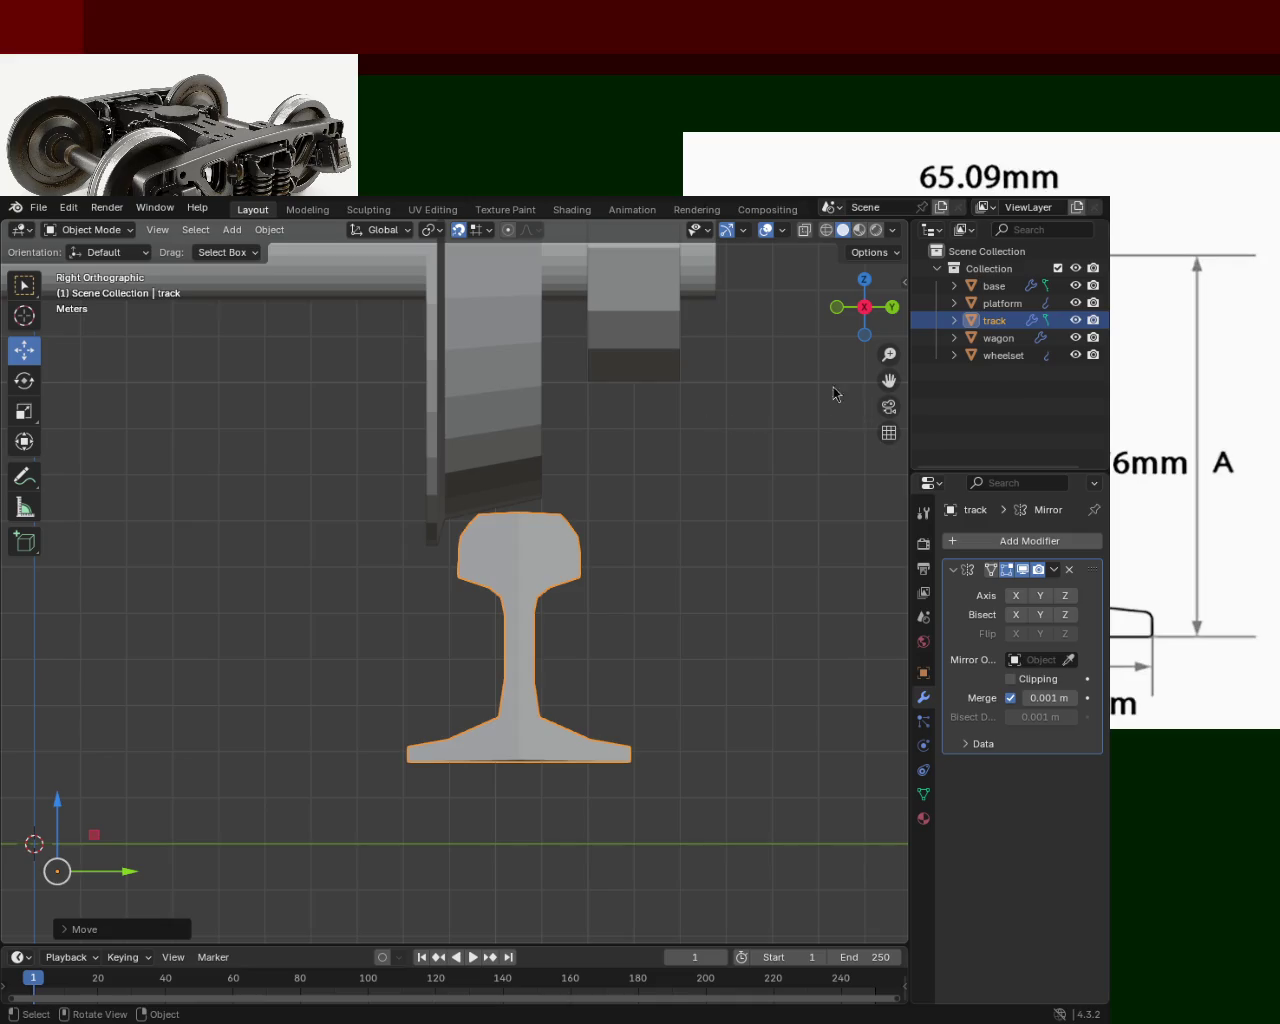
scroll(517, 472, up, 3)
mouse_move(500, 426)
middle_down()
mouse_move(500, 493)
mouse_move(423, 509)
mouse_move(503, 494)
mouse_move(579, 523)
mouse_move(603, 550)
middle_up()
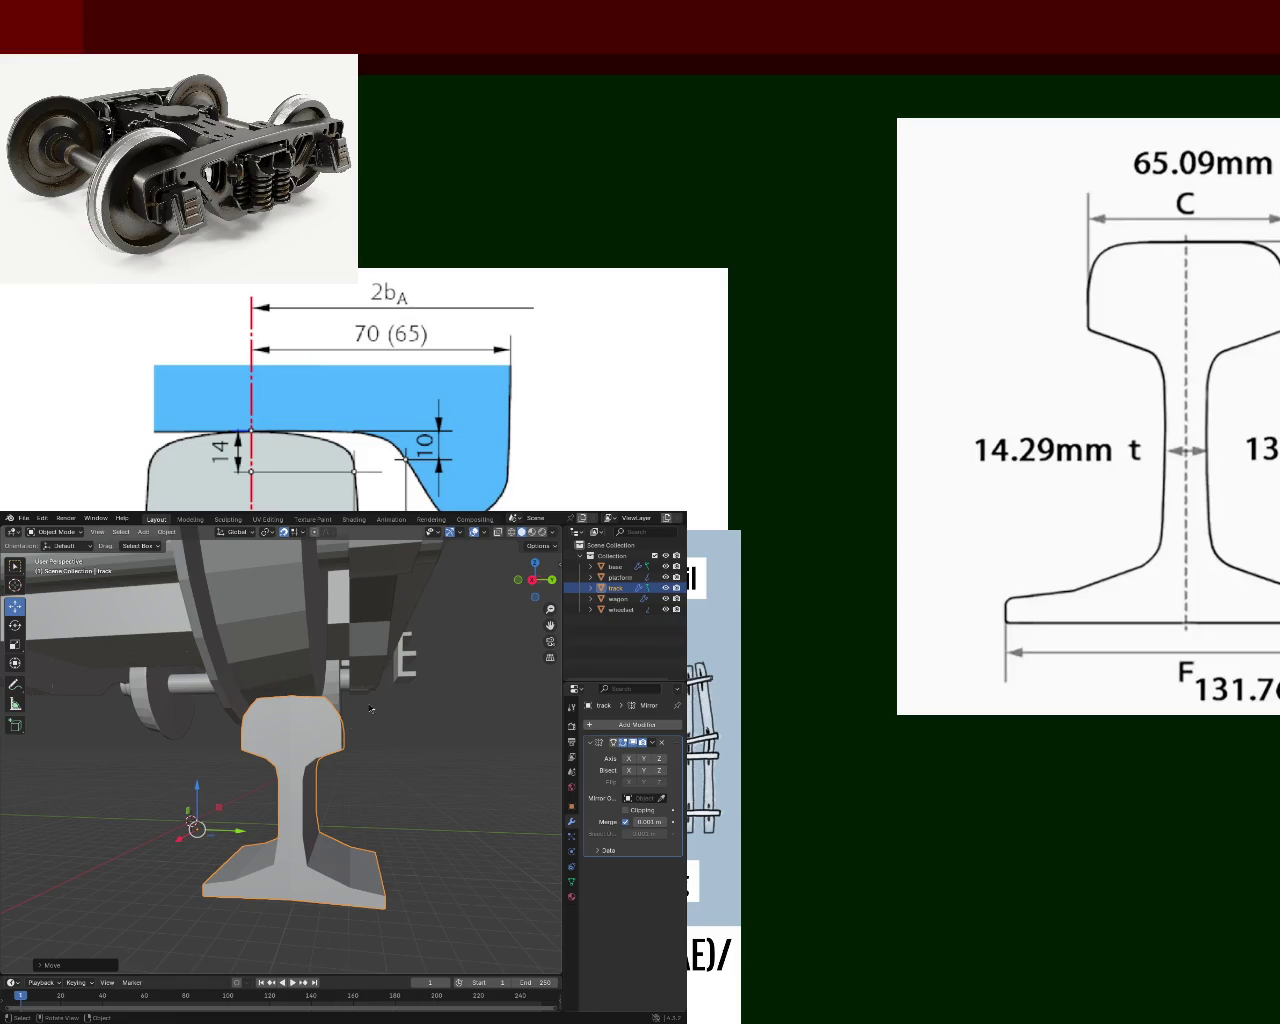
Orbit around the wagon to check the mirrored rails beside the wheelset and axle.
middle_drag(358, 698, 297, 720)
mouse_move(271, 735)
middle_down()
mouse_move(230, 770)
mouse_move(300, 760)
mouse_move(309, 737)
mouse_move(362, 804)
mouse_move(421, 749)
mouse_move(389, 749)
middle_up()
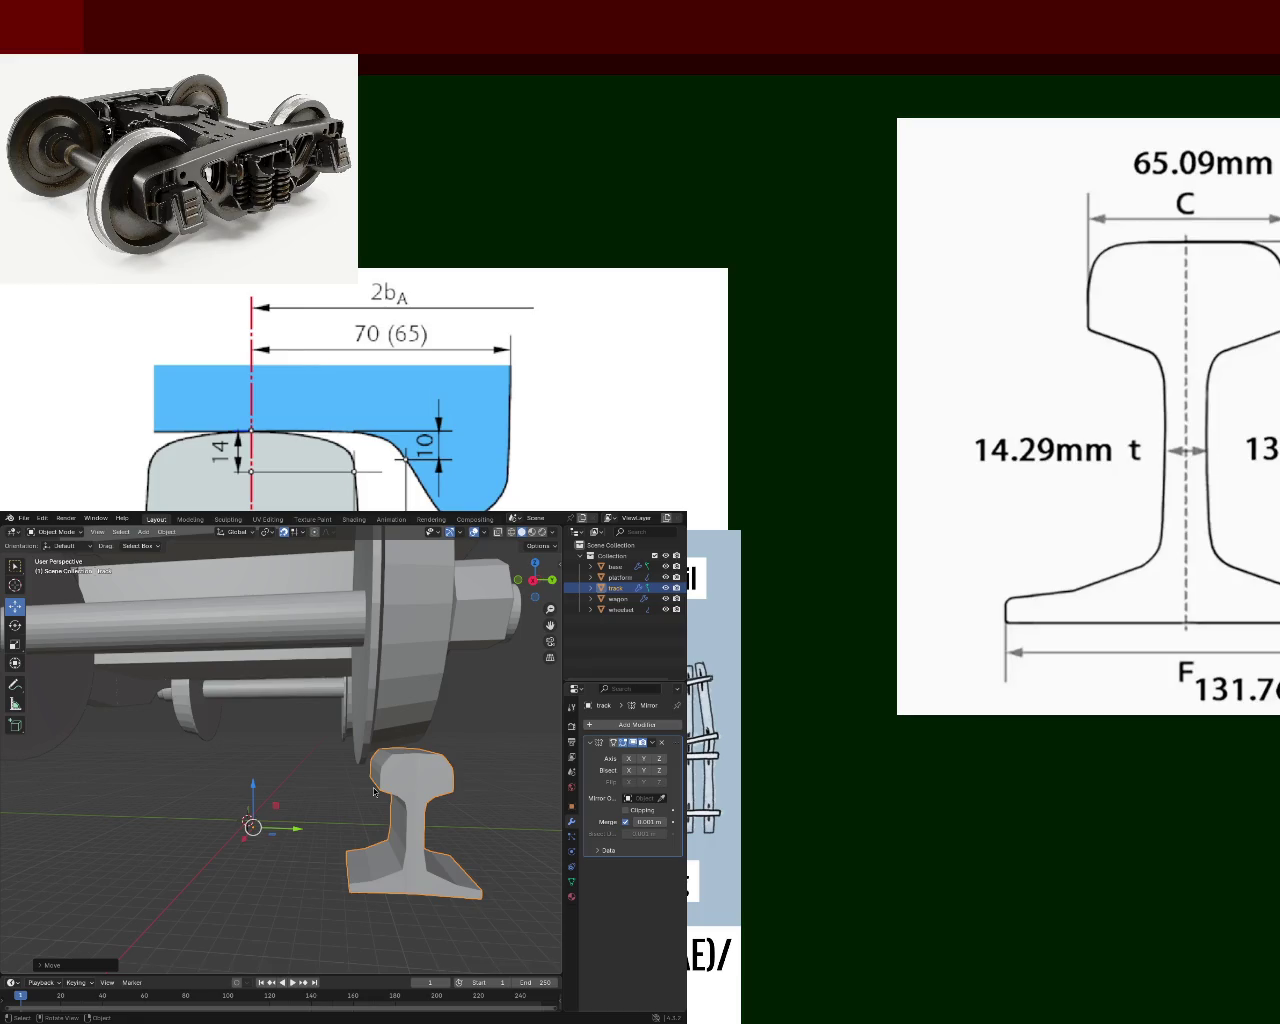
mouse_move(463, 726)
middle_down()
mouse_move(401, 668)
mouse_move(400, 727)
mouse_move(333, 713)
middle_up()
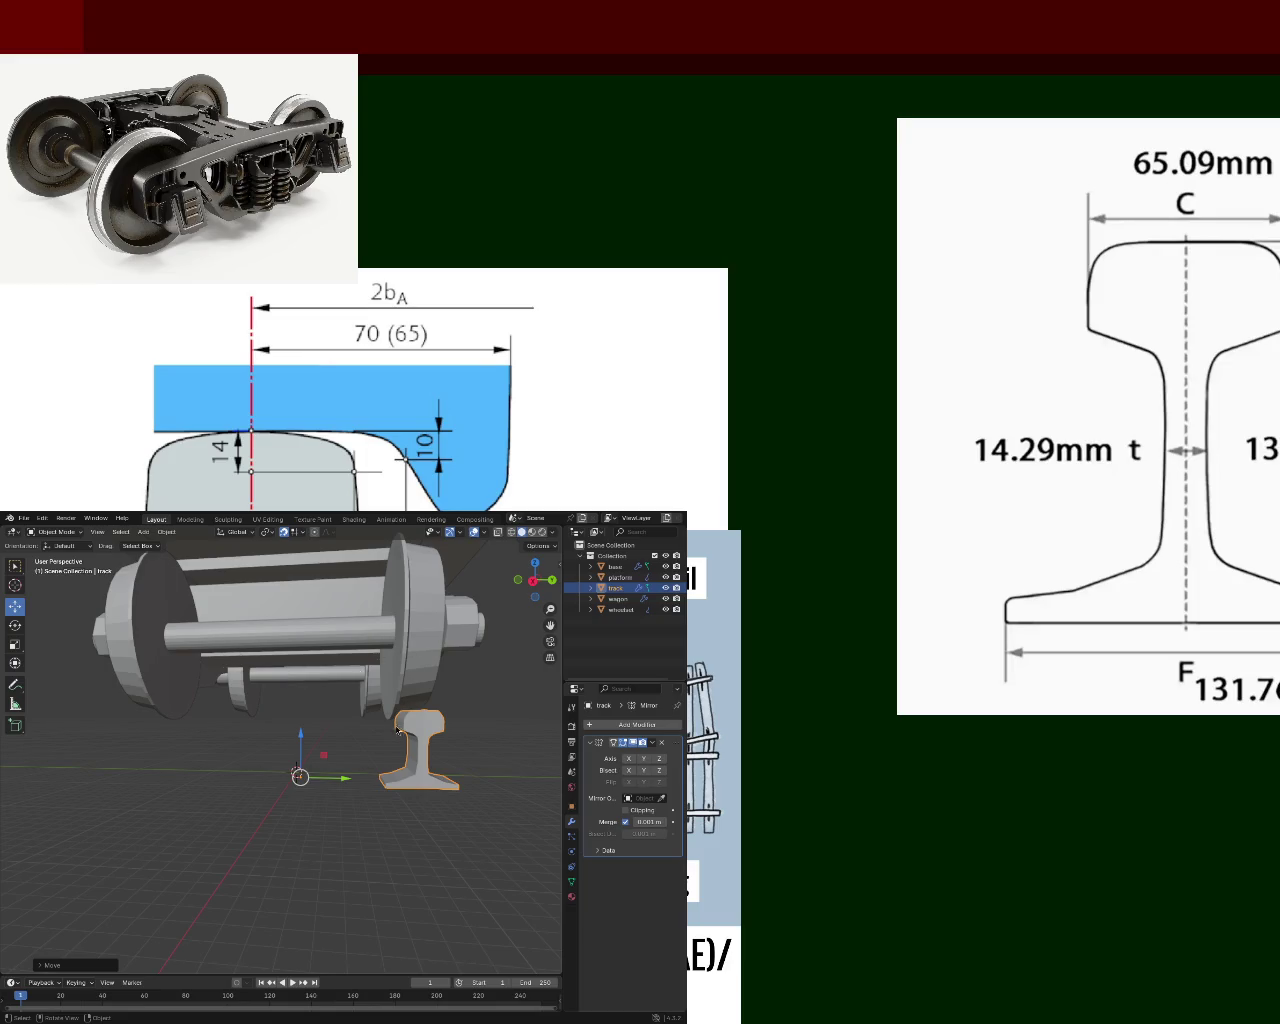
middle_drag(401, 718, 408, 787)
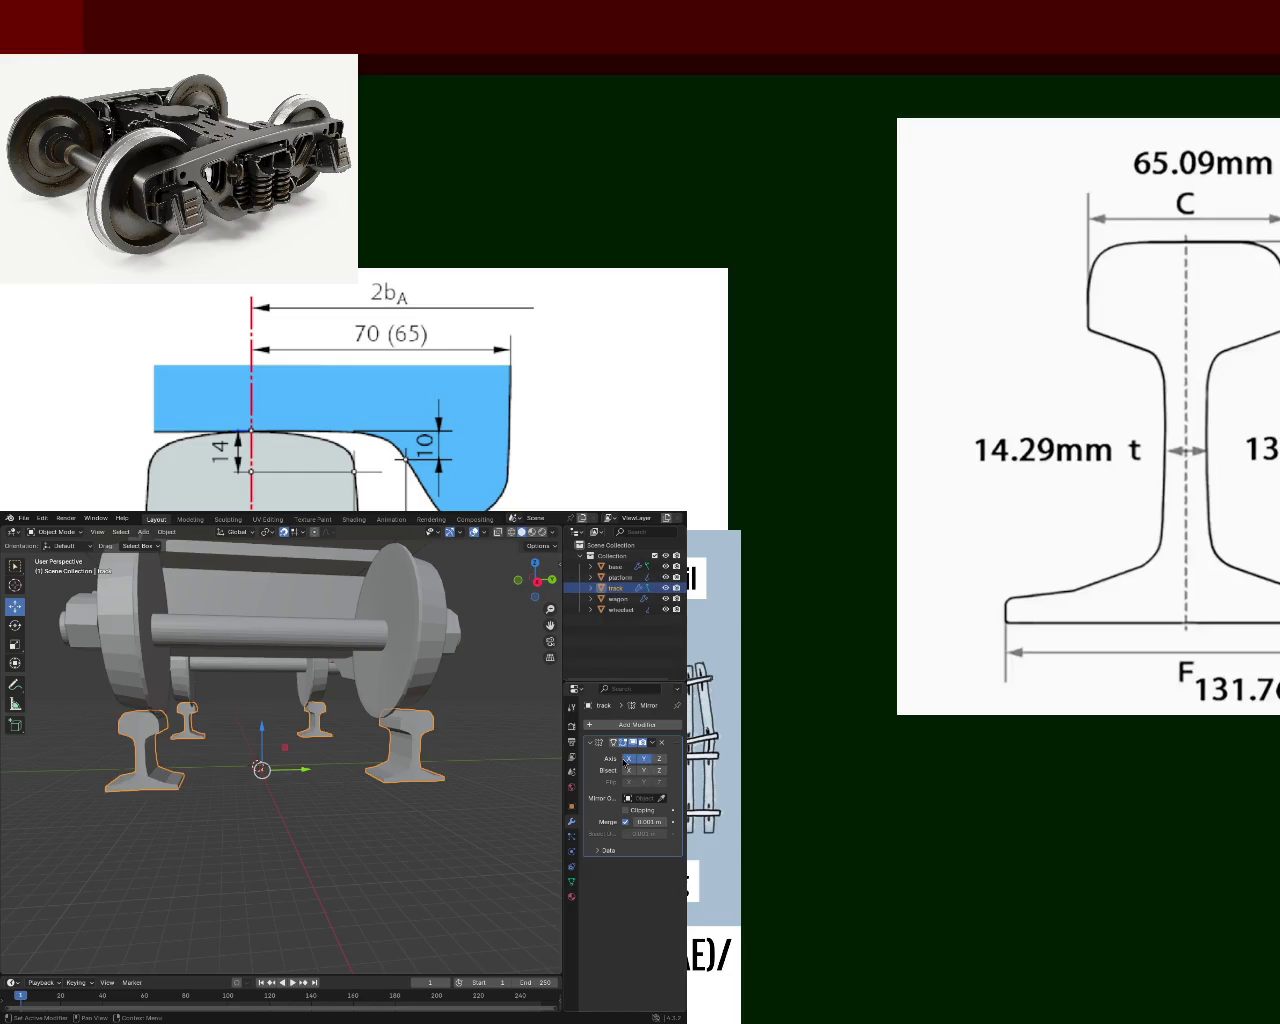
mouse_move(285, 733)
middle_down()
mouse_move(260, 746)
mouse_move(185, 731)
middle_up()
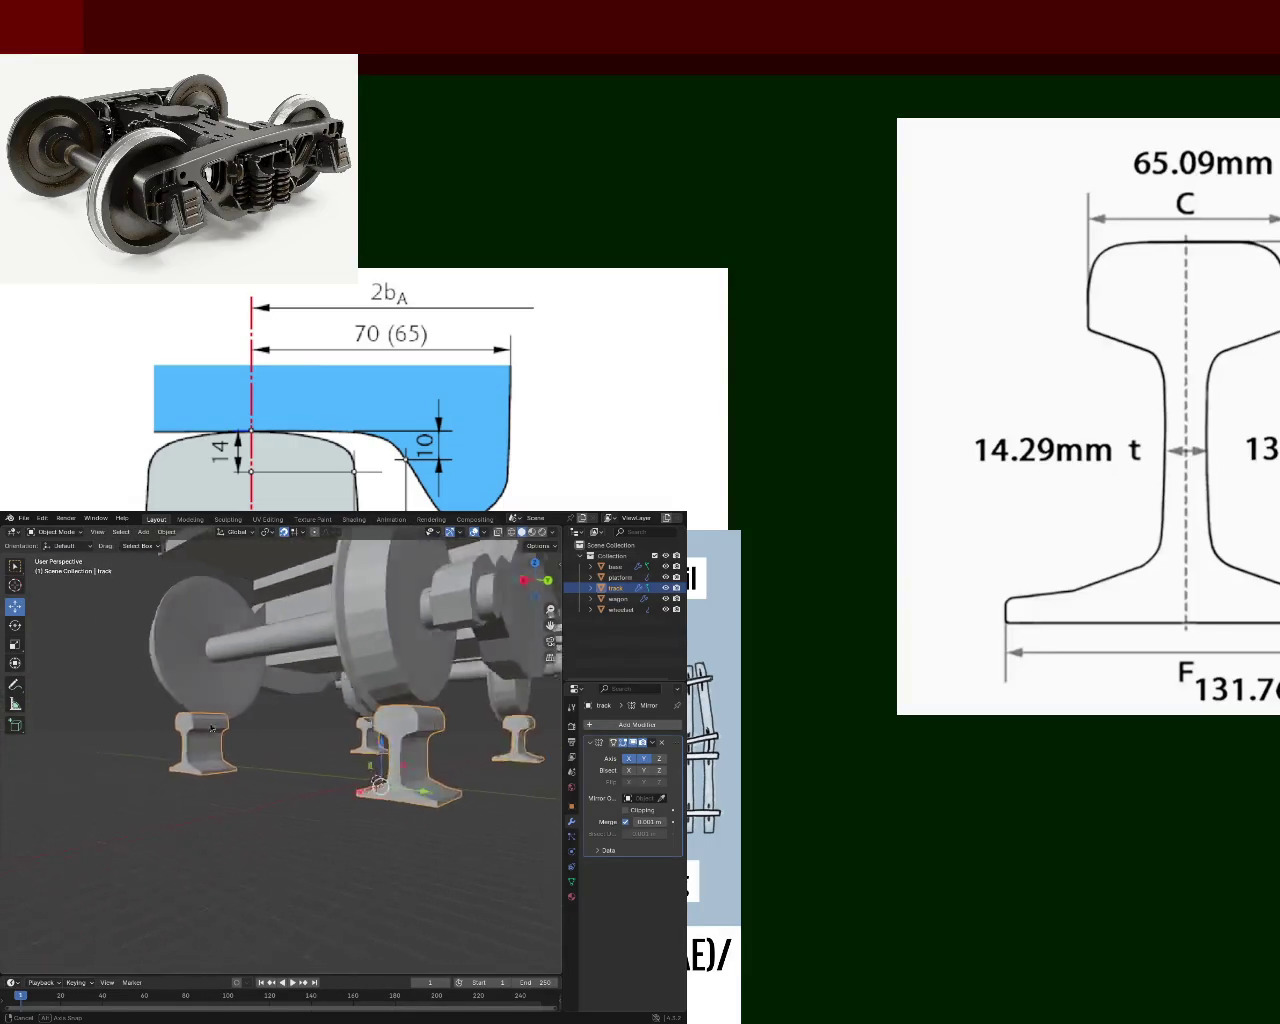
middle_drag(185, 731, 285, 757)
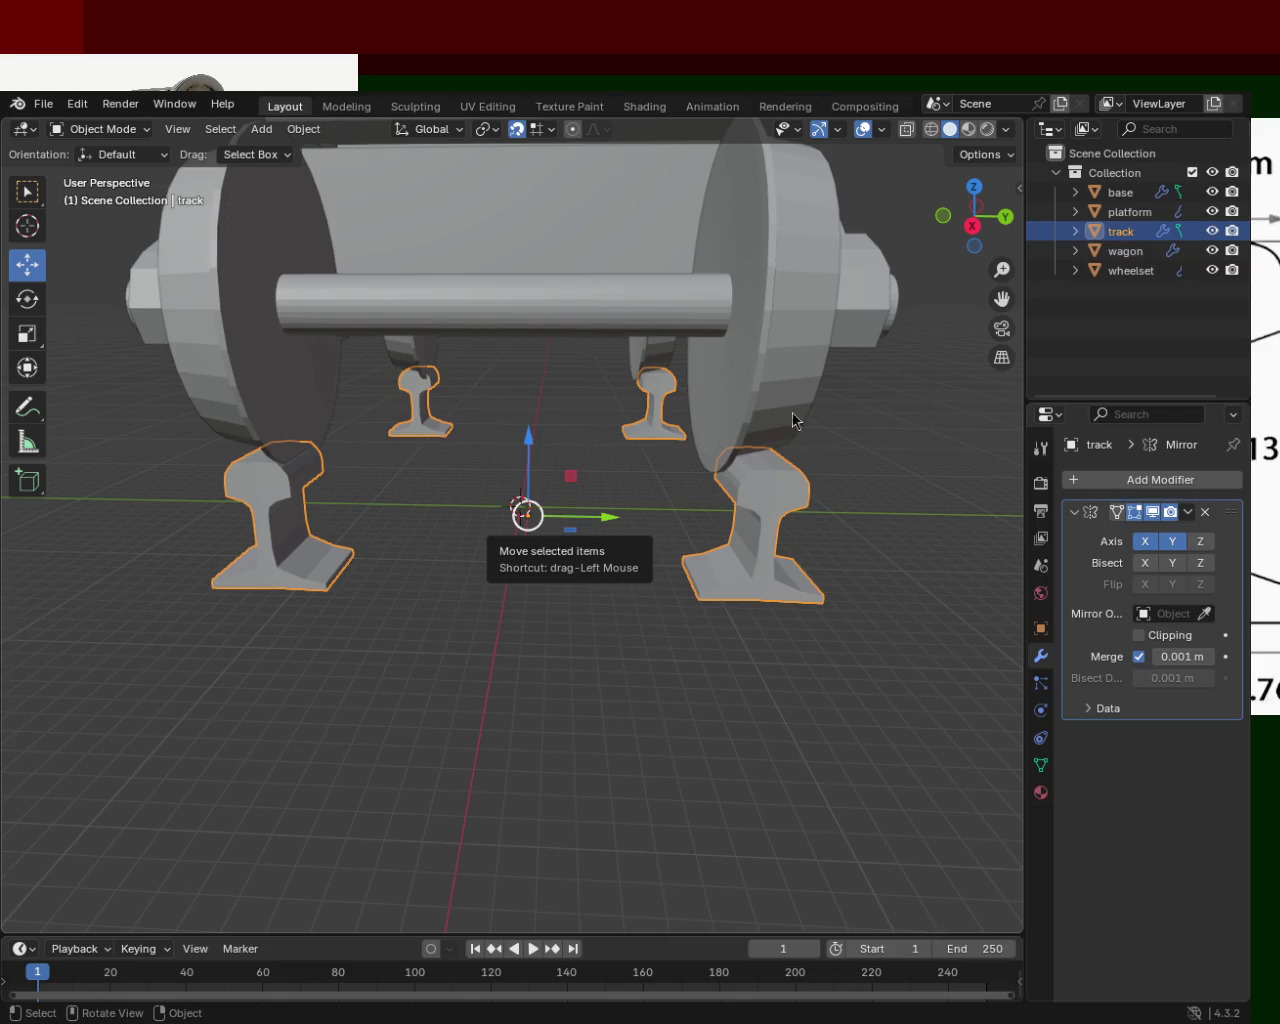
mouse_move(815, 384)
middle_down()
mouse_move(380, 686)
mouse_move(606, 702)
mouse_move(686, 637)
mouse_move(697, 688)
mouse_move(627, 655)
mouse_move(653, 650)
mouse_move(578, 652)
middle_up()
mouse_move(495, 578)
middle_down()
mouse_move(477, 563)
mouse_move(463, 457)
mouse_move(469, 486)
mouse_move(337, 472)
mouse_move(489, 489)
mouse_move(556, 478)
middle_up()
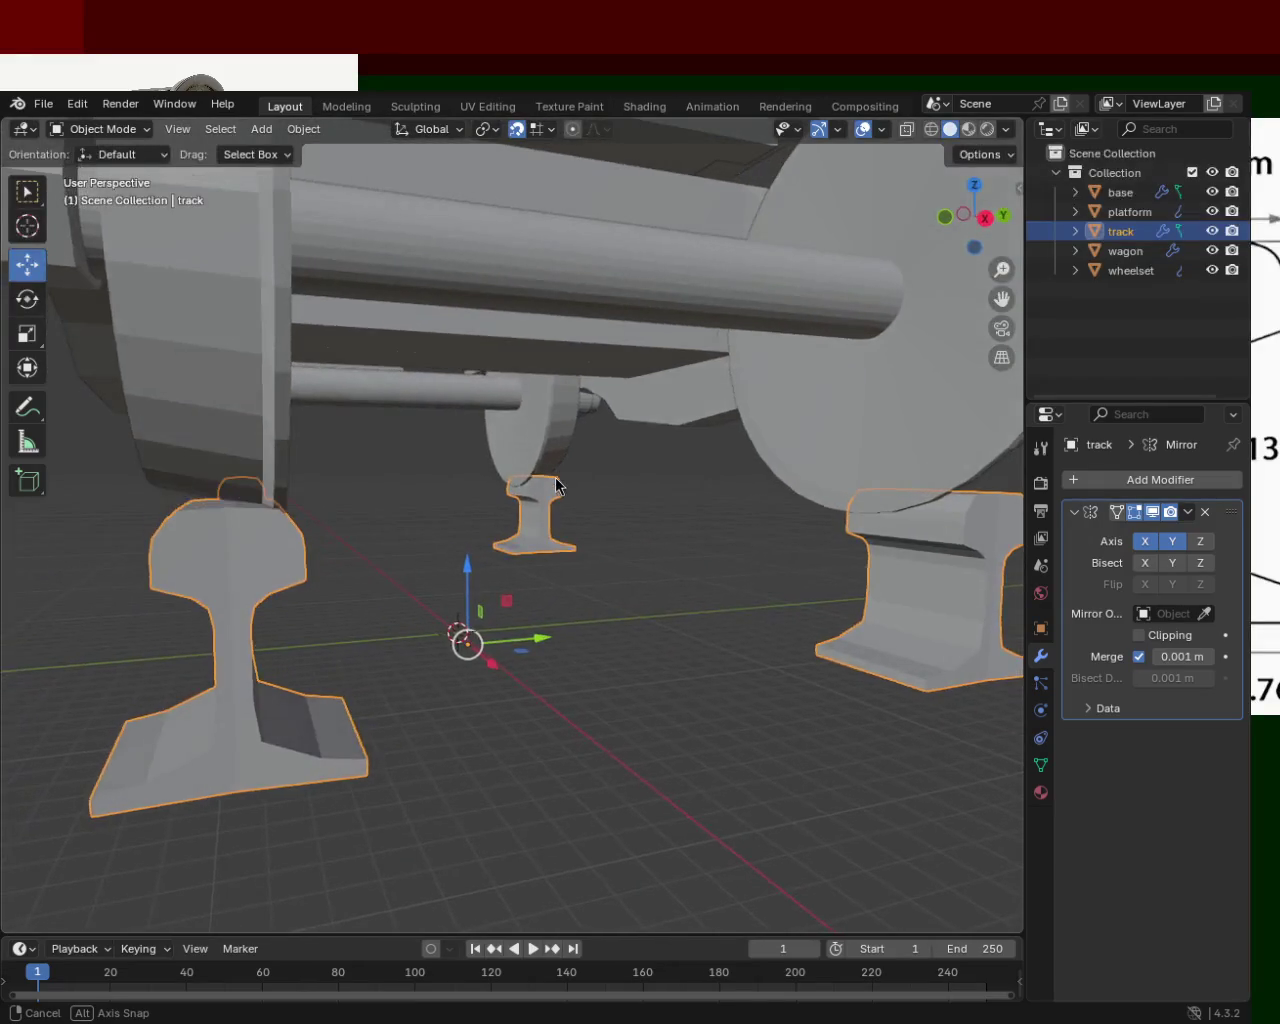
mouse_move(770, 517)
middle_down()
mouse_move(544, 491)
mouse_move(484, 467)
mouse_move(491, 513)
mouse_move(655, 449)
mouse_move(551, 467)
mouse_move(548, 485)
mouse_move(410, 486)
mouse_move(451, 513)
mouse_move(408, 506)
mouse_move(548, 505)
mouse_move(402, 524)
middle_up()
mouse_move(516, 580)
middle_down()
mouse_move(374, 514)
mouse_move(423, 540)
mouse_move(514, 517)
mouse_move(591, 549)
mouse_move(257, 538)
mouse_move(559, 618)
mouse_move(398, 551)
mouse_move(412, 585)
middle_up()
In Edit Mode, stretch the rail lengthwise along the track by moving its end face.
key(Tab)
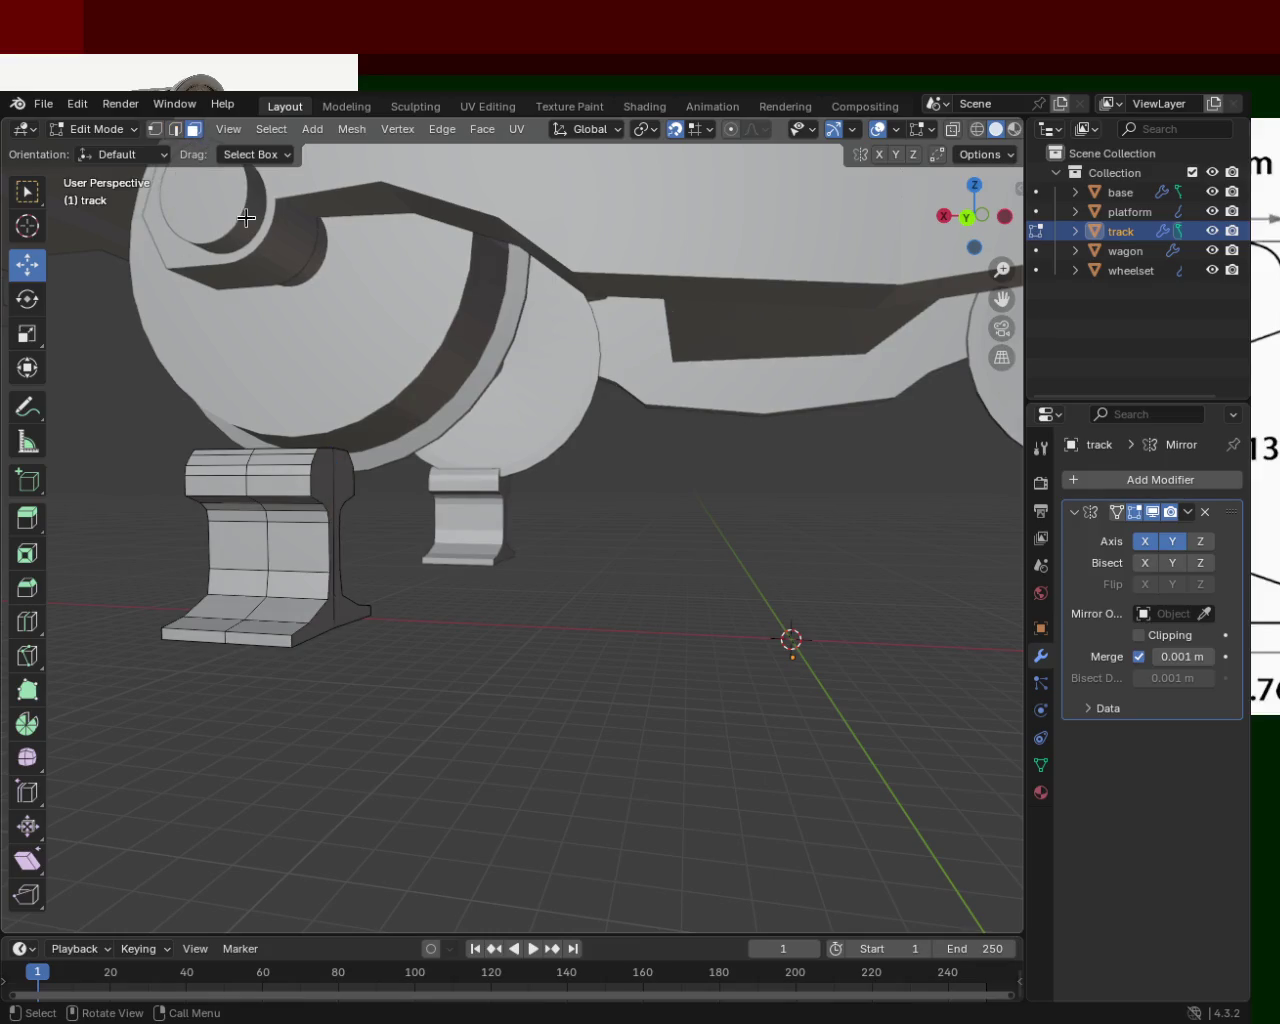
click(345, 475)
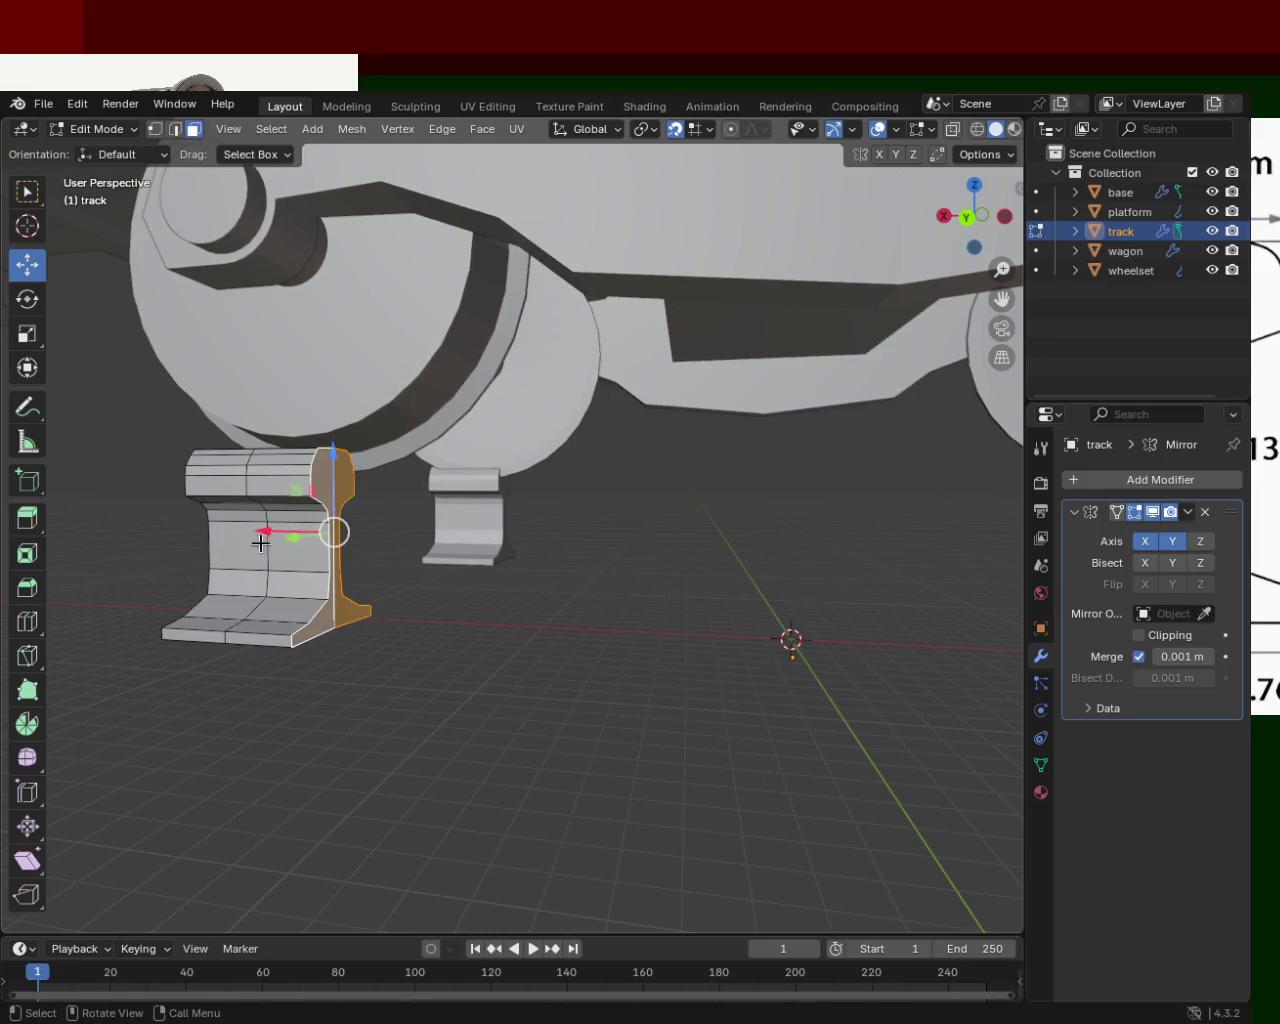
mouse_move(264, 529)
mouse_down()
mouse_move(870, 641)
mouse_move(817, 639)
mouse_move(840, 641)
mouse_up()
mouse_move(763, 611)
middle_down()
mouse_move(810, 507)
mouse_move(677, 533)
middle_up()
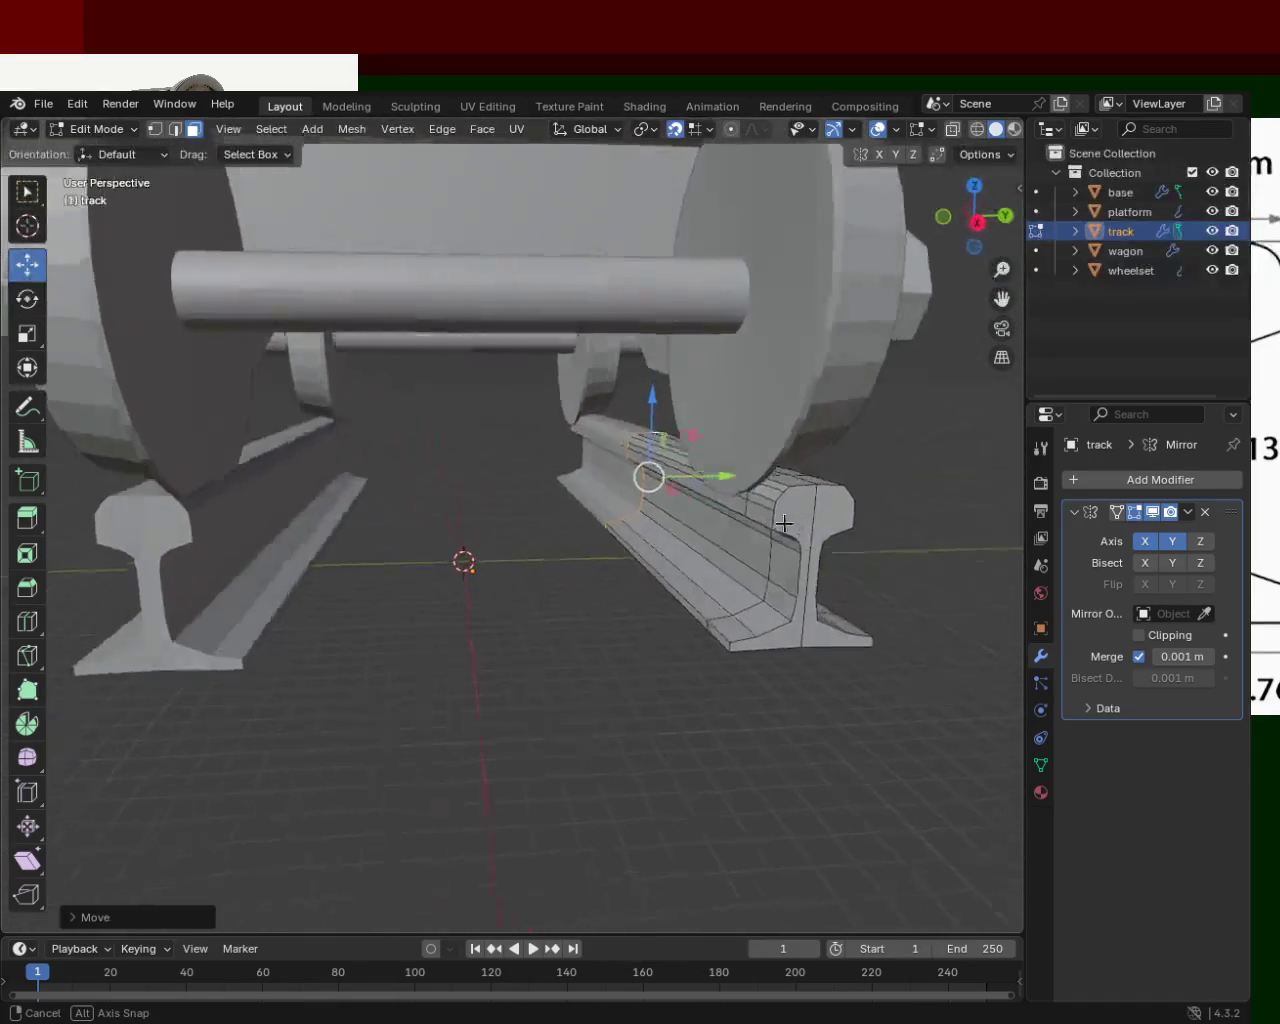
scroll(677, 533, down, 2)
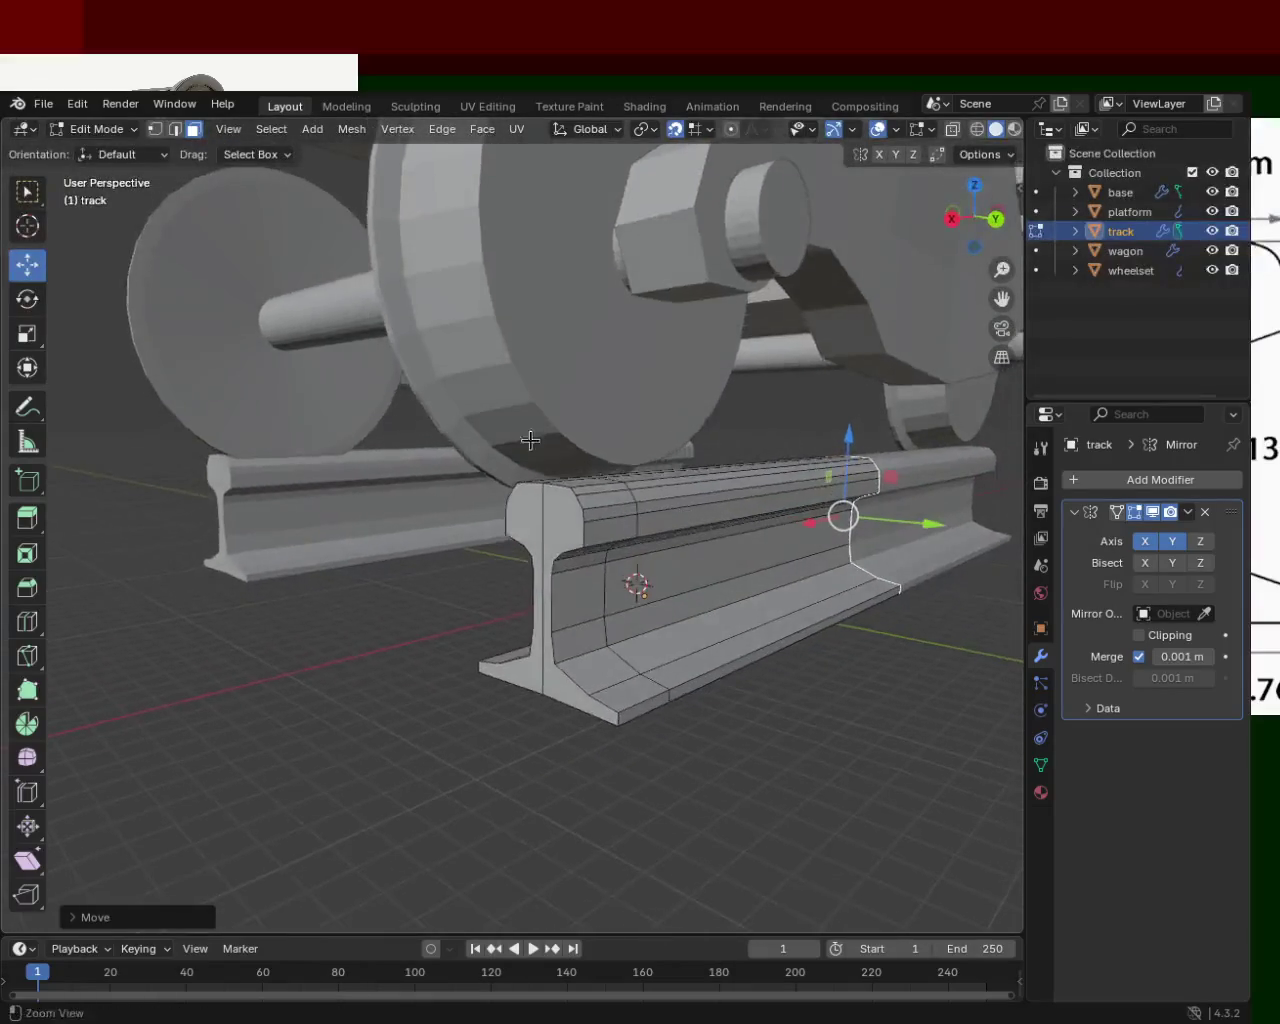
scroll(677, 533, down, 3)
mouse_move(677, 533)
middle_down()
mouse_move(697, 543)
mouse_move(665, 505)
mouse_move(668, 527)
middle_up()
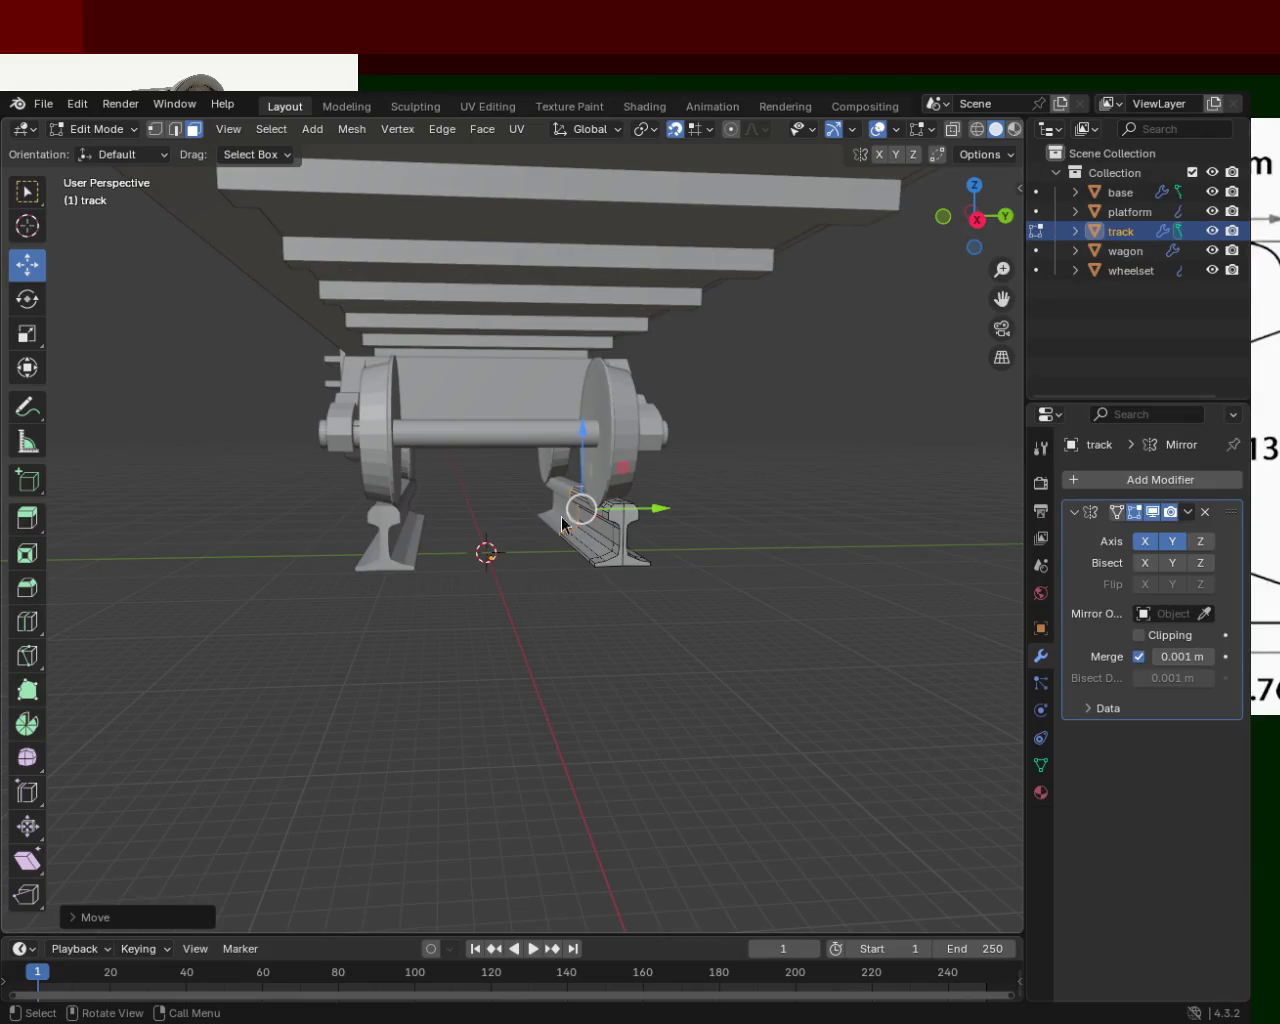
mouse_move(873, 357)
middle_down()
mouse_move(258, 496)
mouse_move(246, 449)
mouse_move(163, 491)
mouse_move(78, 492)
mouse_move(80, 472)
mouse_move(537, 505)
mouse_move(723, 486)
middle_up()
scroll(600, 495, up, 2)
mouse_move(600, 495)
middle_down()
mouse_move(264, 508)
mouse_move(321, 515)
middle_up()
scroll(298, 506, up, 2)
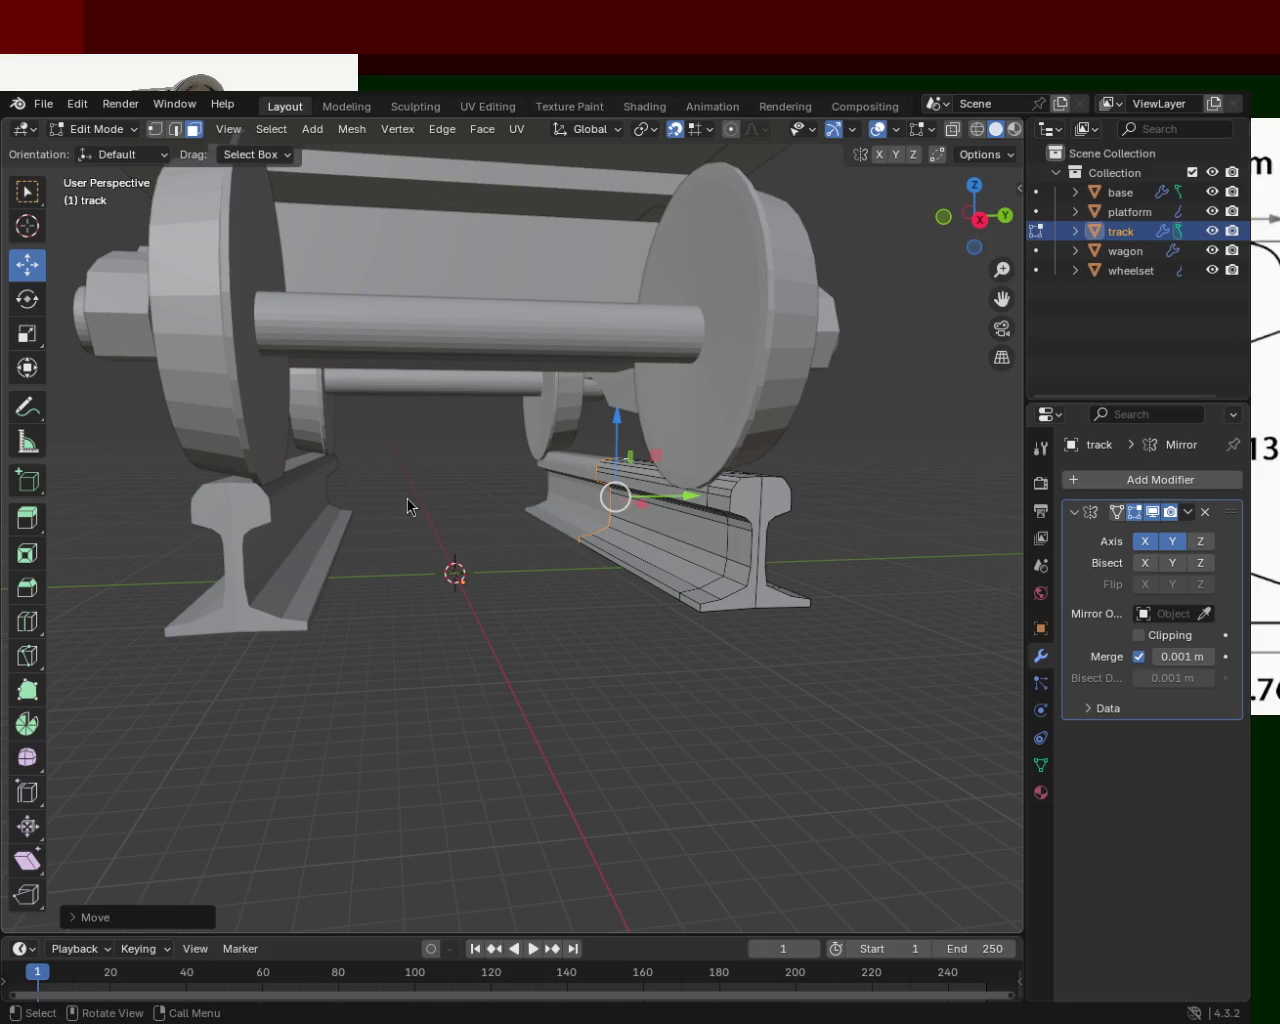
mouse_move(757, 340)
middle_down()
mouse_move(616, 490)
mouse_move(541, 445)
middle_up()
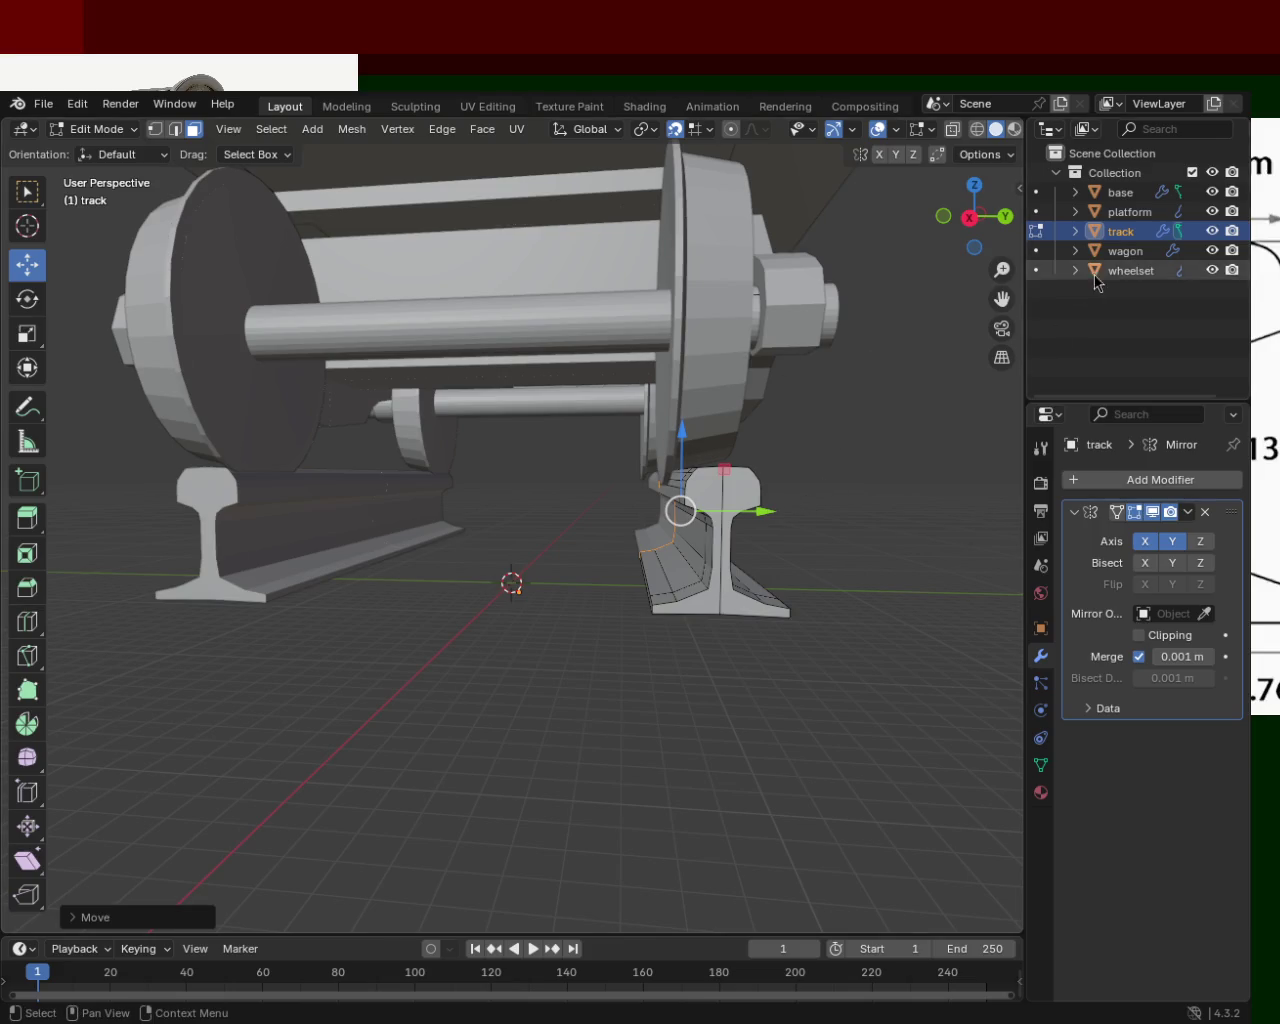
mouse_move(791, 581)
middle_down()
mouse_move(554, 569)
mouse_move(603, 594)
mouse_move(503, 591)
mouse_move(630, 596)
middle_up()
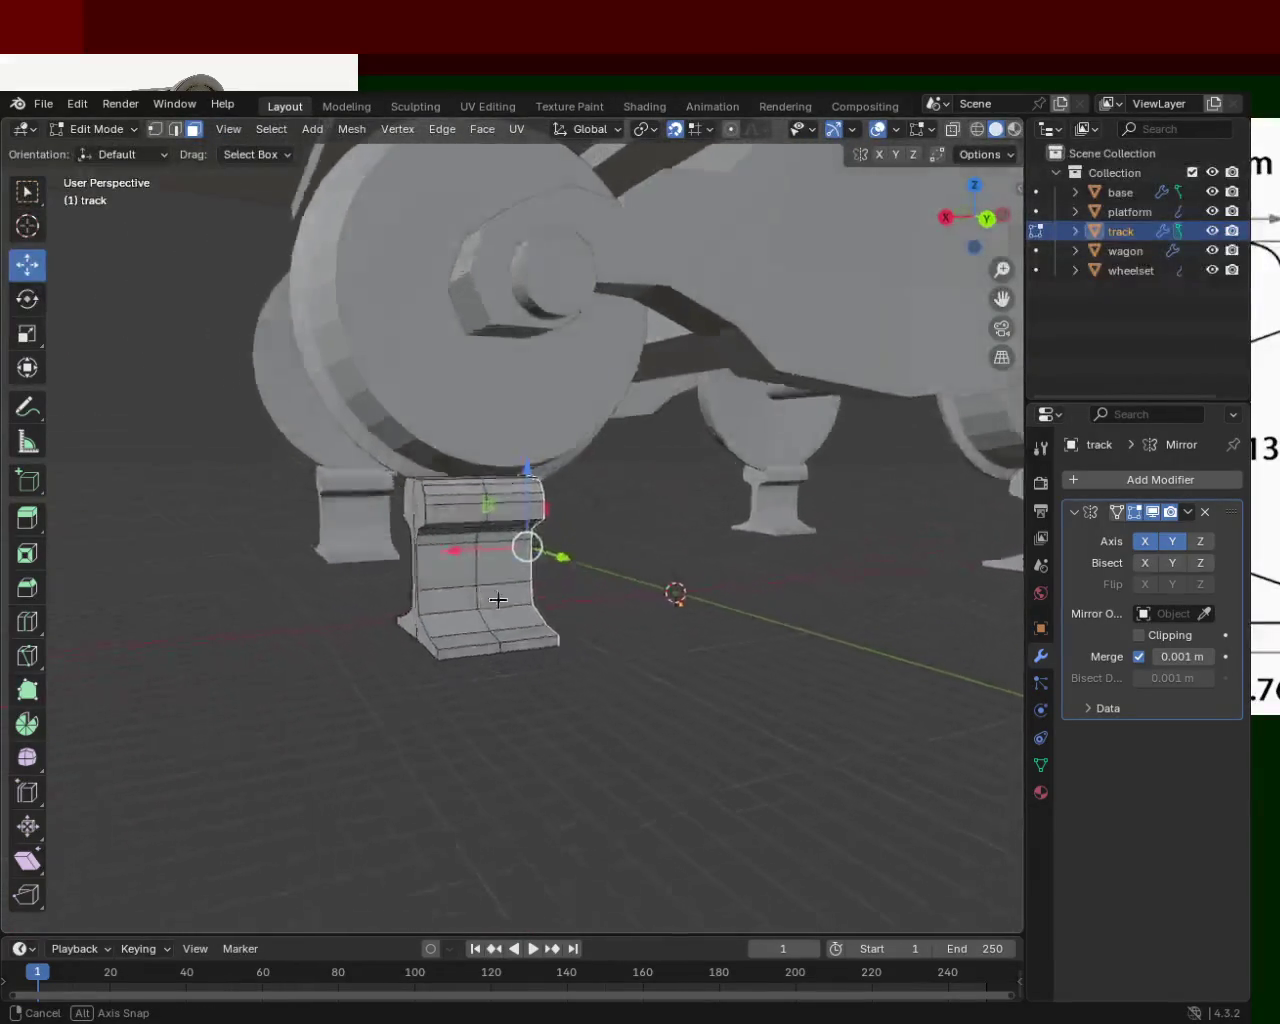
mouse_move(630, 596)
middle_down()
mouse_move(568, 587)
mouse_move(877, 434)
middle_up()
In Object Mode, scale the whole track down and slide the rails along Y.
key(Tab)
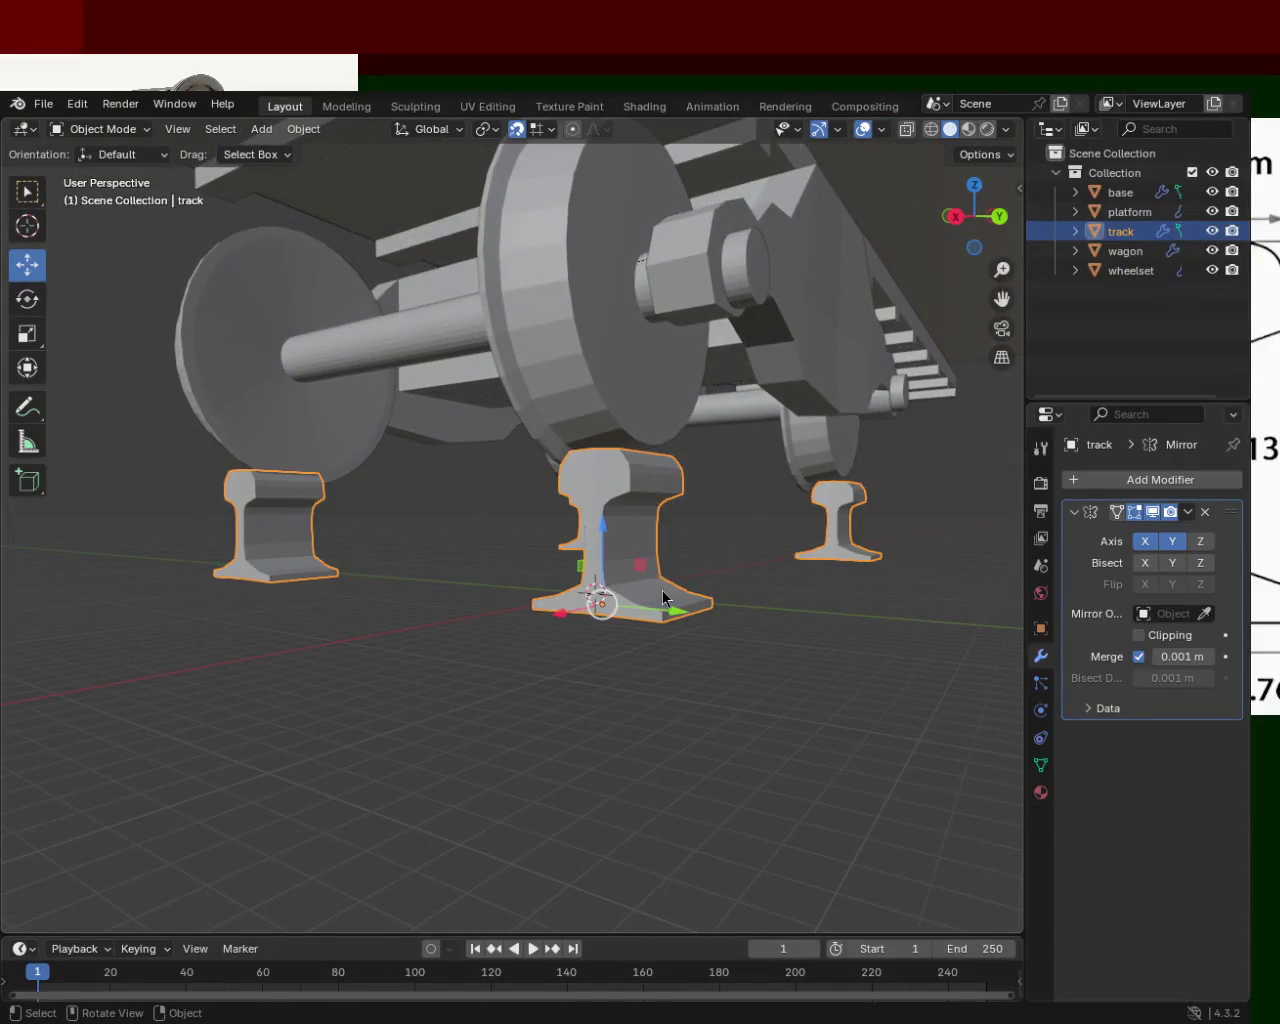
mouse_move(661, 606)
middle_down()
mouse_move(745, 598)
mouse_move(759, 622)
middle_up()
key(s)
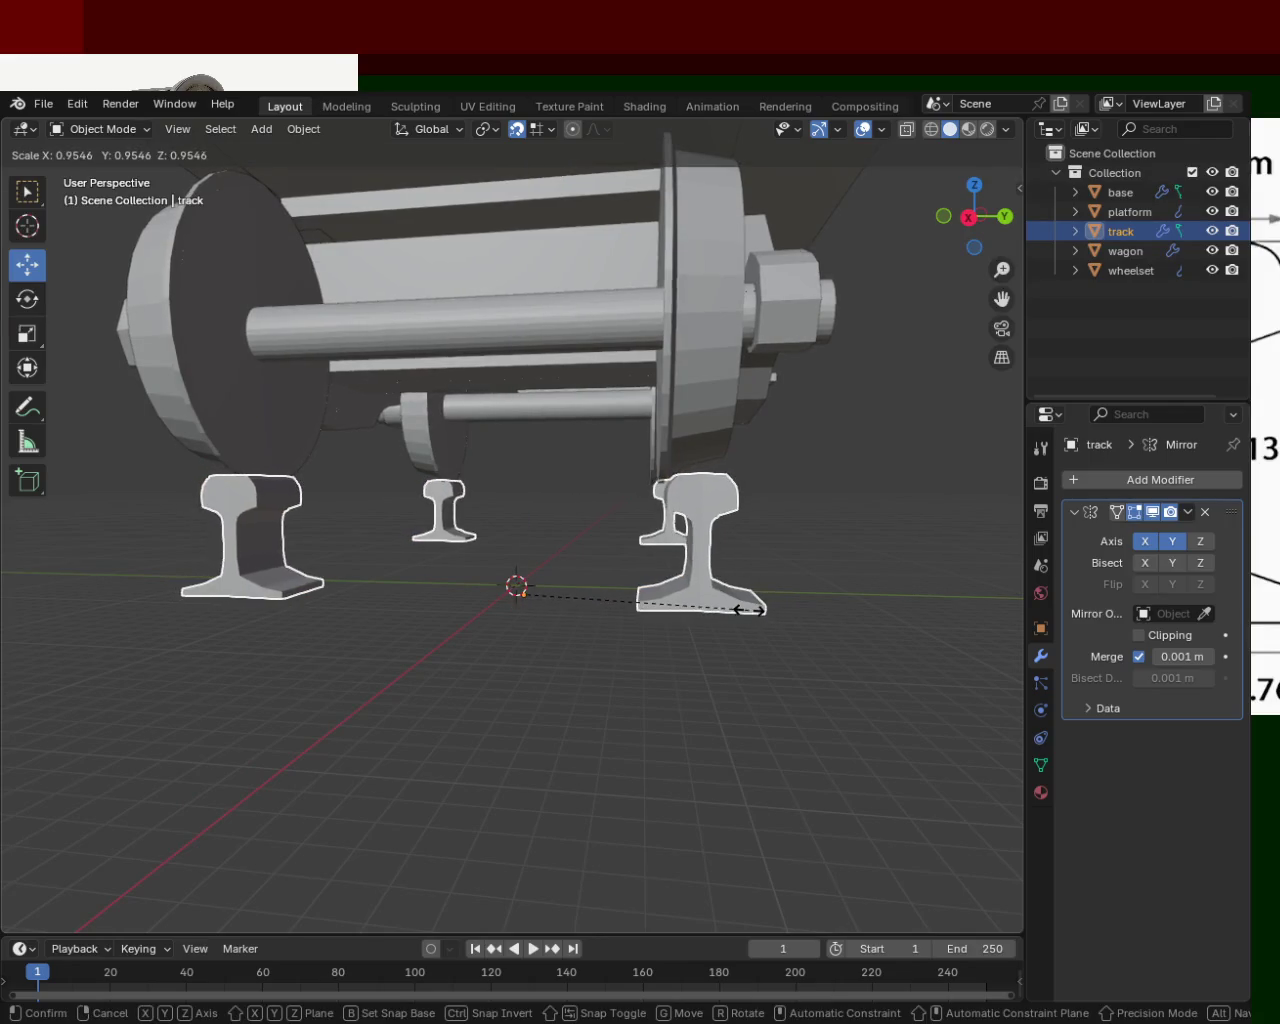
click(750, 607)
mouse_move(570, 600)
mouse_down()
mouse_move(596, 600)
mouse_move(543, 598)
mouse_up()
mouse_move(819, 546)
middle_down()
mouse_move(707, 527)
mouse_move(654, 560)
middle_up()
drag(563, 600, 508, 624)
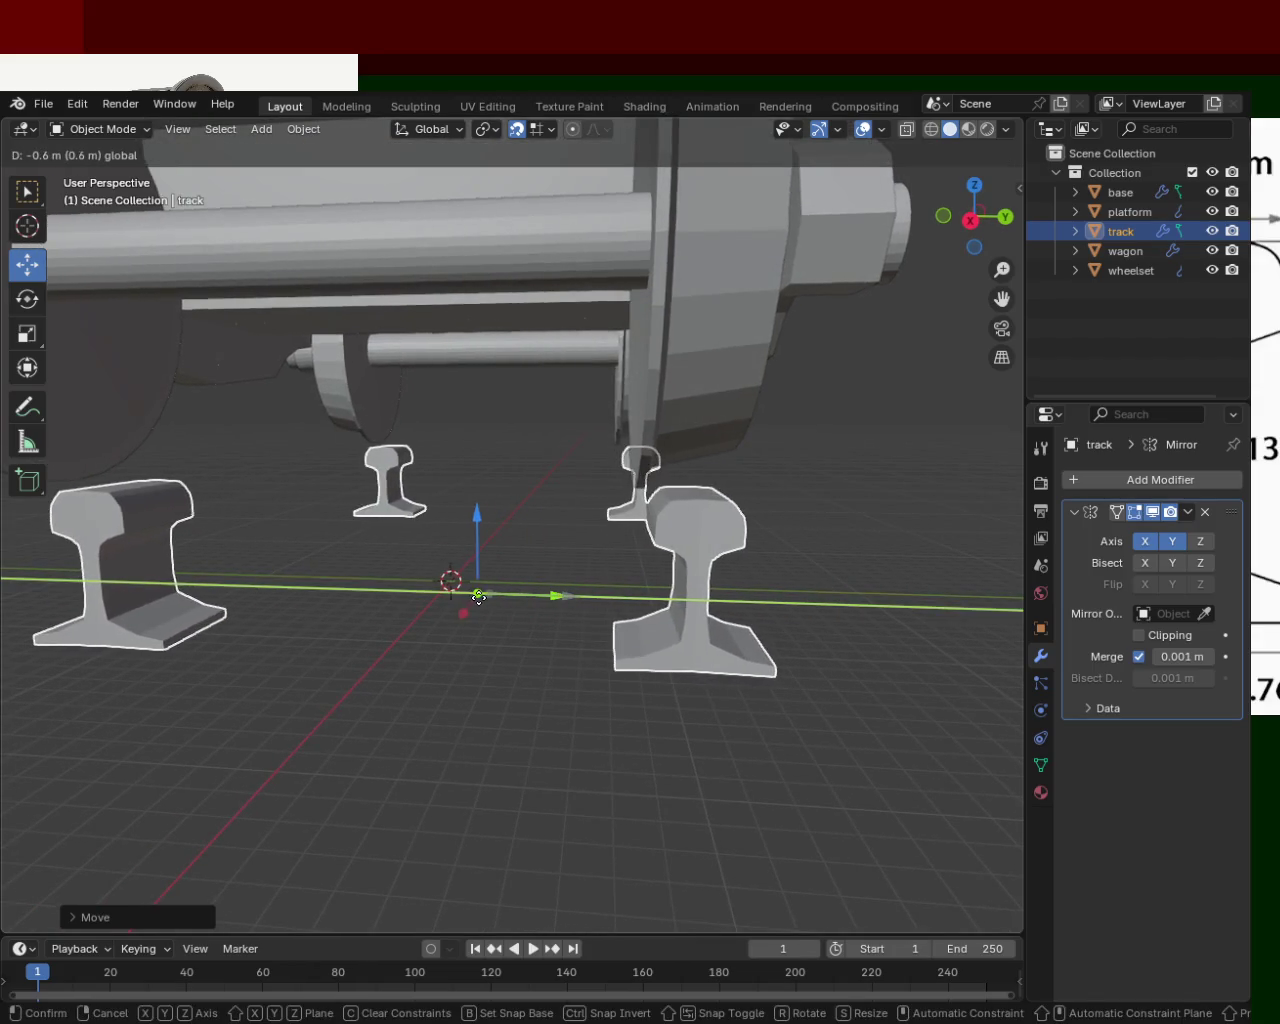
mouse_move(508, 624)
middle_down()
mouse_move(603, 604)
mouse_move(612, 626)
middle_up()
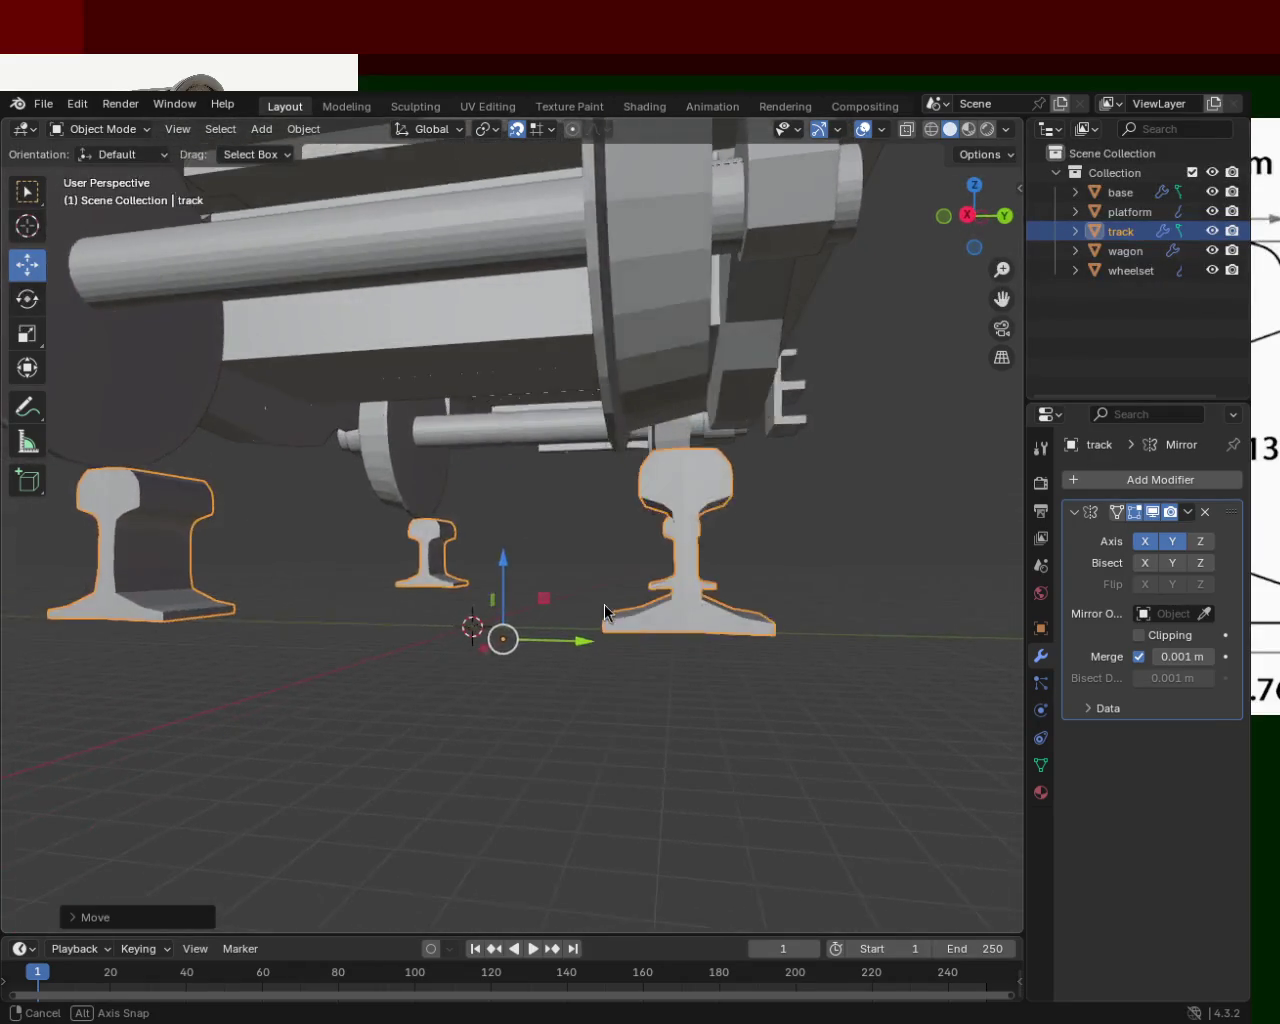
drag(566, 619, 487, 609)
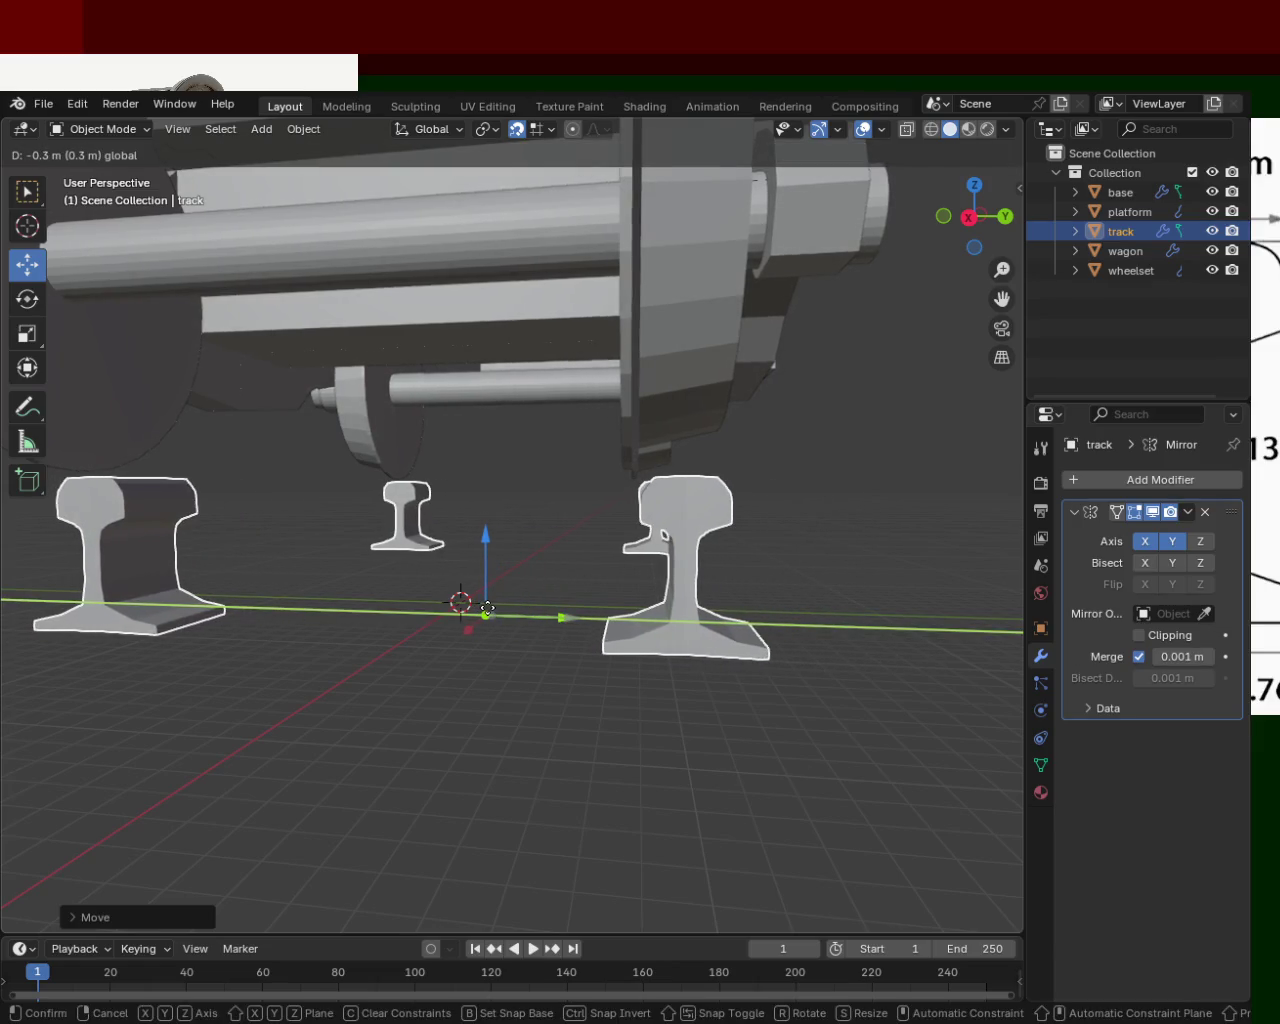
drag(487, 609, 486, 609)
mouse_move(486, 609)
middle_down()
mouse_move(532, 549)
mouse_move(527, 505)
mouse_move(471, 549)
mouse_move(597, 534)
mouse_move(869, 626)
middle_up()
Move the track along Y again so the rail pairs sit under the wheels.
key(g)
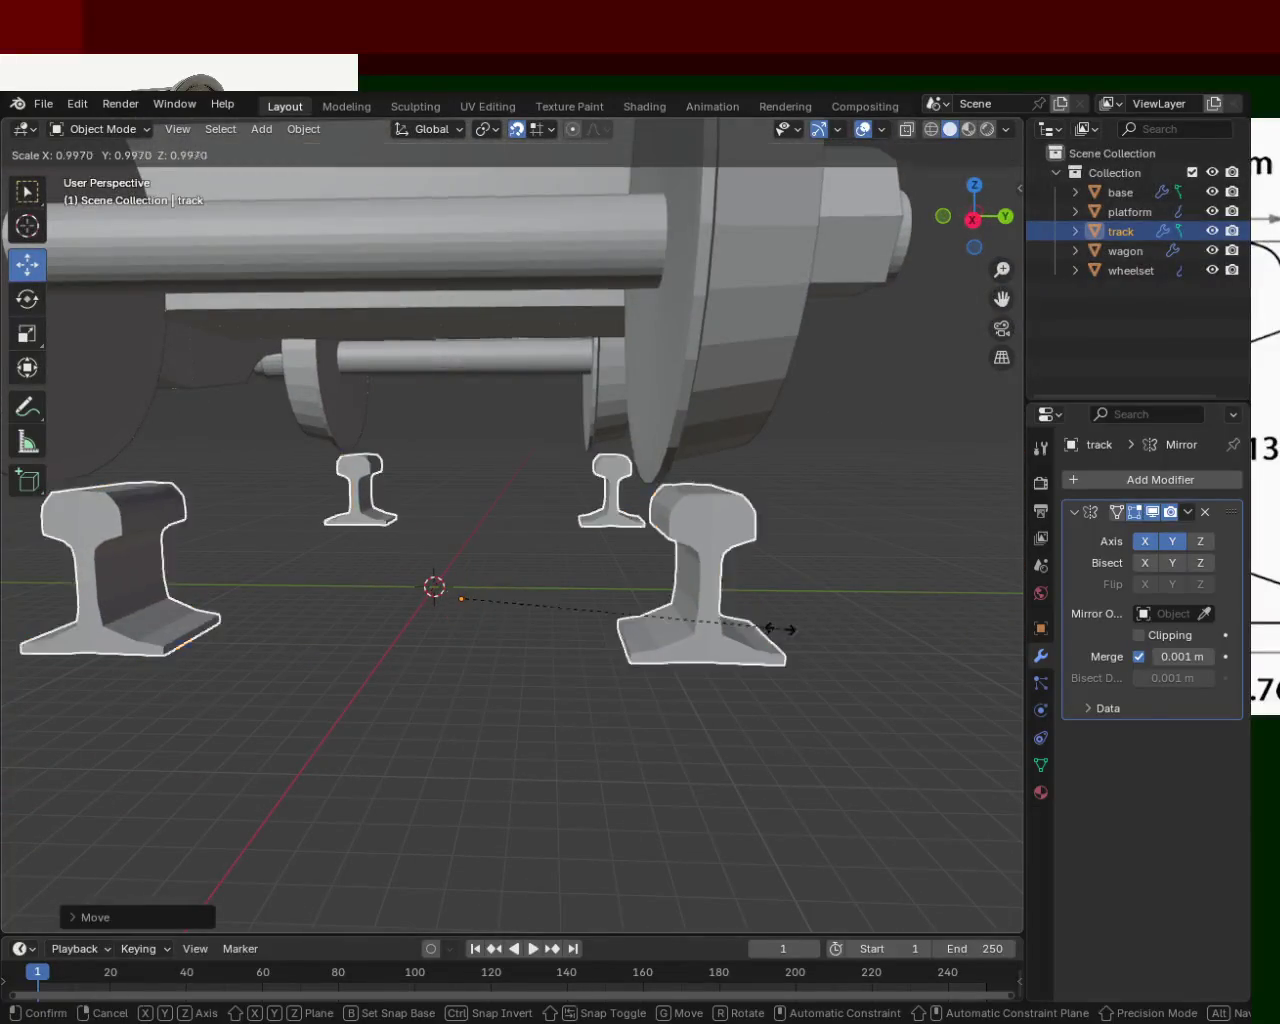
click(612, 612)
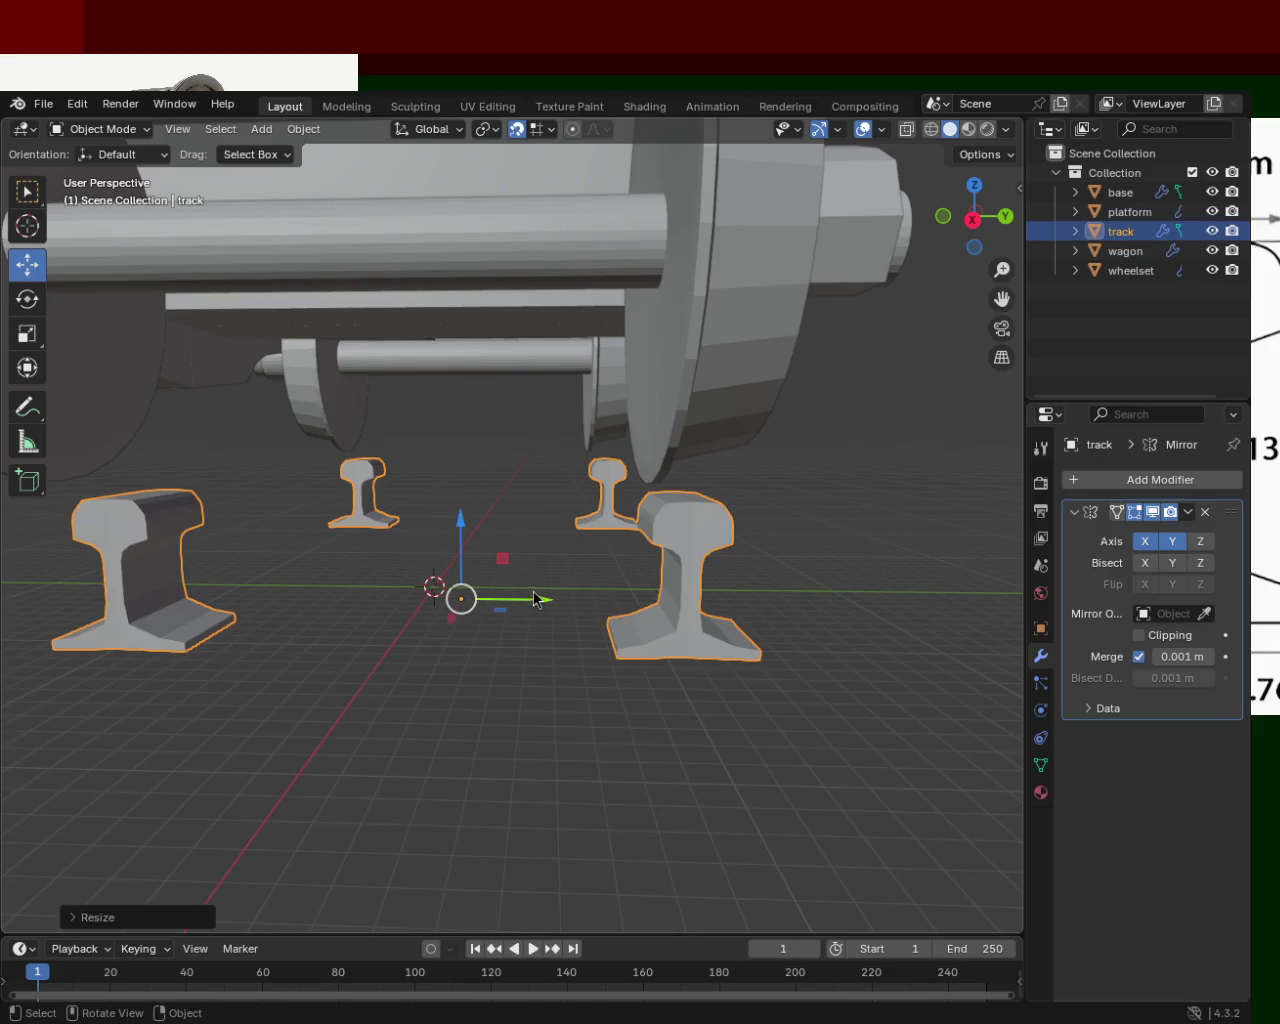
mouse_move(530, 605)
mouse_down()
mouse_move(474, 598)
mouse_move(543, 572)
mouse_up()
middle_drag(543, 572, 544, 585)
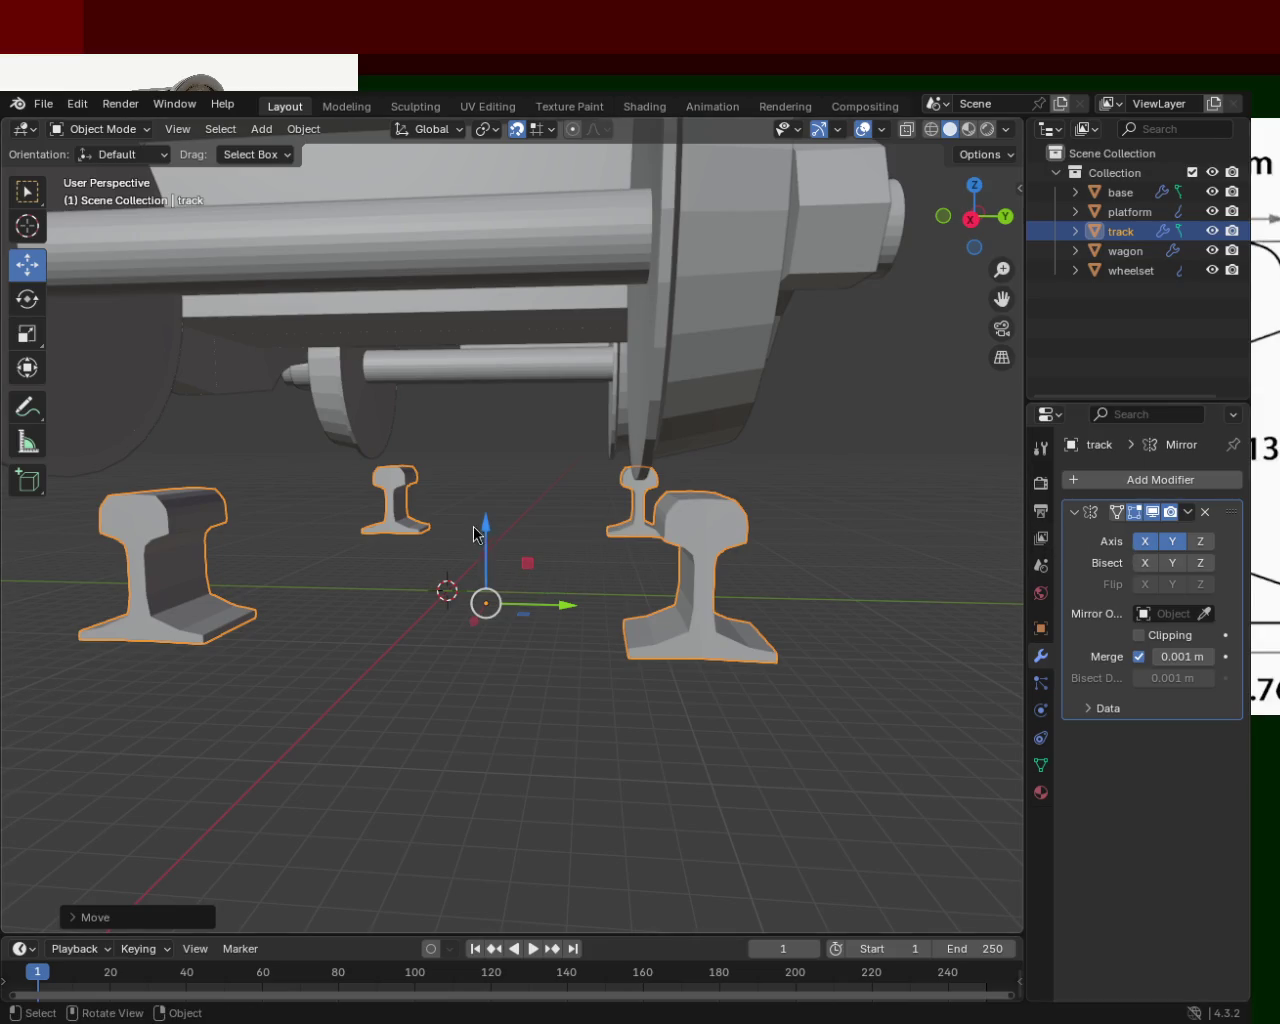
click(303, 129)
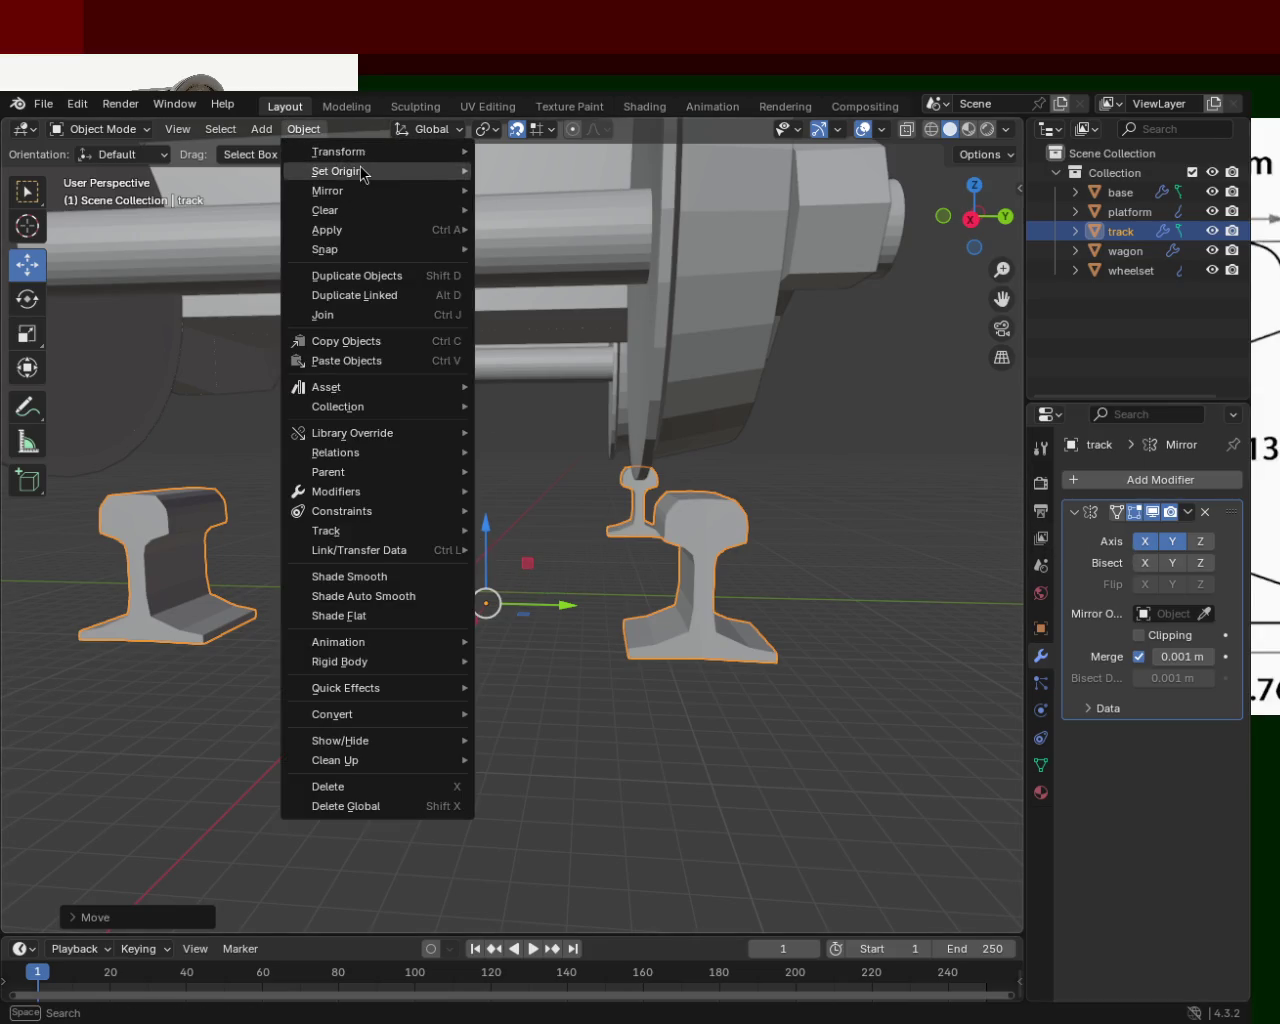
Set the track's origin to the 3D cursor.
mouse_move(336, 171)
click(549, 216)
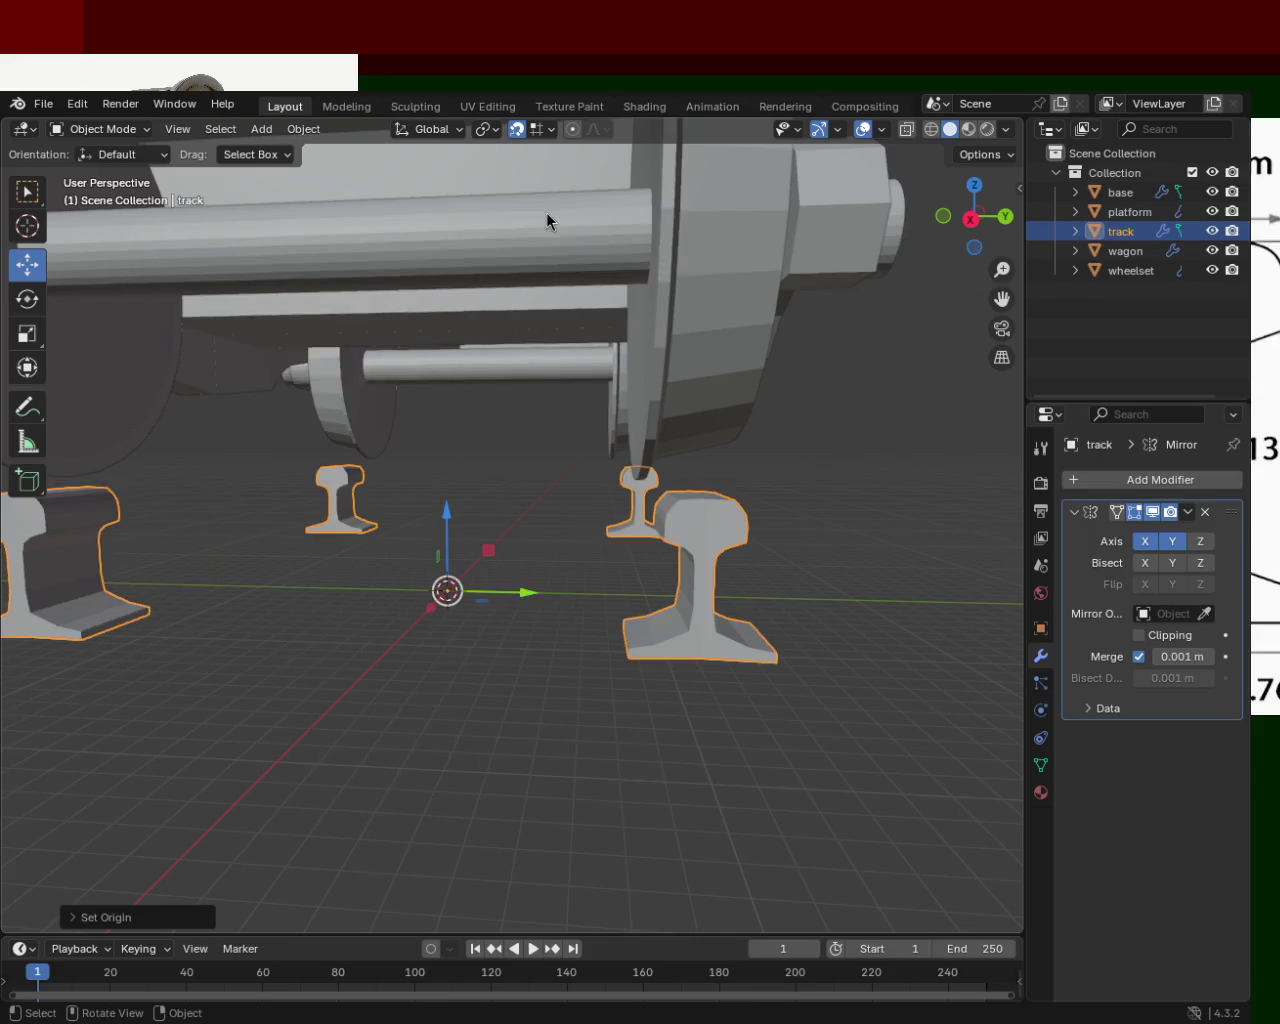
mouse_move(586, 490)
middle_down()
mouse_move(486, 500)
mouse_move(560, 486)
mouse_move(634, 517)
mouse_move(801, 463)
mouse_move(667, 422)
middle_up()
mouse_move(583, 430)
middle_down()
mouse_move(344, 481)
mouse_move(459, 479)
mouse_move(497, 496)
middle_up()
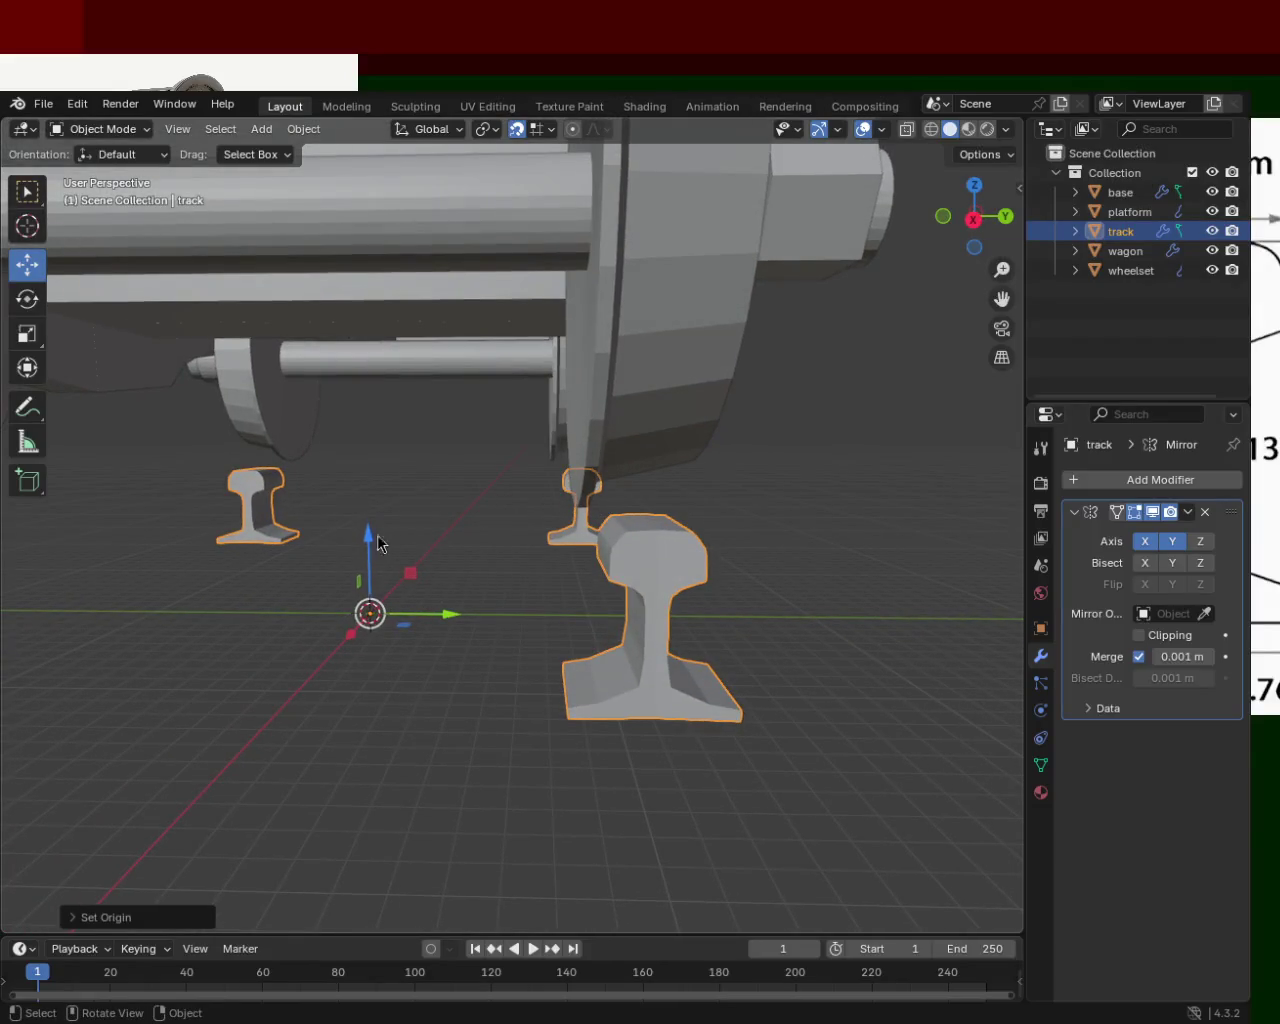
Move the track along Z until the four rails meet the bottom of the wheels.
drag(381, 534, 362, 547)
drag(365, 577, 367, 599)
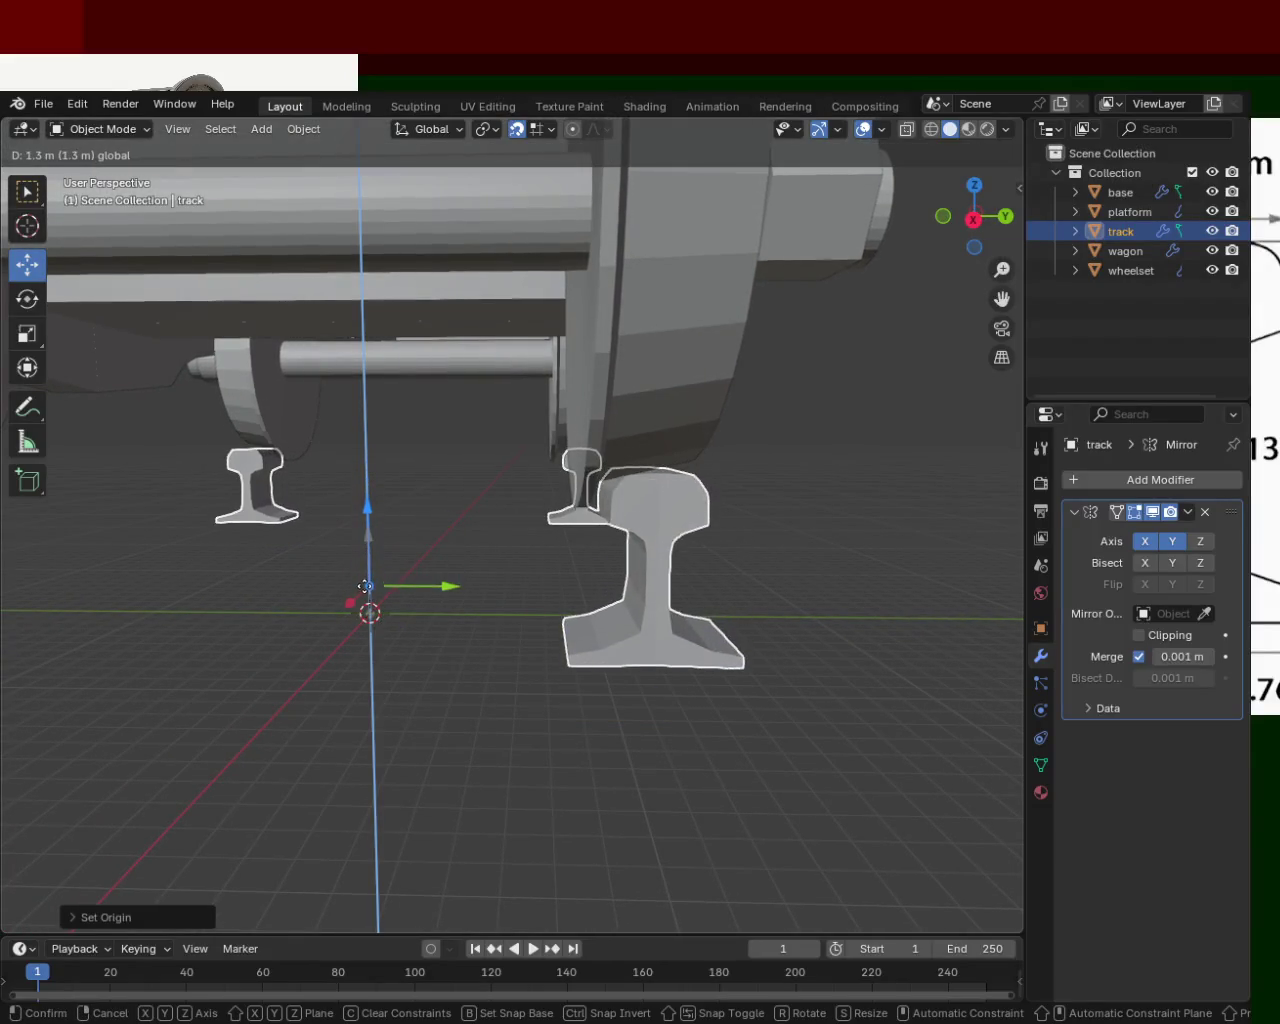
middle_drag(367, 599, 429, 522)
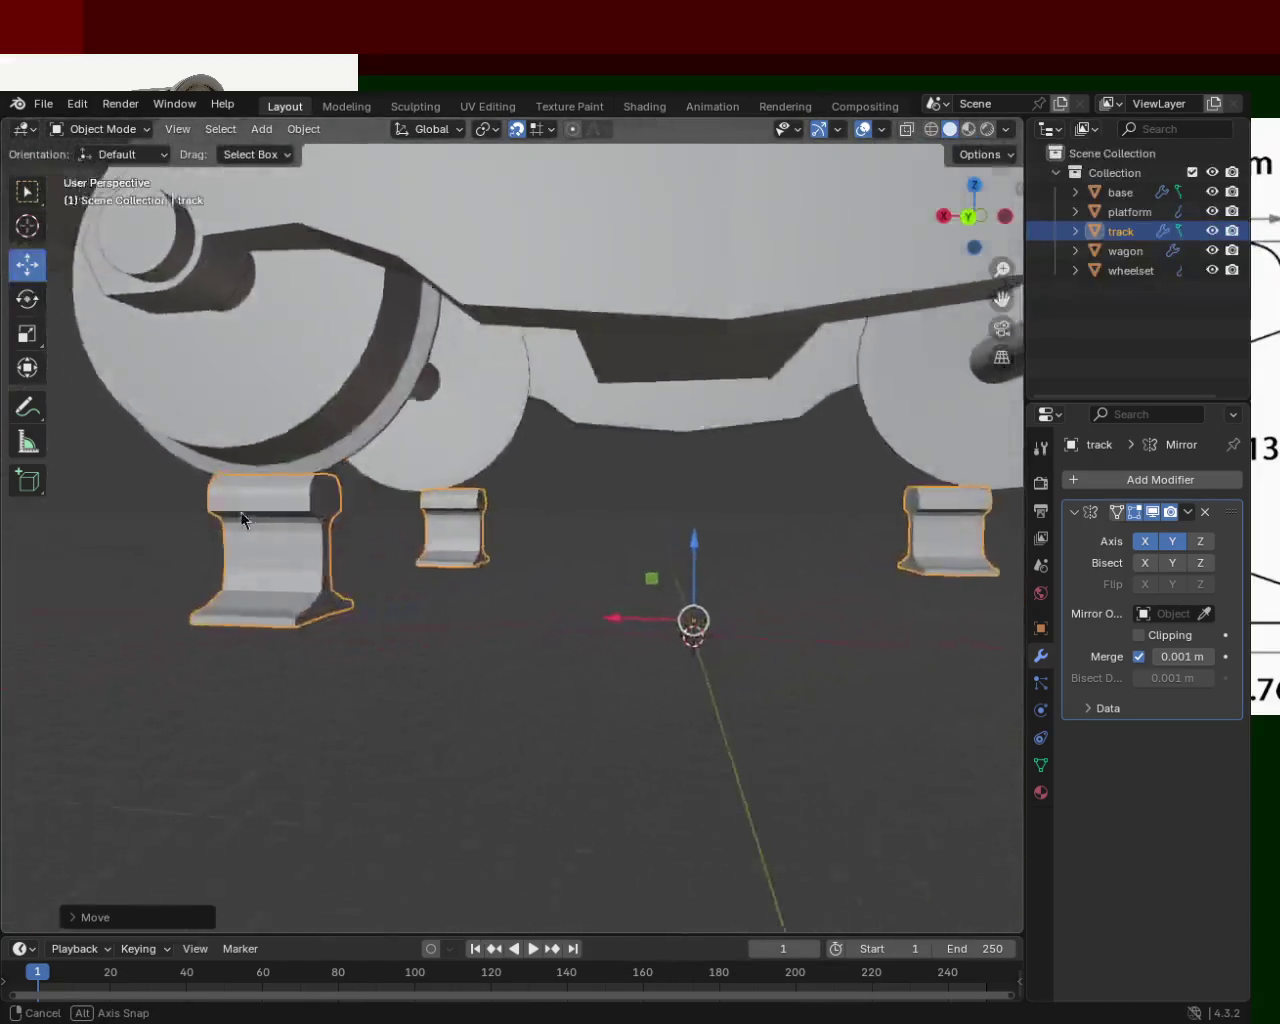
mouse_move(429, 522)
middle_down()
mouse_move(514, 505)
mouse_move(495, 514)
middle_up()
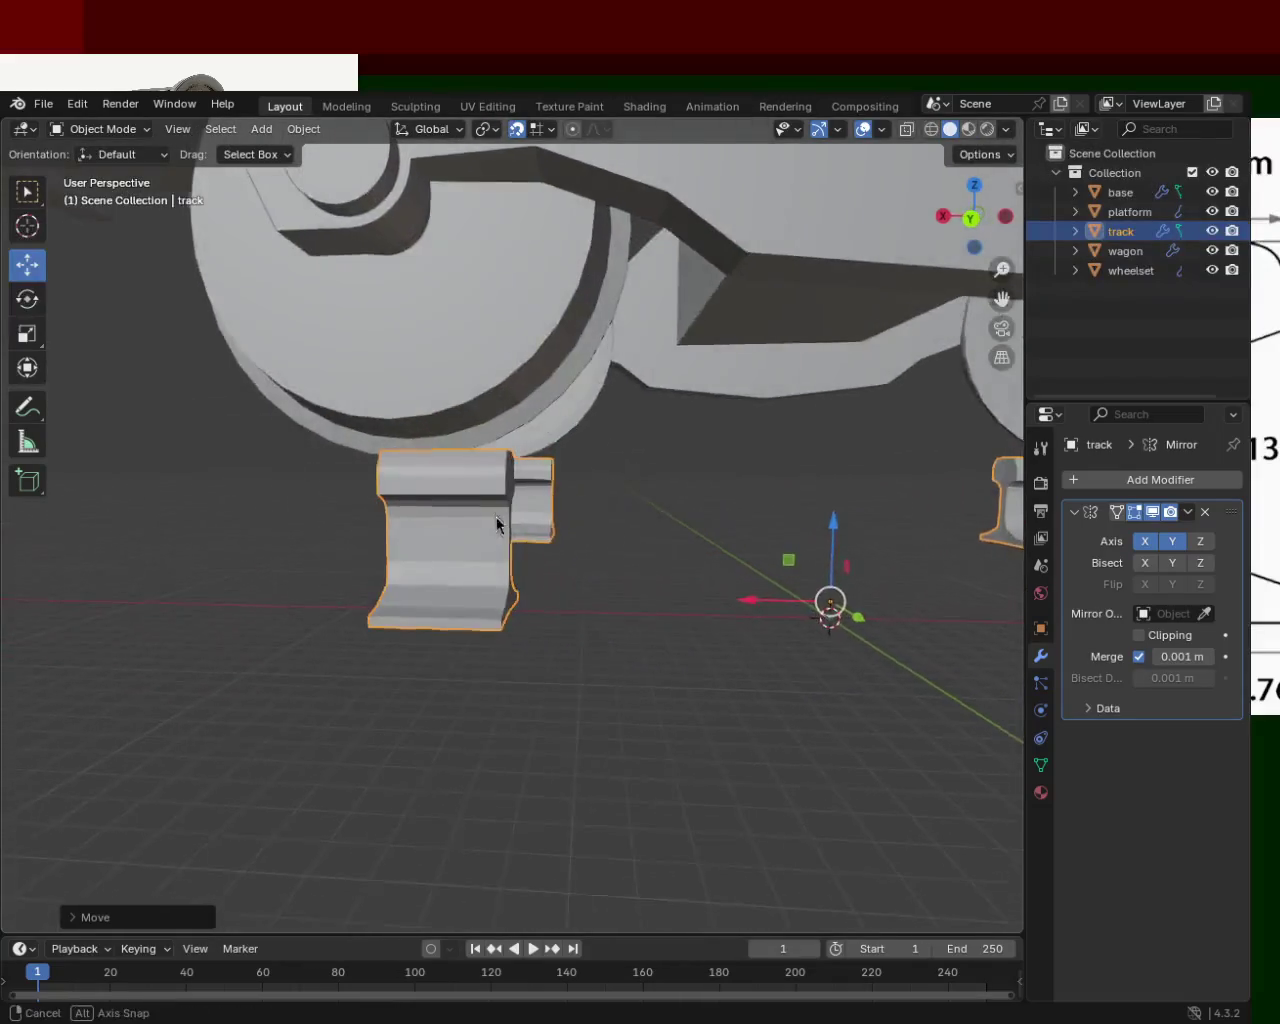
mouse_move(780, 593)
mouse_down()
mouse_move(812, 607)
mouse_move(790, 605)
mouse_up()
mouse_move(405, 545)
middle_down()
mouse_move(751, 540)
mouse_move(628, 516)
mouse_move(604, 557)
middle_up()
drag(428, 600, 426, 592)
key(z)
mouse_move(426, 592)
middle_down()
mouse_move(623, 537)
mouse_move(420, 500)
mouse_move(395, 481)
mouse_move(473, 496)
mouse_move(623, 469)
mouse_move(573, 484)
middle_up()
mouse_move(398, 447)
ctrl+middle_down()
mouse_move(565, 488)
mouse_move(637, 484)
mouse_move(592, 483)
ctrl+middle_up()
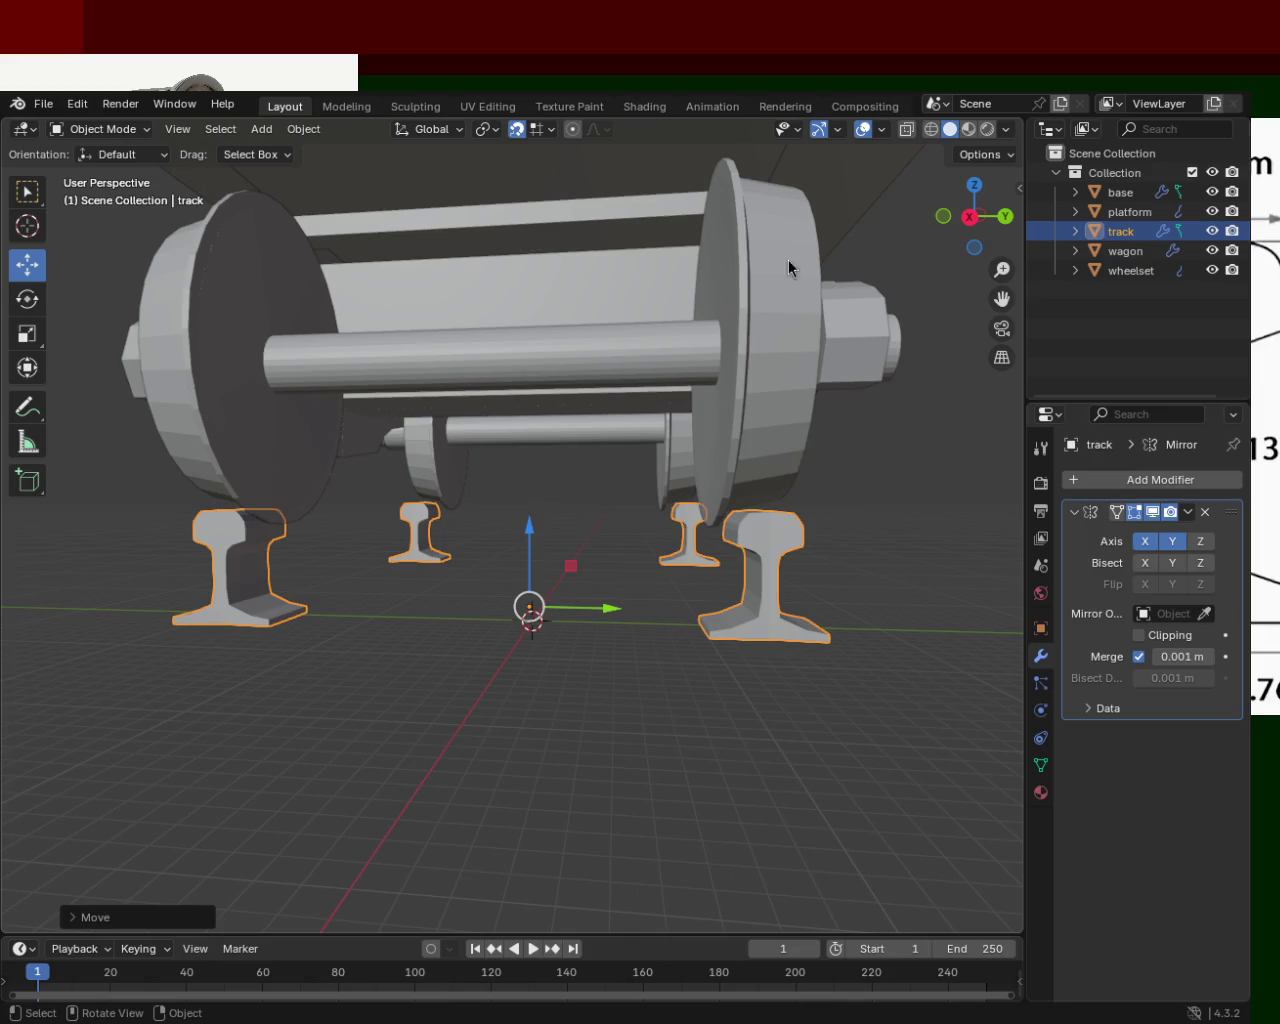
Enter Edit Mode on the track and select the rails' end faces.
mouse_move(671, 483)
middle_down()
mouse_move(199, 557)
mouse_move(237, 520)
mouse_move(344, 557)
mouse_move(265, 509)
mouse_move(385, 551)
mouse_move(541, 552)
mouse_move(564, 486)
mouse_move(727, 551)
mouse_move(917, 548)
mouse_move(574, 535)
mouse_move(389, 495)
mouse_move(446, 502)
middle_up()
scroll(527, 517, down, 1)
scroll(527, 517, down, 4)
scroll(577, 629, up, 4)
scroll(470, 578, up, 2)
mouse_move(470, 578)
middle_down()
mouse_move(591, 565)
mouse_move(521, 563)
middle_up()
key(Tab)
middle_drag(437, 589, 334, 586)
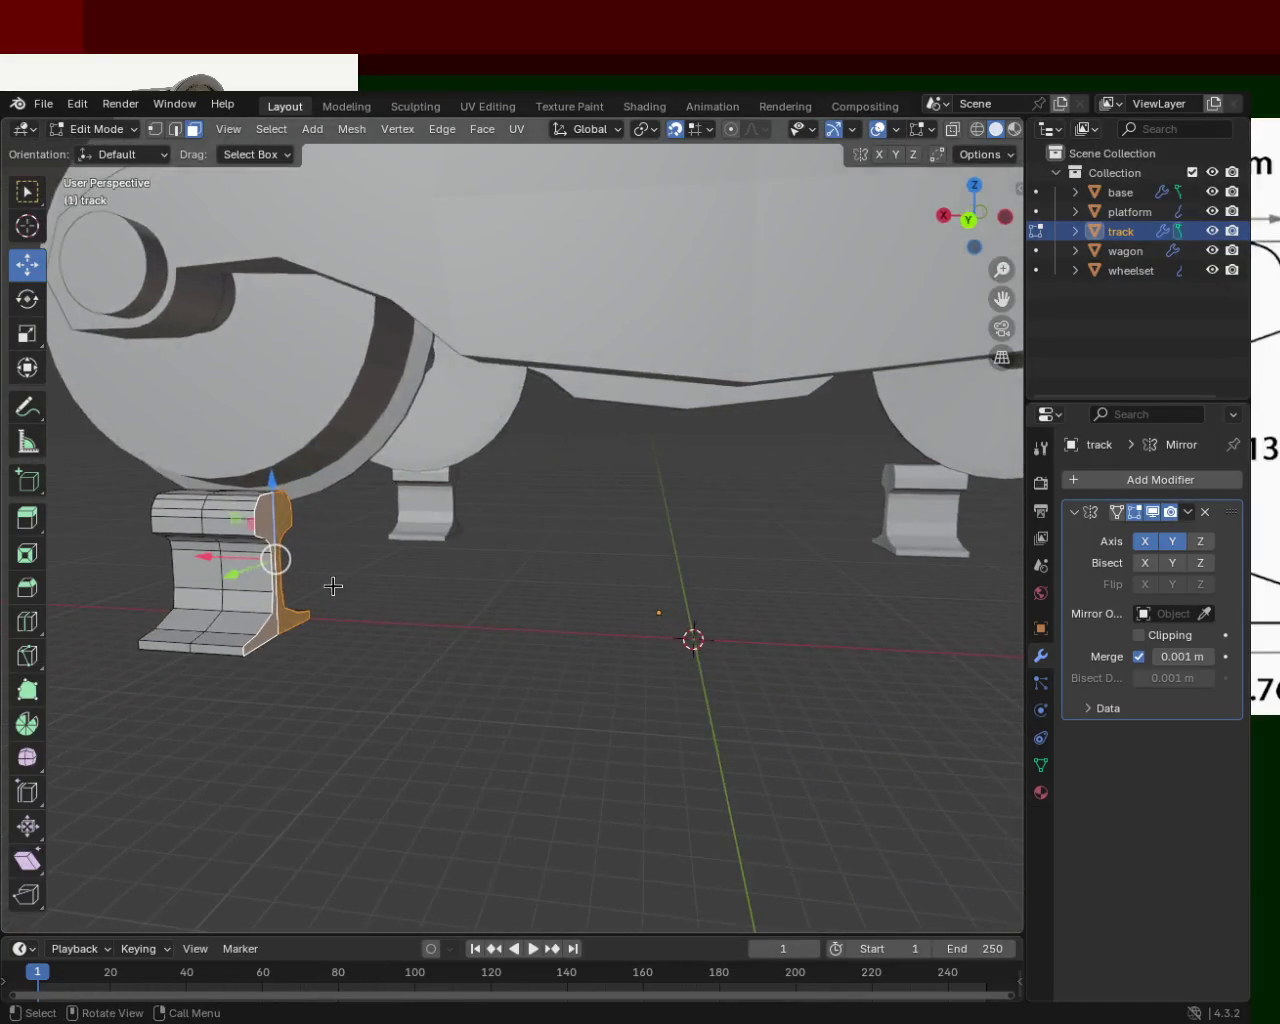
click(344, 499)
click(286, 515)
shift+click(282, 590)
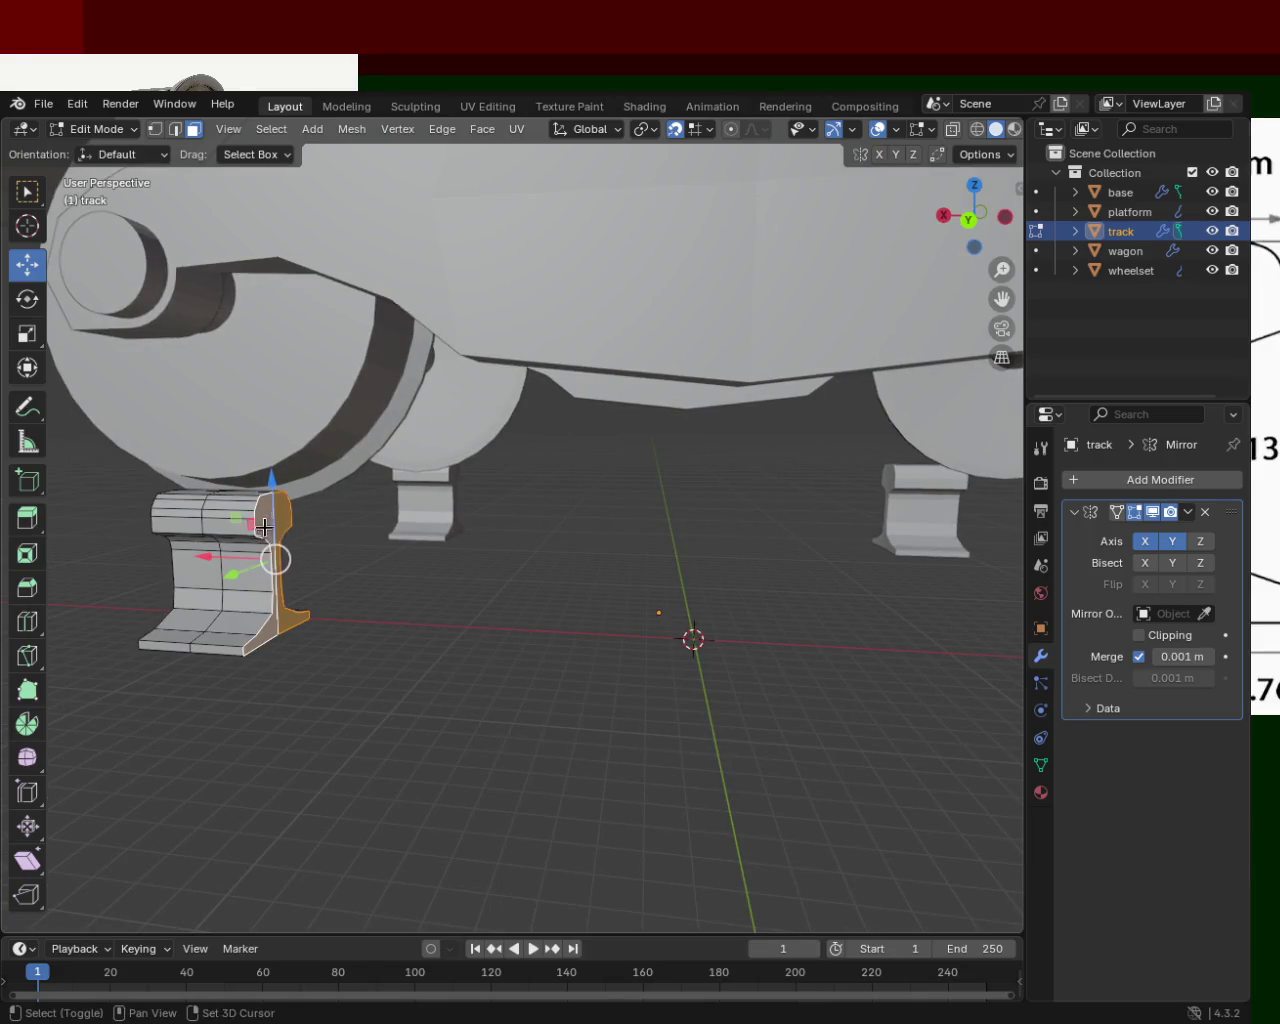
Push the end faces out along X to lengthen the rails, then return to Object Mode.
drag(222, 555, 531, 608)
mouse_move(531, 608)
middle_down()
mouse_move(588, 660)
mouse_move(855, 620)
middle_up()
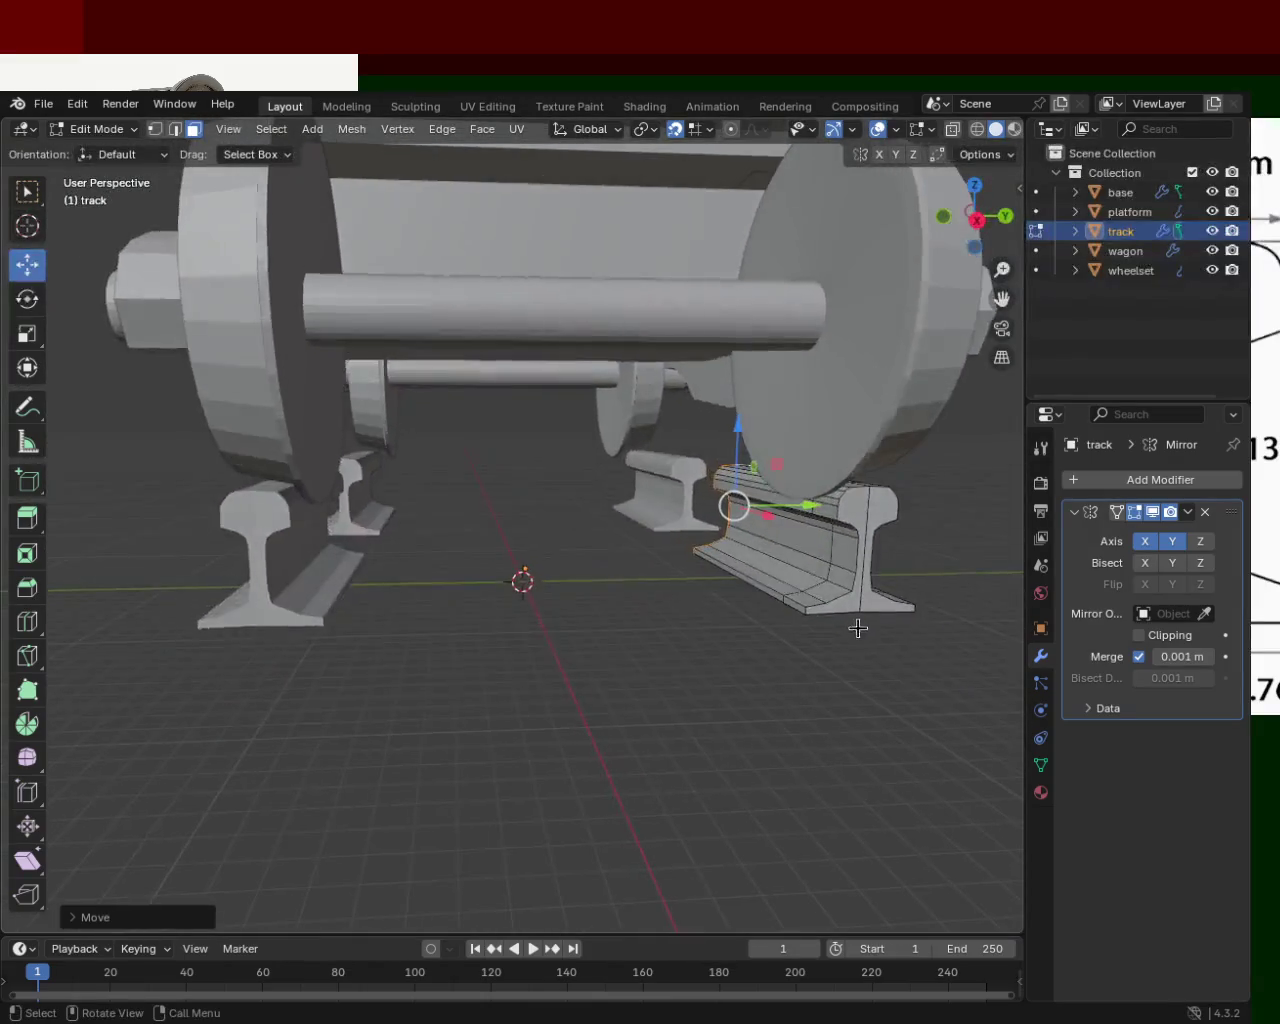
middle_drag(674, 486, 881, 520)
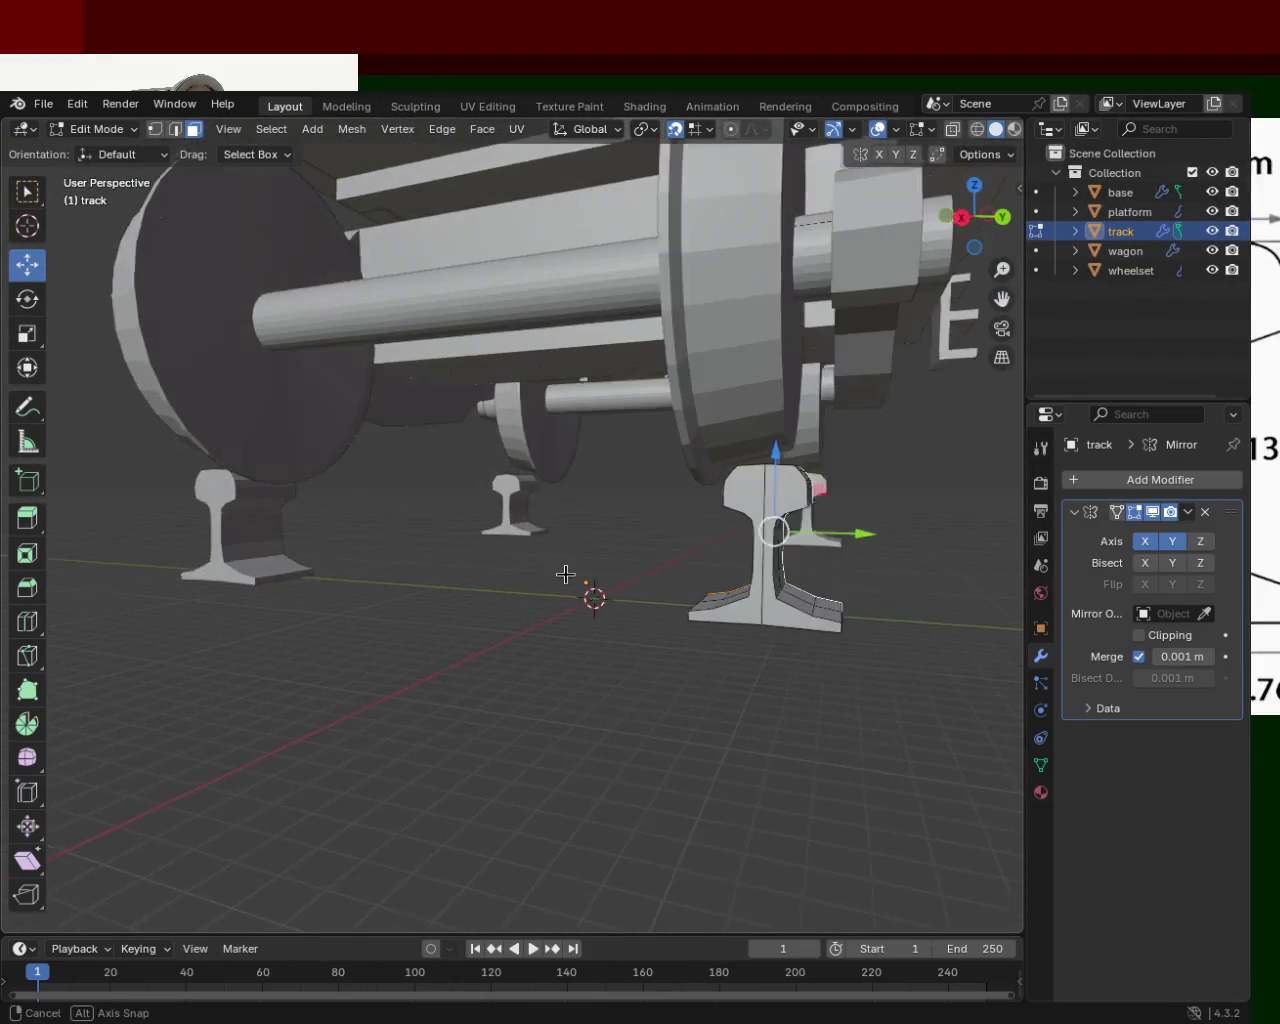
key(Tab)
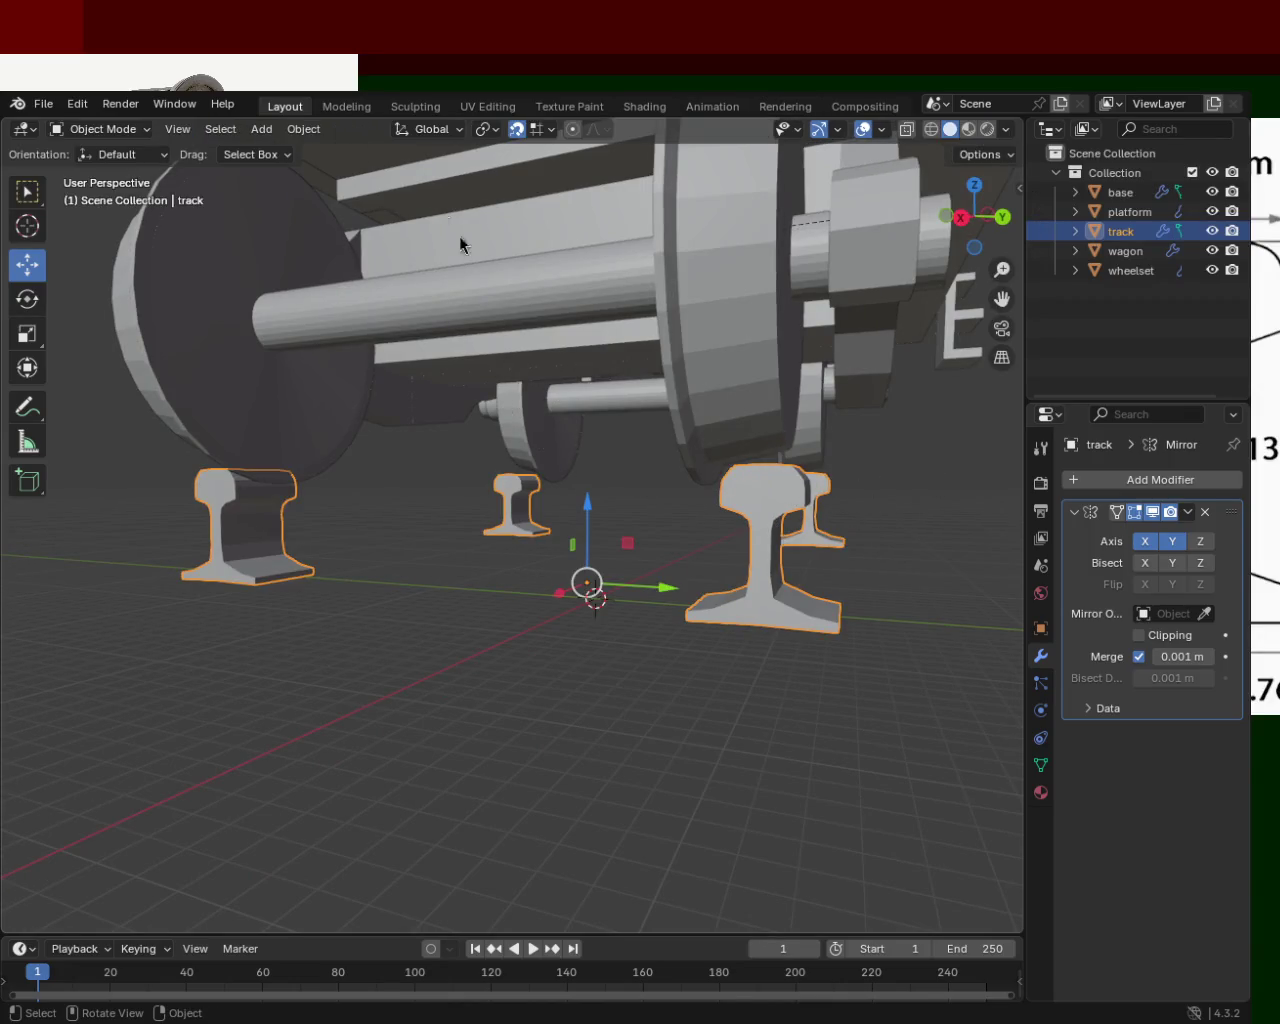
click(303, 129)
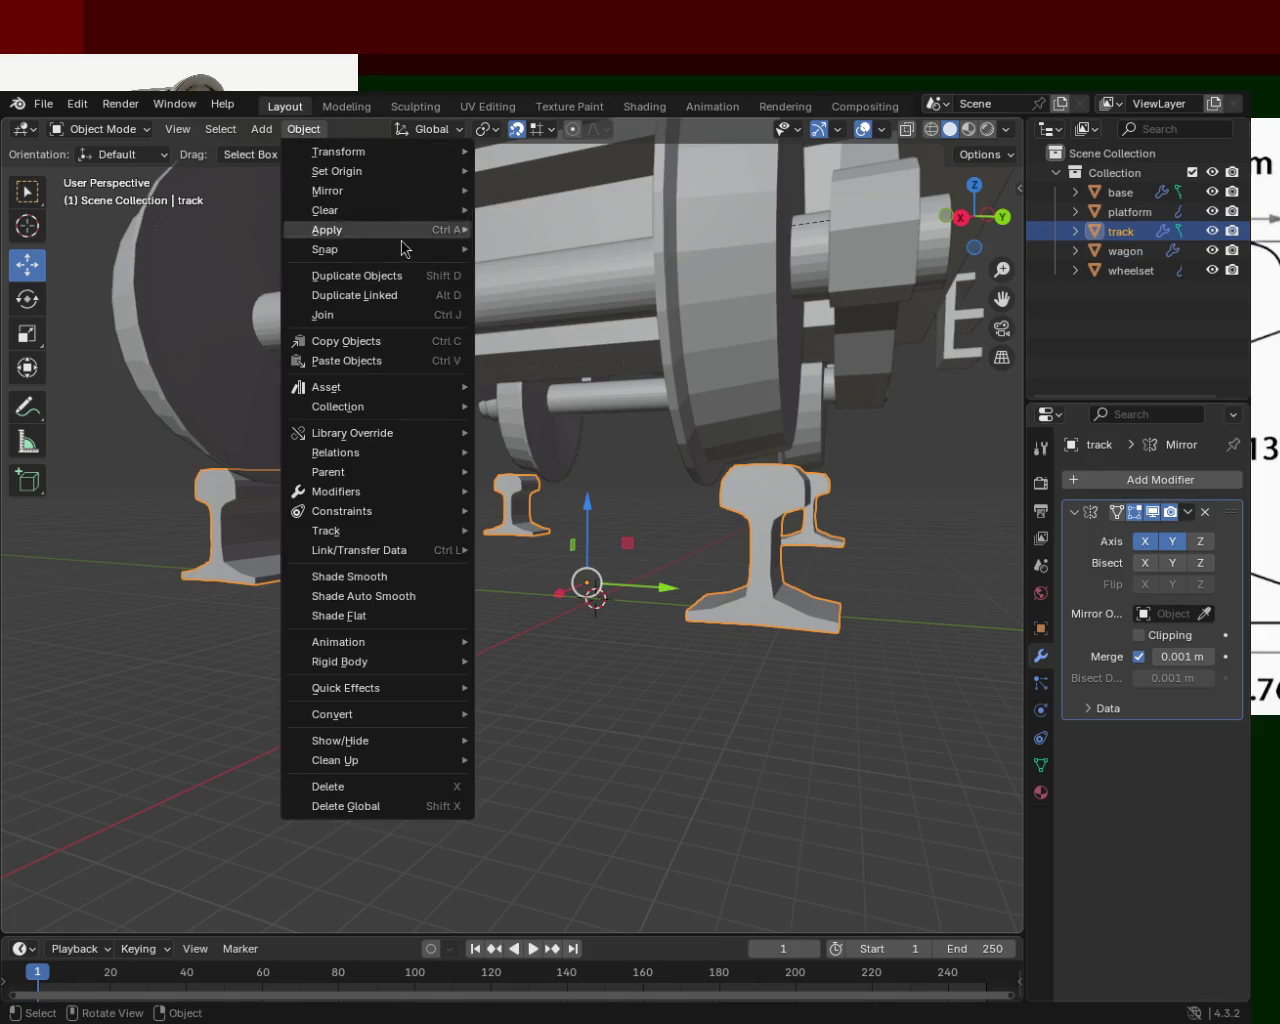
Re-set the track's origin and save the scene as train.blend.
mouse_move(337, 171)
click(549, 219)
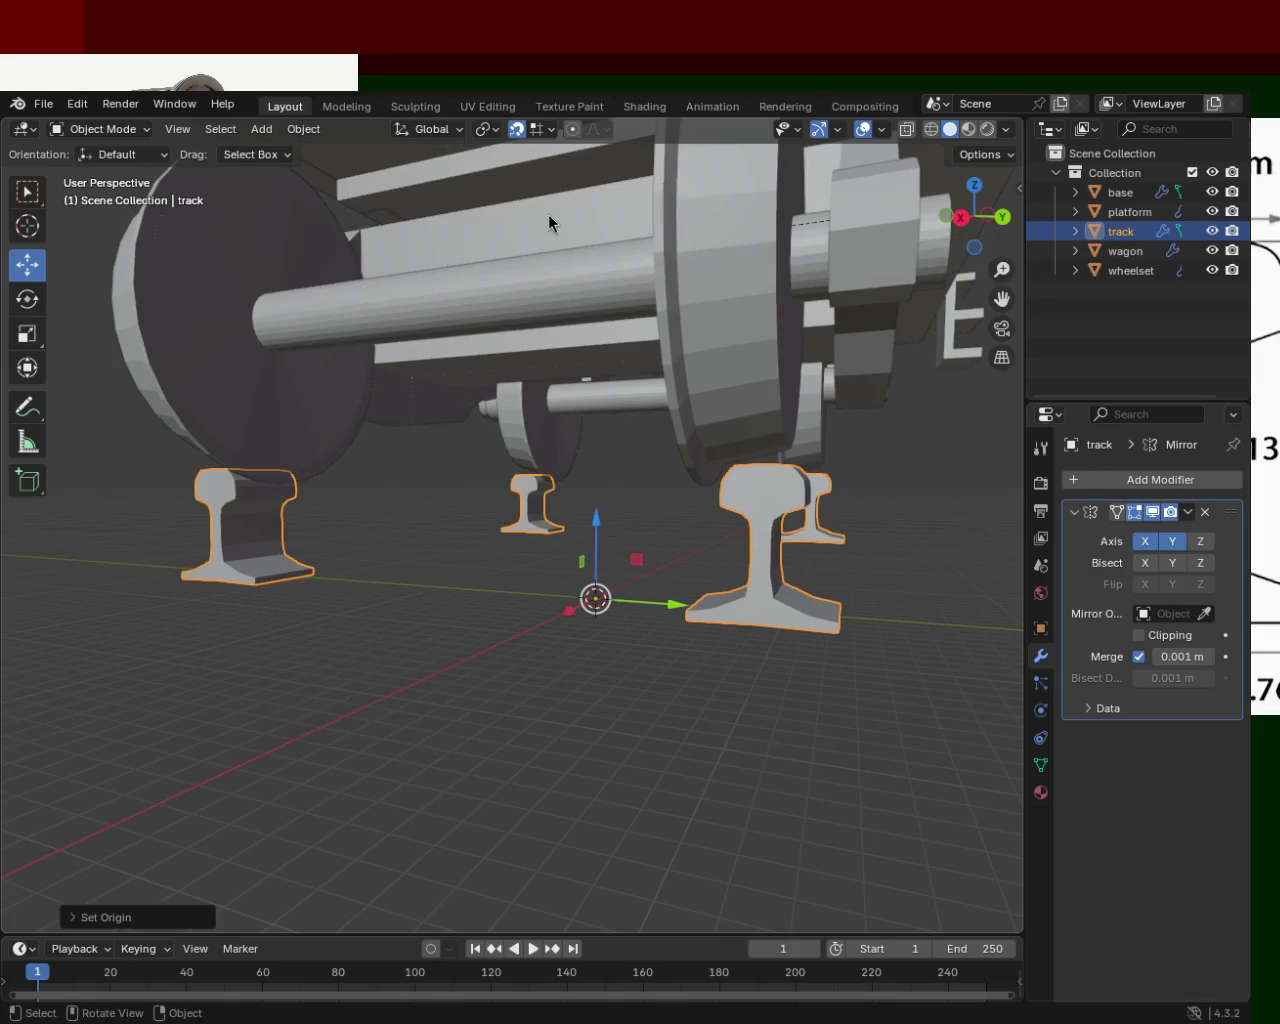
mouse_move(849, 540)
middle_down()
mouse_move(563, 533)
mouse_move(586, 535)
middle_up()
key(ctrl+s)
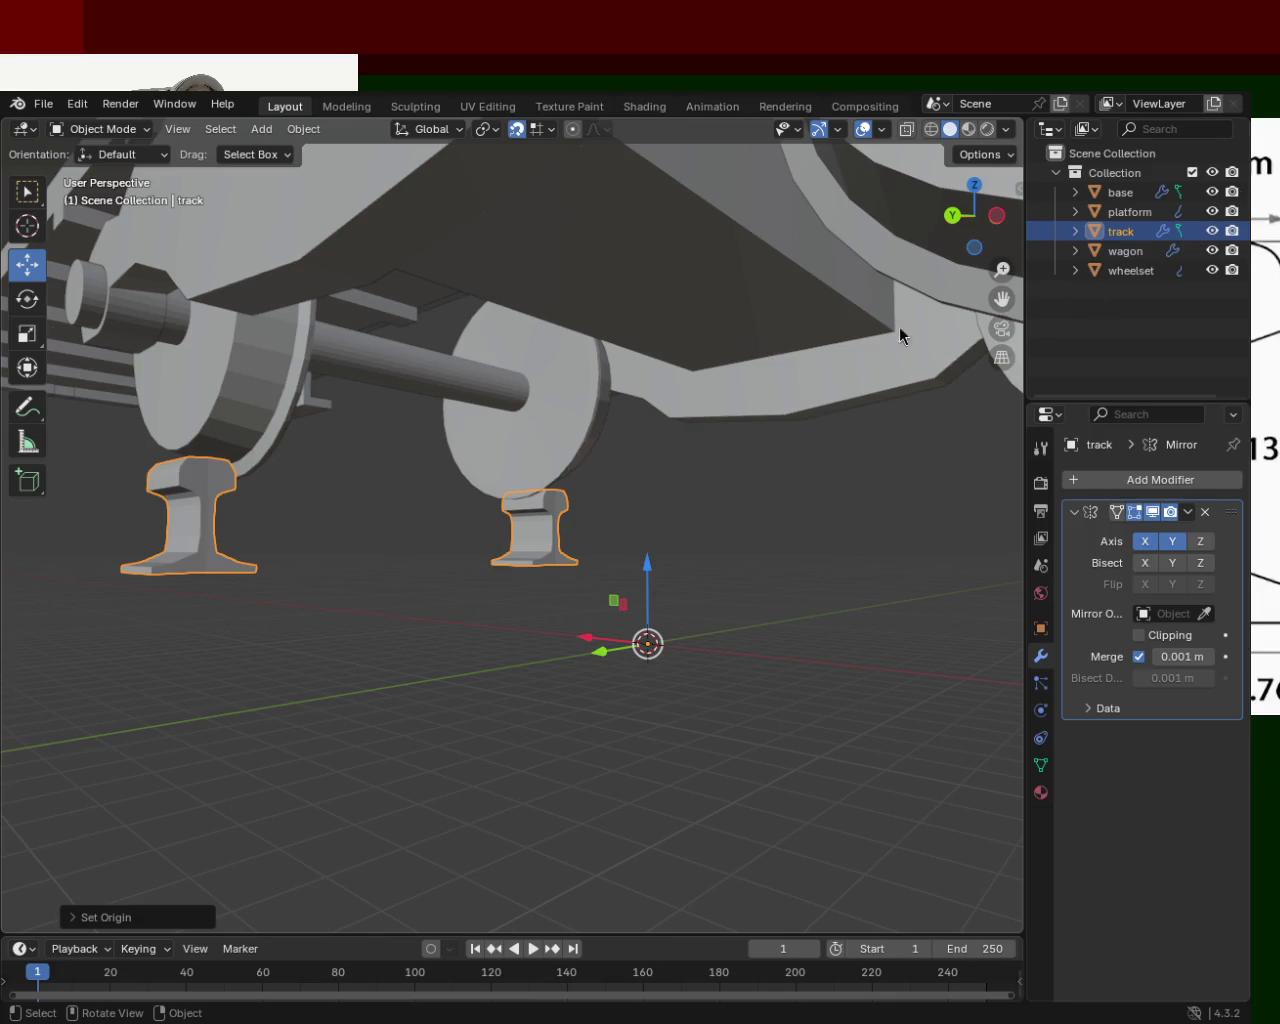
mouse_move(612, 503)
middle_down()
mouse_move(192, 598)
mouse_move(980, 541)
mouse_move(331, 571)
mouse_move(492, 432)
mouse_move(565, 490)
mouse_move(532, 481)
mouse_move(594, 522)
mouse_move(766, 512)
mouse_move(822, 574)
mouse_move(786, 440)
mouse_move(654, 434)
mouse_move(466, 505)
mouse_move(391, 477)
mouse_move(415, 450)
mouse_move(441, 448)
mouse_move(476, 505)
mouse_move(510, 511)
mouse_move(527, 492)
mouse_move(339, 493)
mouse_move(705, 625)
mouse_move(717, 680)
mouse_move(703, 433)
mouse_move(588, 344)
middle_up()
Enter Edit Mode on the track mesh and zoom in on a rail and wheel.
key(Tab)
mouse_move(766, 572)
middle_down()
mouse_move(451, 477)
mouse_move(391, 509)
mouse_move(204, 508)
mouse_move(354, 520)
mouse_move(560, 409)
mouse_move(540, 451)
mouse_move(524, 614)
mouse_move(591, 580)
middle_up()
scroll(443, 543, up, 2)
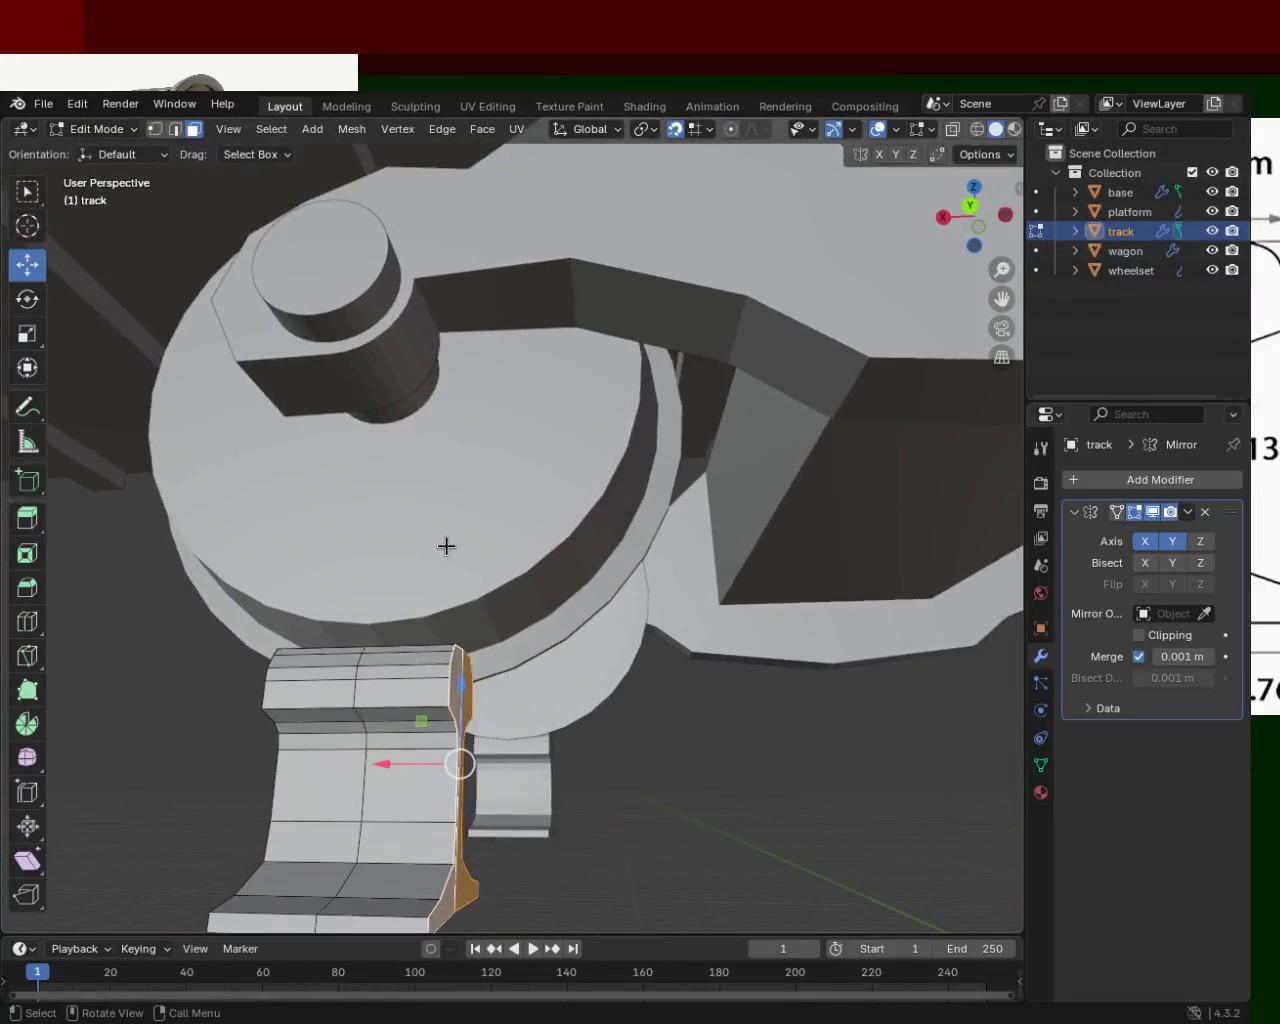